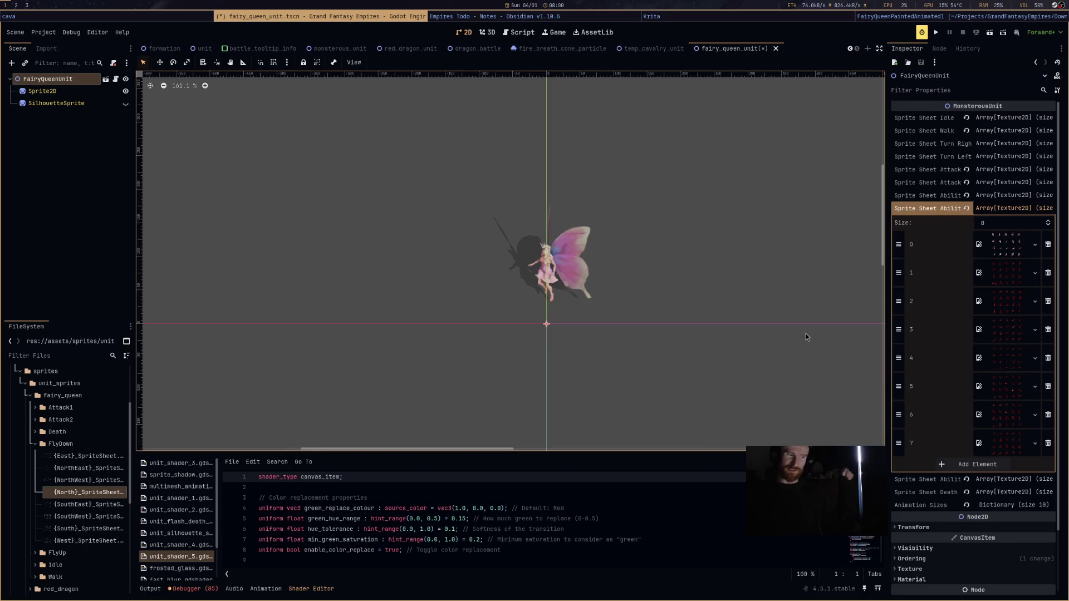
# Switch from Godot to the Blender window holding the fairy queen model.
pyautogui.click(946, 16)
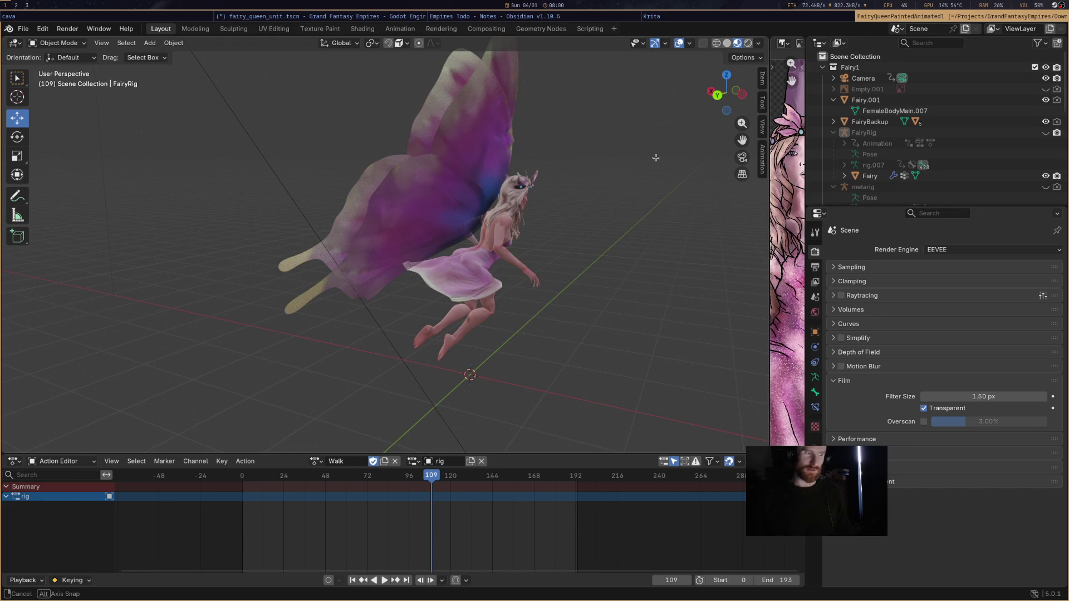
# In the Shading workspace, select the fairy body to show its FemaleBodyMain.004 material nodes.
pyautogui.click(363, 29)
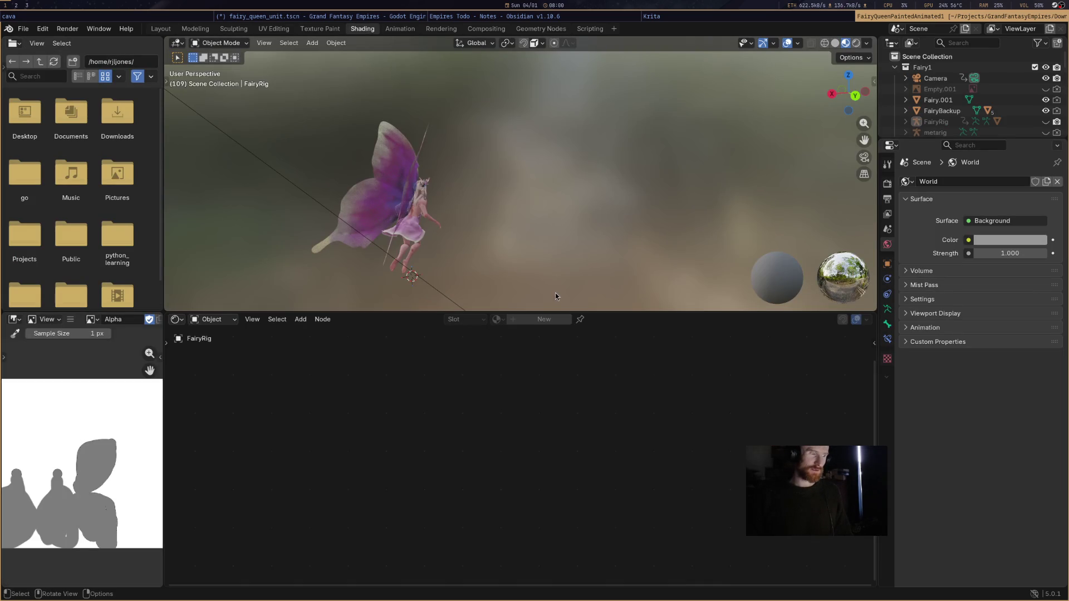
pyautogui.click(408, 209)
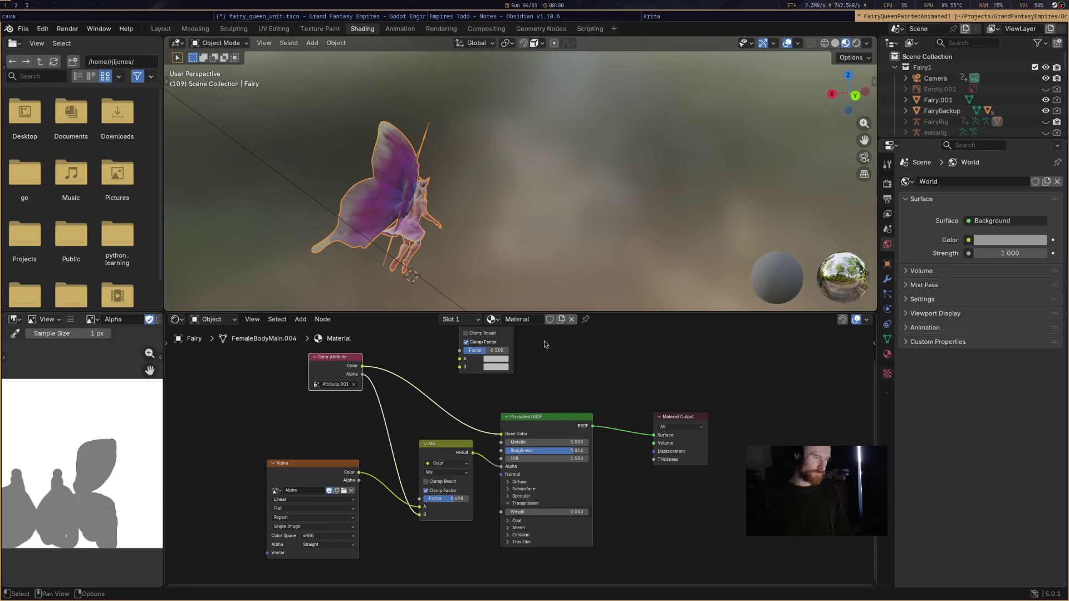
pyautogui.moveTo(487, 419)
pyautogui.mouseDown()
pyautogui.moveTo(511, 431)
pyautogui.moveTo(558, 498)
pyautogui.moveTo(615, 399)
pyautogui.mouseUp()
pyautogui.scroll(-1, 589, 419)
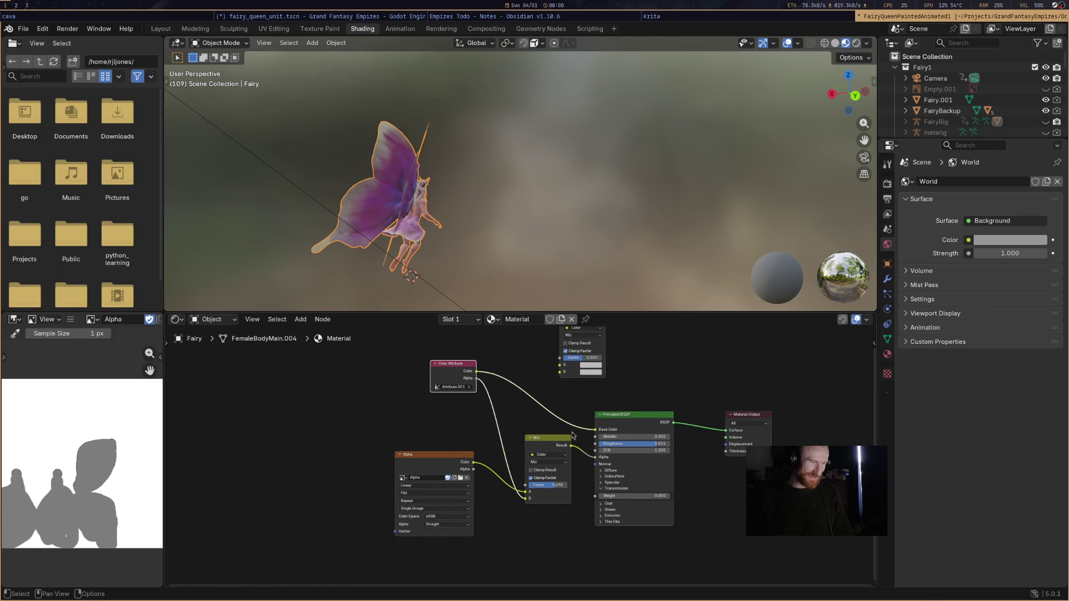
# Move the Mix node up over the color link, nudge Alpha left, and view the fairy from the front.
pyautogui.moveTo(543, 436); pyautogui.dragTo(537, 407)
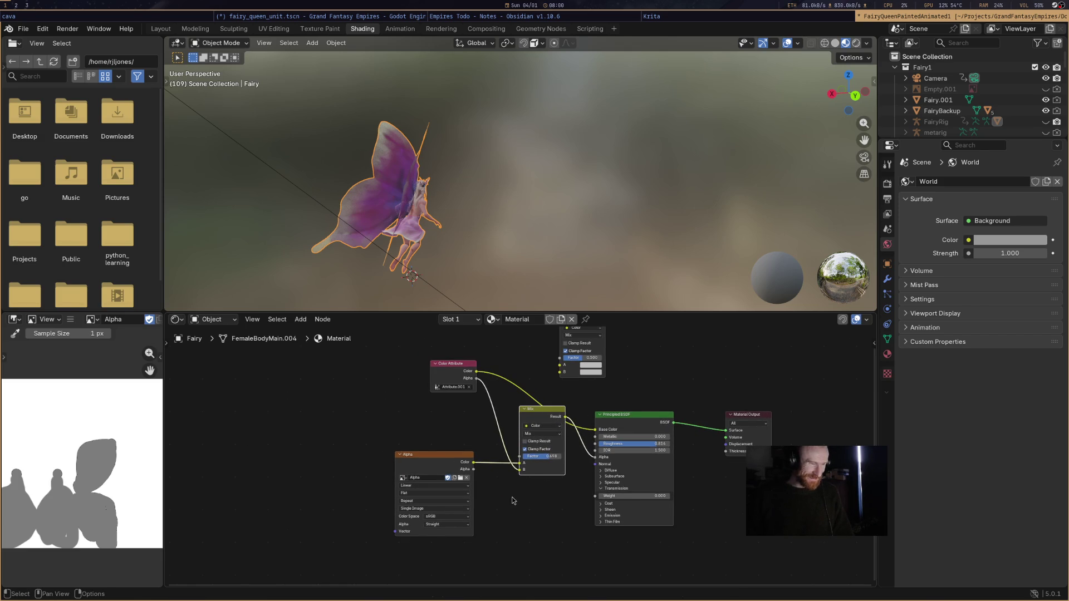
pyautogui.moveTo(444, 467); pyautogui.dragTo(436, 467)
pyautogui.moveTo(518, 234)
pyautogui.mouseDown()
pyautogui.moveTo(531, 225)
pyautogui.moveTo(392, 228)
pyautogui.moveTo(334, 262)
pyautogui.mouseUp()
pyautogui.scroll(2, 533, 412)
pyautogui.moveTo(539, 503); pyautogui.dragTo(543, 508)
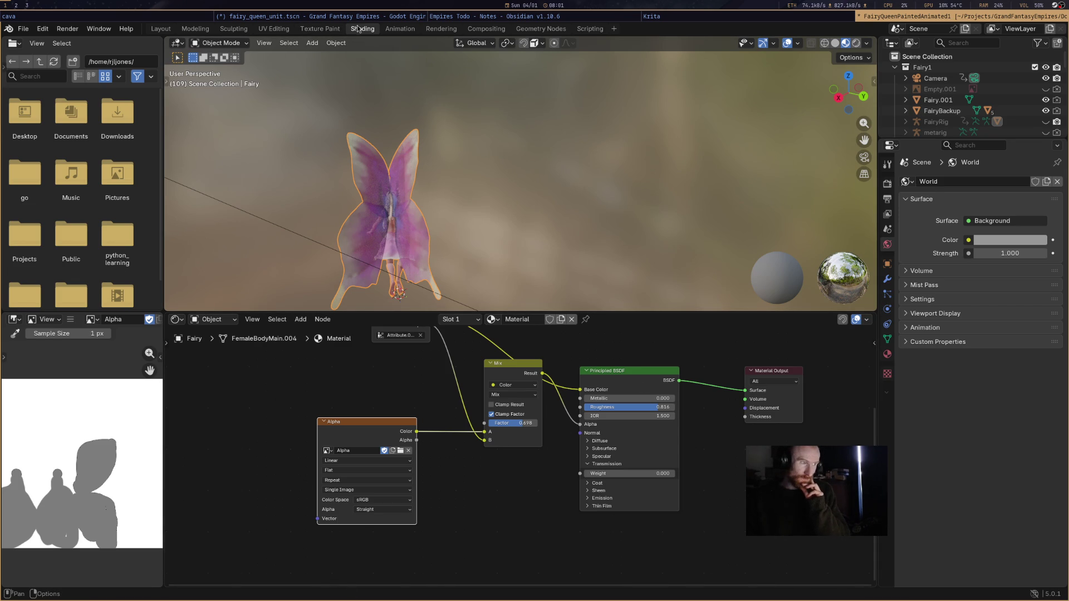
# Glance at Krita and Blender, then bring up Obsidian's to-do notes.
pyautogui.click(682, 18)
pyautogui.click(924, 18)
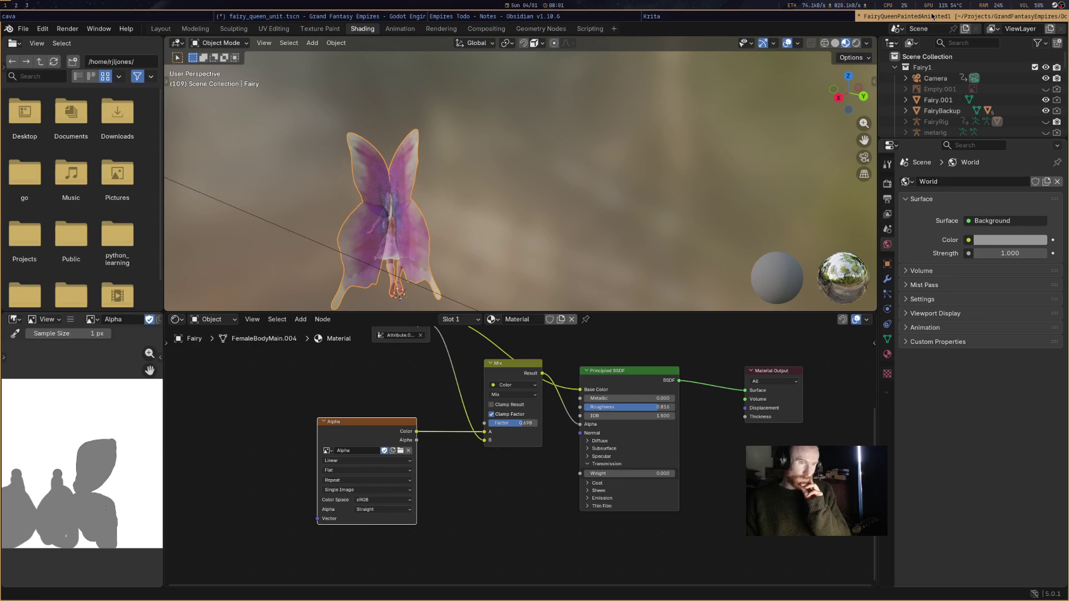
pyautogui.click(593, 17)
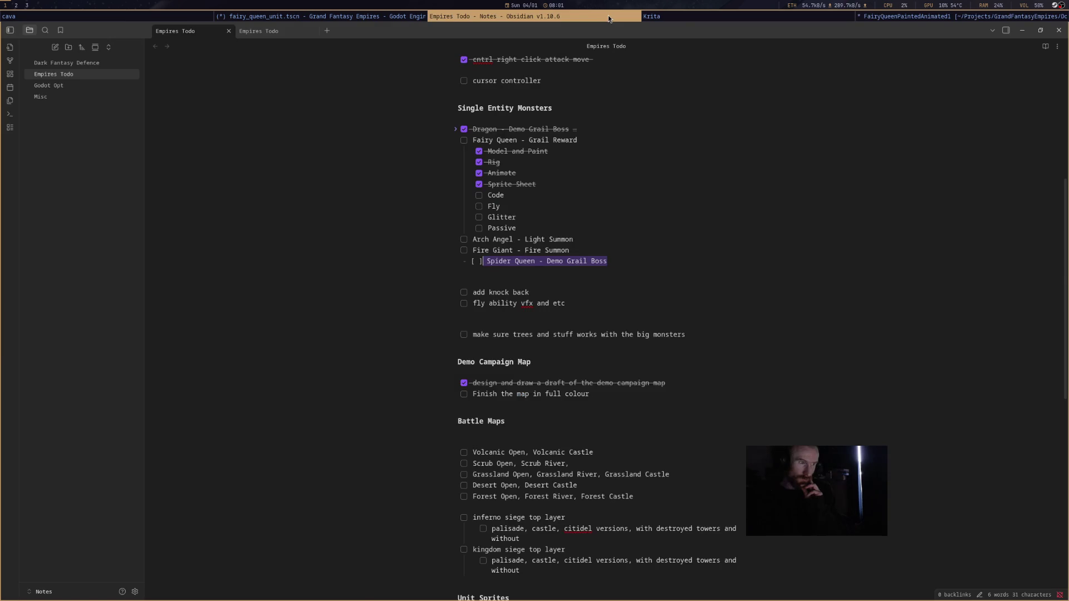
# Check the Empires Todo note, then return to the Godot fairy_queen_unit scene.
pyautogui.click(685, 17)
pyautogui.click(446, 17)
pyautogui.click(383, 17)
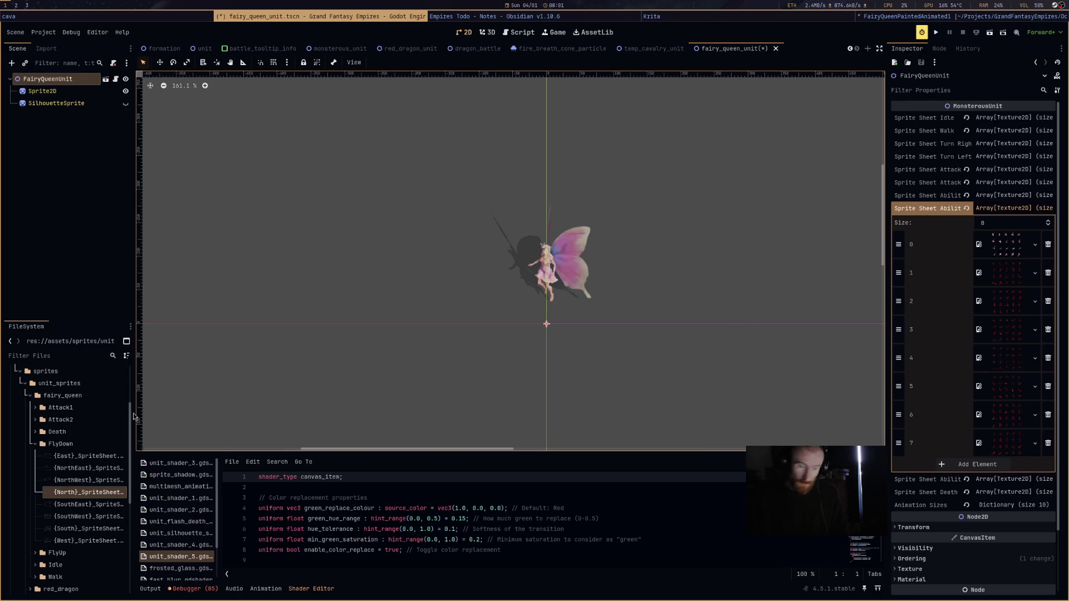
# Drop the FlyDown NorthEast through NorthWest sheets into ability elements 1–7 and collapse the array.
pyautogui.moveTo(83, 468)
pyautogui.mouseDown()
pyautogui.moveTo(591, 425)
pyautogui.moveTo(996, 290)
pyautogui.mouseUp()
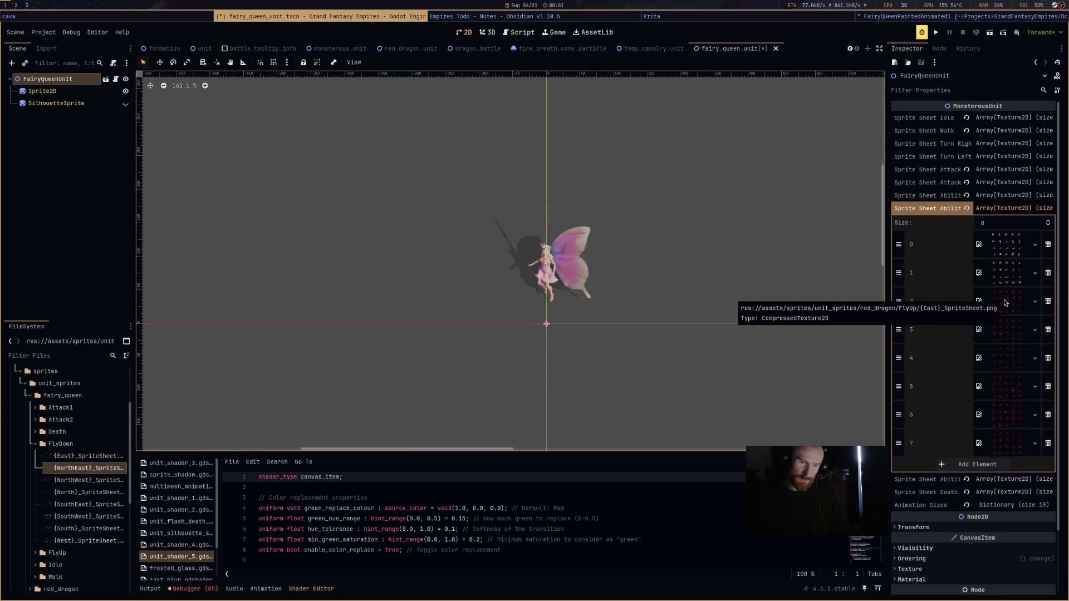
pyautogui.moveTo(93, 460)
pyautogui.mouseDown()
pyautogui.moveTo(454, 273)
pyautogui.moveTo(991, 303)
pyautogui.mouseUp()
pyautogui.moveTo(89, 504)
pyautogui.mouseDown()
pyautogui.moveTo(446, 279)
pyautogui.moveTo(1030, 371)
pyautogui.moveTo(1004, 333)
pyautogui.mouseUp()
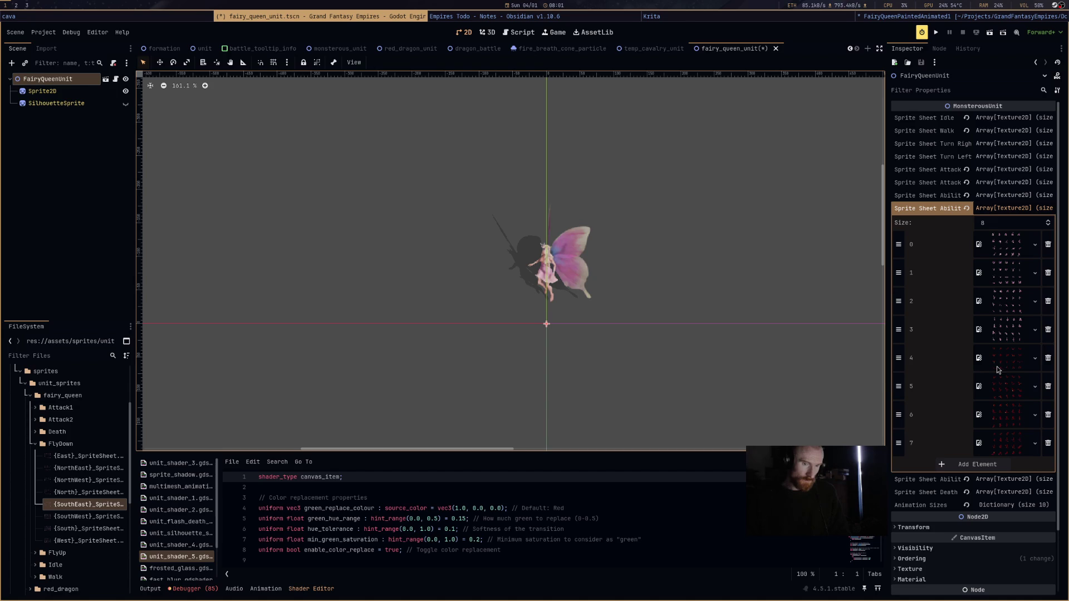
pyautogui.moveTo(86, 528); pyautogui.dragTo(1002, 359)
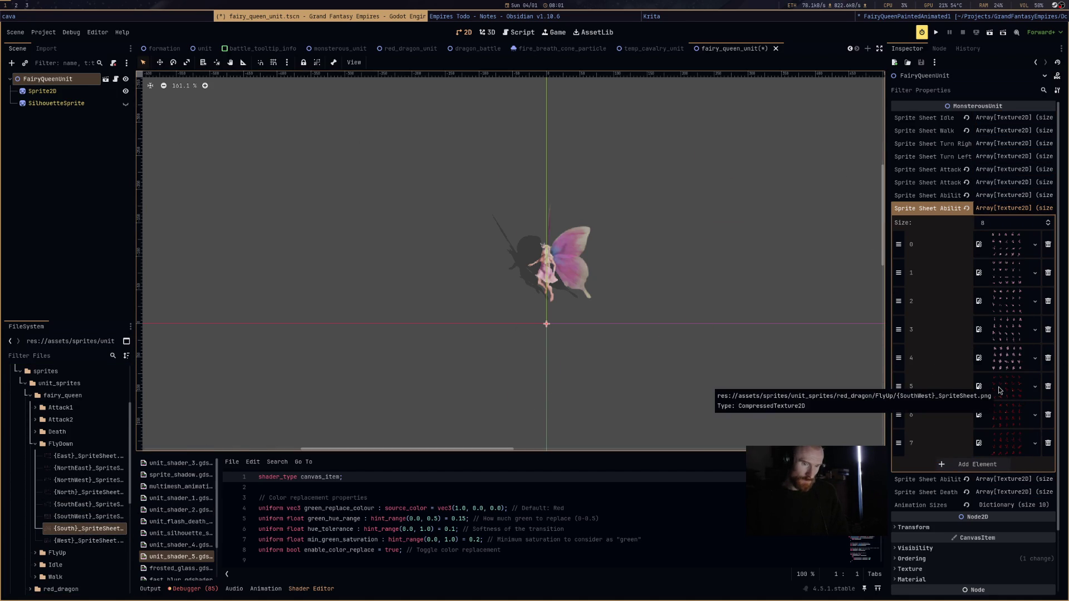
pyautogui.moveTo(86, 517)
pyautogui.mouseDown()
pyautogui.moveTo(980, 431)
pyautogui.moveTo(1000, 393)
pyautogui.mouseUp()
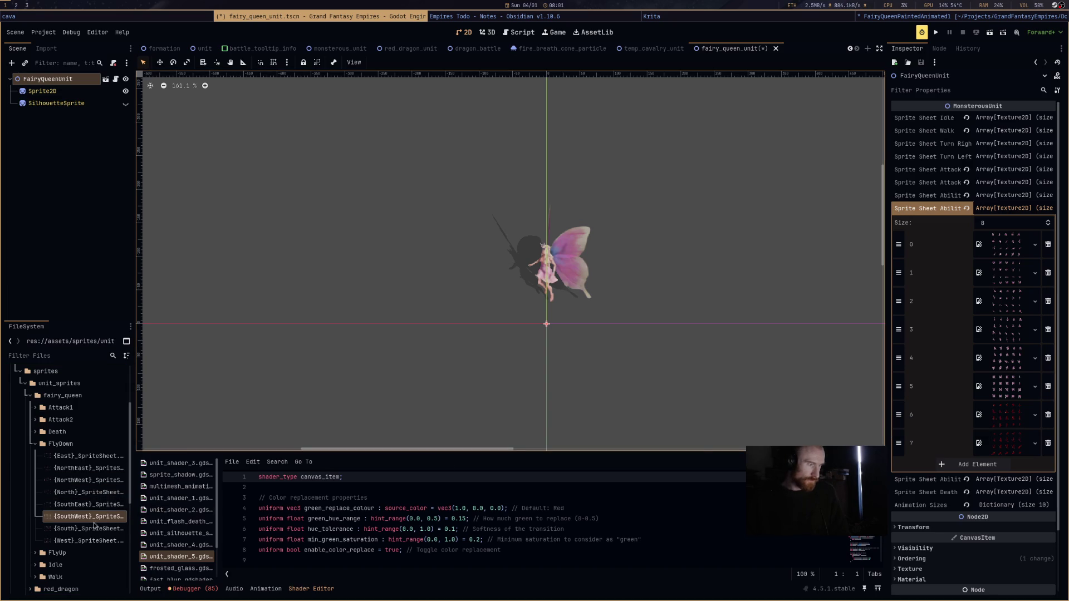
pyautogui.moveTo(92, 541)
pyautogui.mouseDown()
pyautogui.moveTo(999, 430)
pyautogui.moveTo(1013, 419)
pyautogui.mouseUp()
pyautogui.moveTo(90, 480)
pyautogui.mouseDown()
pyautogui.moveTo(665, 483)
pyautogui.moveTo(1002, 444)
pyautogui.mouseUp()
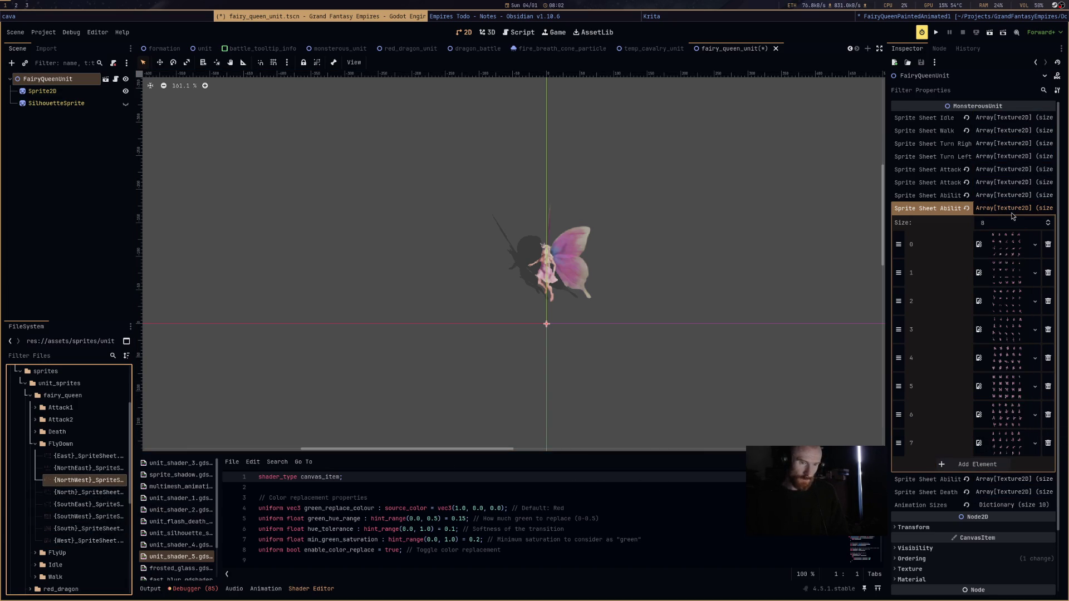
pyautogui.click(1014, 209)
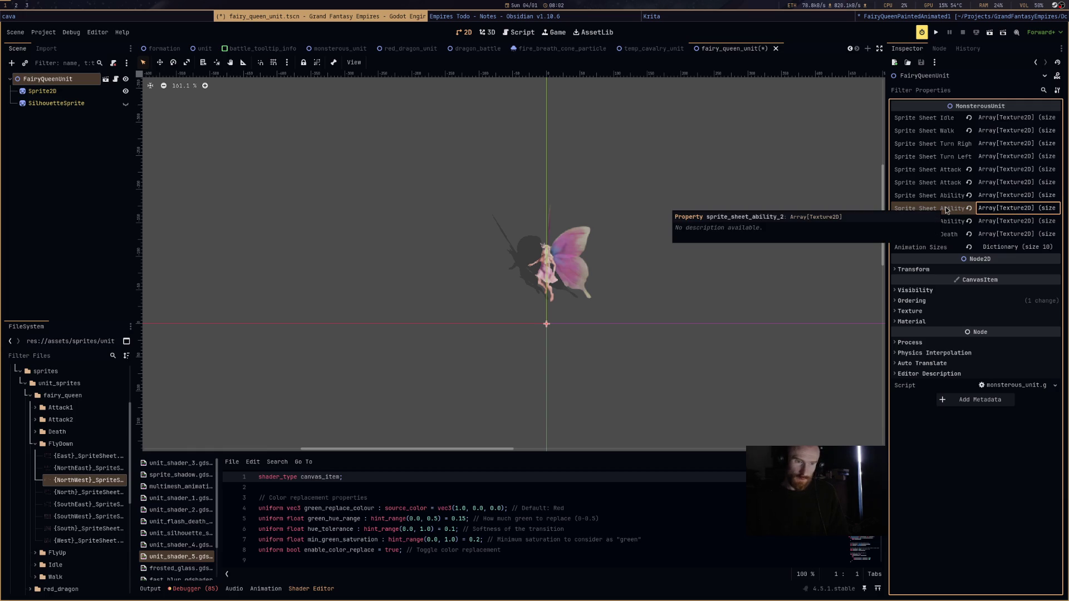
pyautogui.click(996, 221)
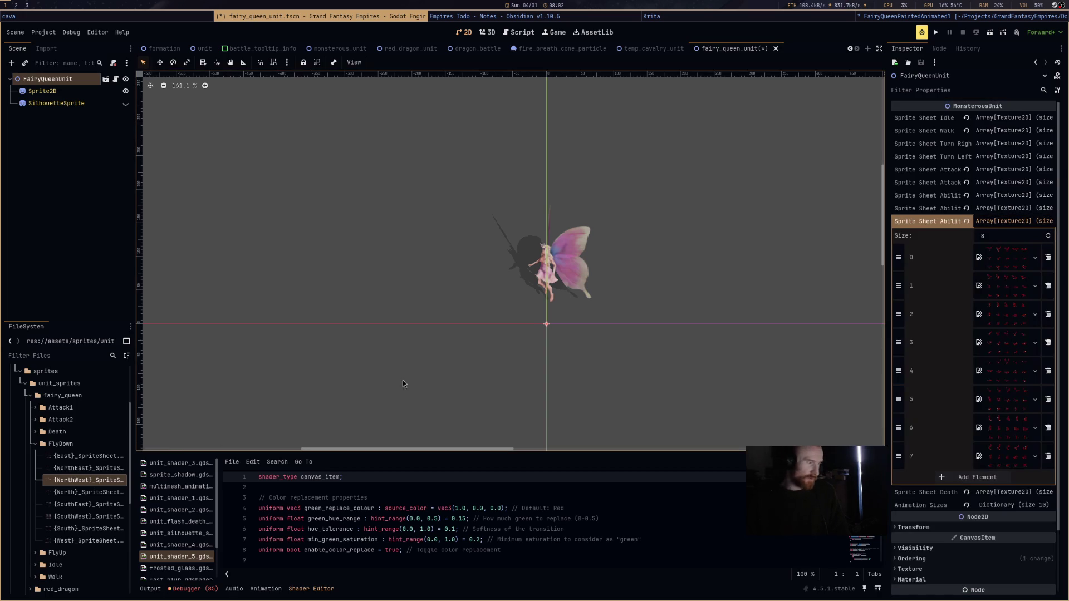
# Load the Attack2 North, NorthEast, East and SouthEast sheets into array elements 0–3.
pyautogui.click(35, 444)
pyautogui.click(35, 420)
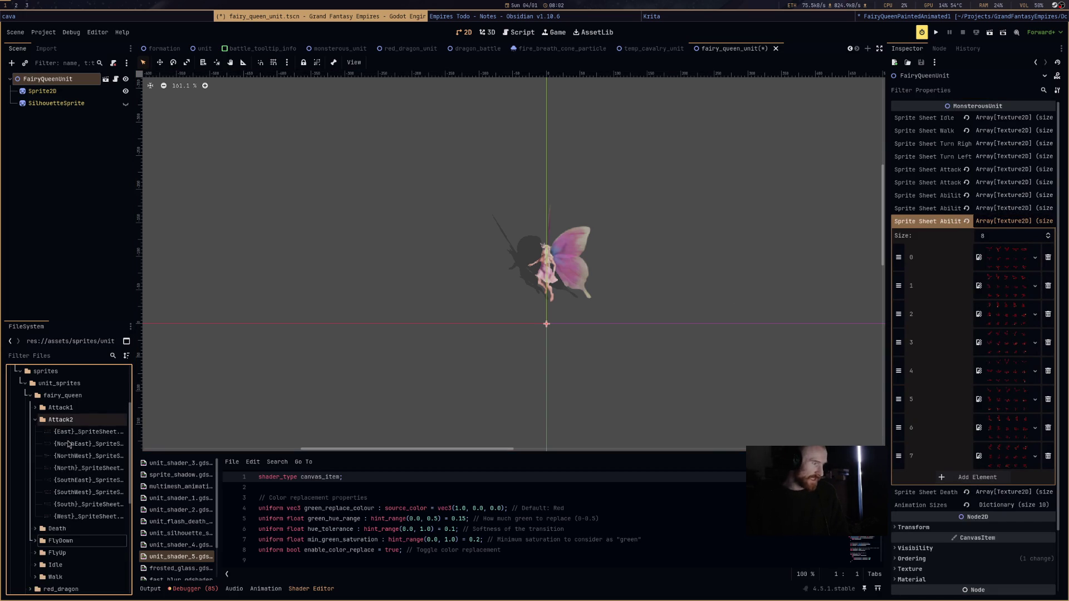
pyautogui.moveTo(84, 468)
pyautogui.mouseDown()
pyautogui.moveTo(881, 329)
pyautogui.moveTo(1002, 257)
pyautogui.mouseUp()
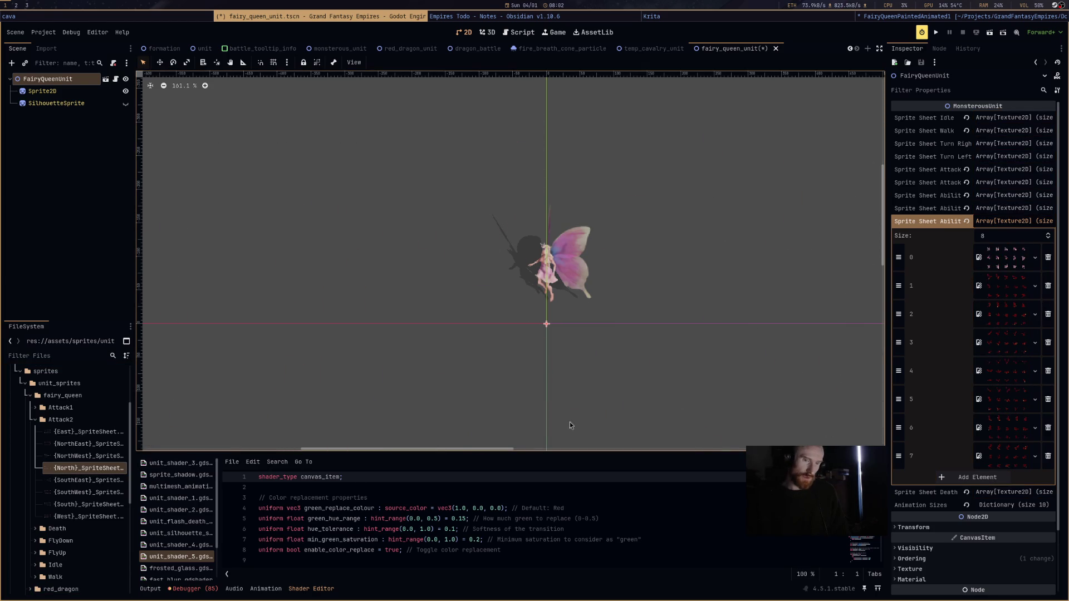
pyautogui.click(81, 459)
pyautogui.moveTo(83, 444)
pyautogui.mouseDown()
pyautogui.moveTo(612, 279)
pyautogui.moveTo(913, 373)
pyautogui.moveTo(1019, 303)
pyautogui.moveTo(1008, 287)
pyautogui.mouseUp()
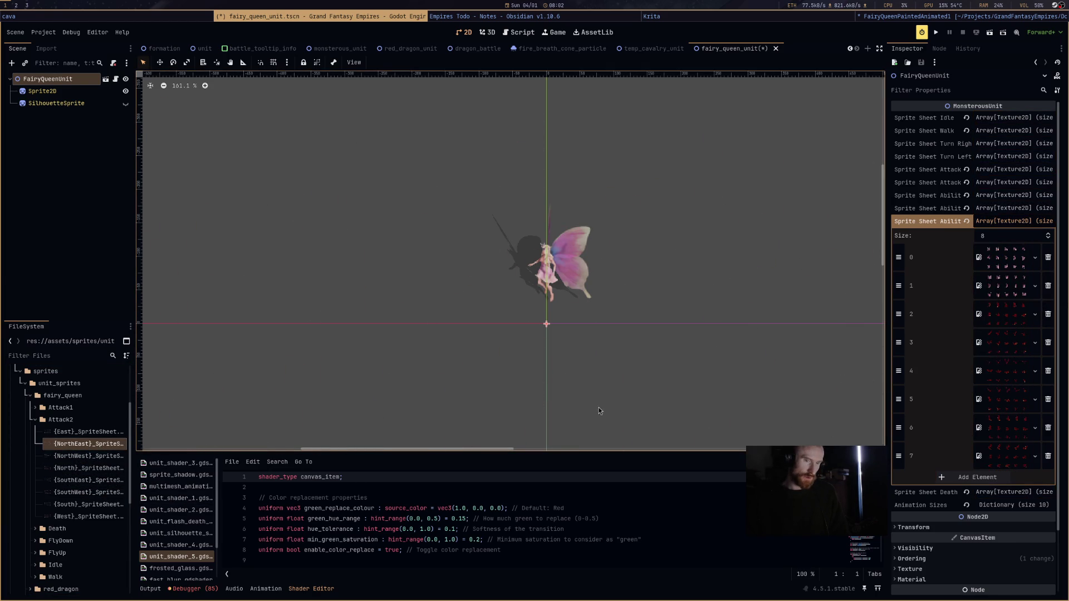
pyautogui.moveTo(84, 432)
pyautogui.mouseDown()
pyautogui.moveTo(334, 435)
pyautogui.moveTo(1005, 322)
pyautogui.mouseUp()
pyautogui.click(76, 485)
pyautogui.moveTo(77, 484); pyautogui.dragTo(996, 343)
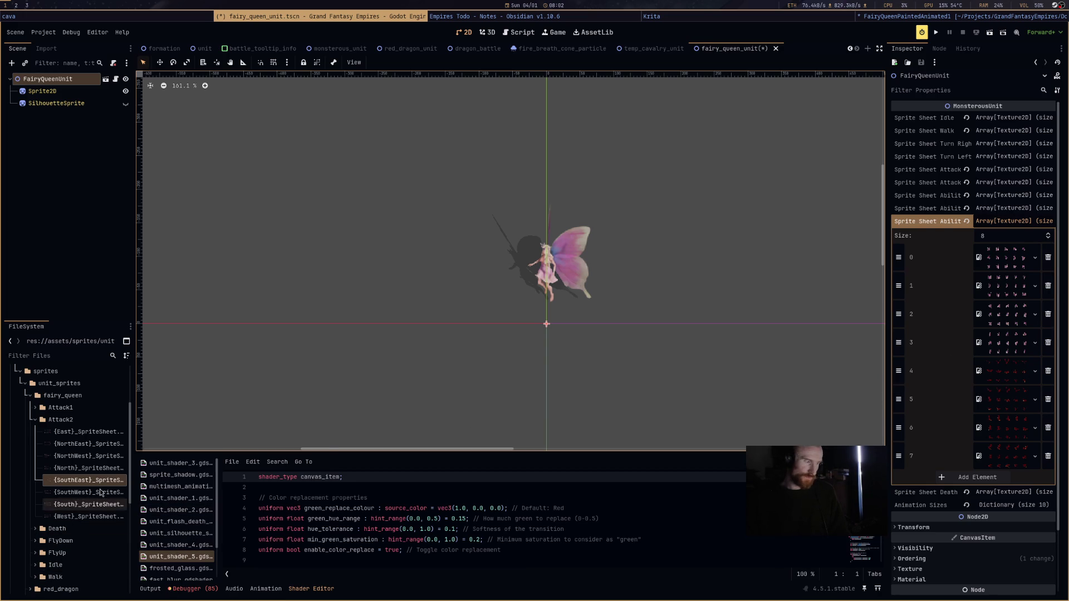
# Load the Attack2 South, SouthWest, West and NorthWest sheets into elements 4–7 and collapse the array.
pyautogui.moveTo(81, 510)
pyautogui.mouseDown()
pyautogui.moveTo(479, 458)
pyautogui.moveTo(1000, 350)
pyautogui.moveTo(1006, 369)
pyautogui.mouseUp()
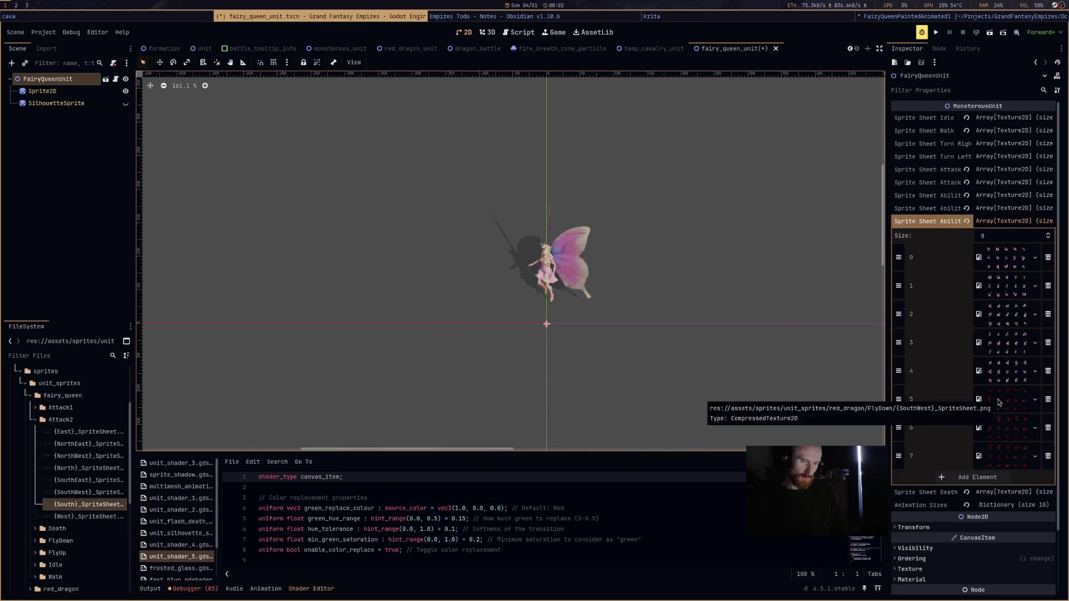
pyautogui.moveTo(92, 492)
pyautogui.mouseDown()
pyautogui.moveTo(996, 452)
pyautogui.moveTo(1005, 399)
pyautogui.mouseUp()
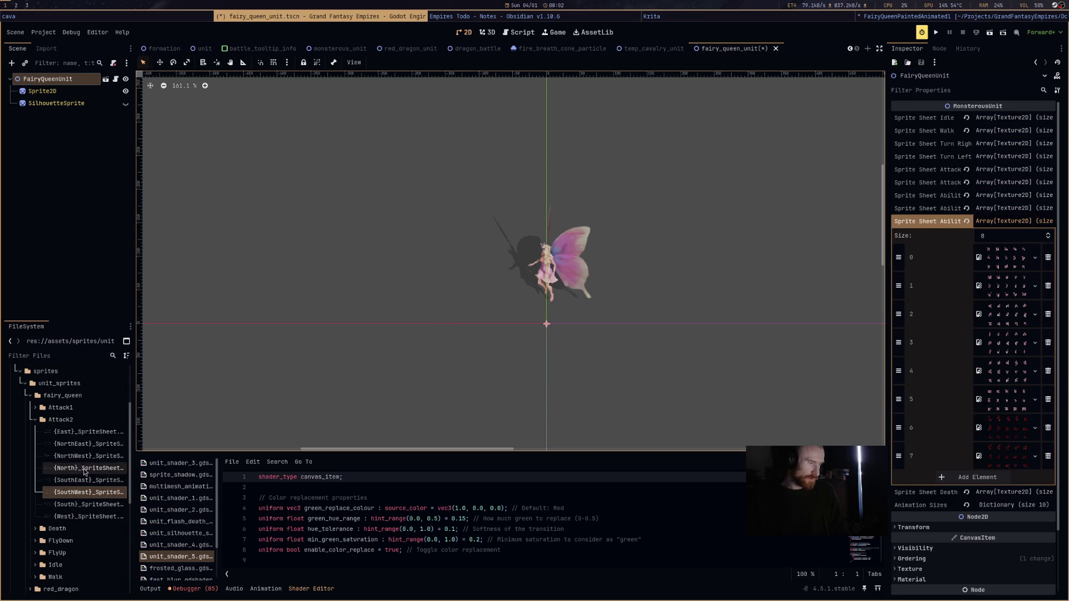
pyautogui.moveTo(84, 517)
pyautogui.mouseDown()
pyautogui.moveTo(735, 511)
pyautogui.moveTo(995, 432)
pyautogui.mouseUp()
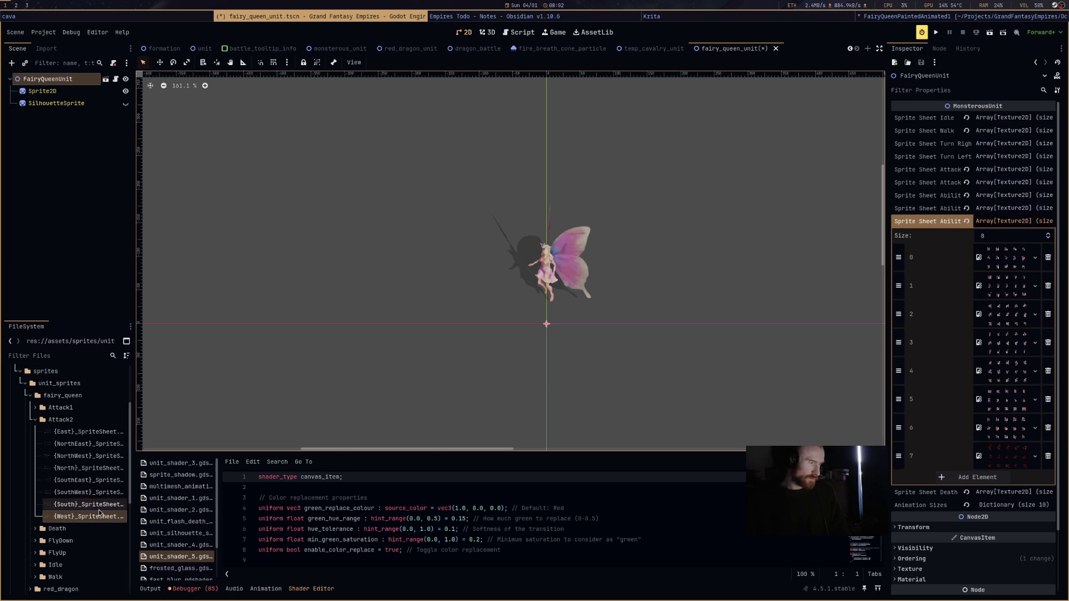
pyautogui.click(98, 457)
pyautogui.moveTo(98, 458)
pyautogui.mouseDown()
pyautogui.moveTo(659, 465)
pyautogui.moveTo(996, 448)
pyautogui.mouseUp()
pyautogui.click(1001, 223)
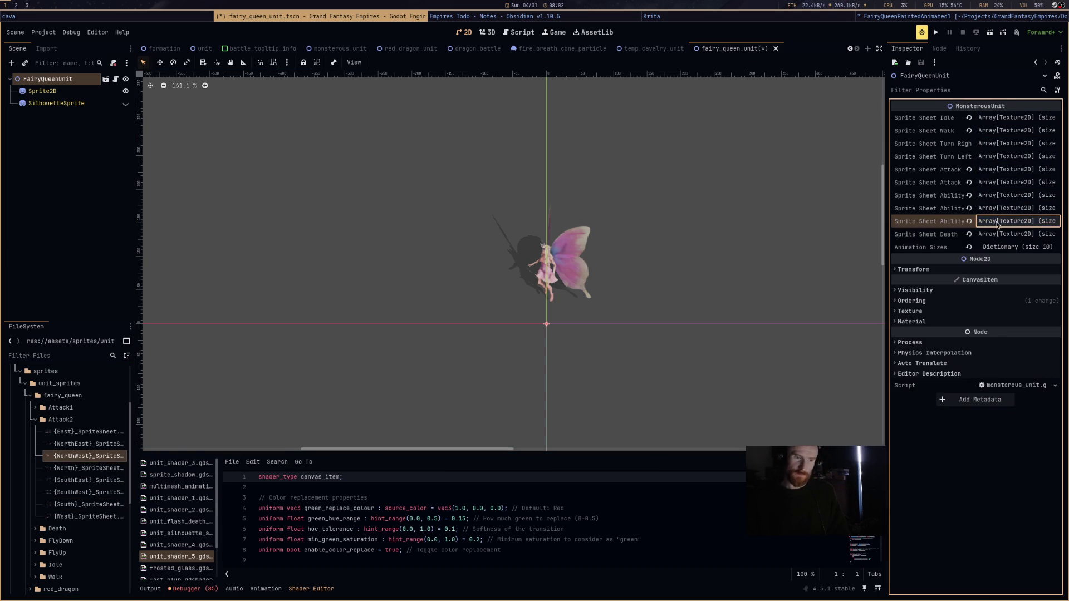
pyautogui.click(1001, 233)
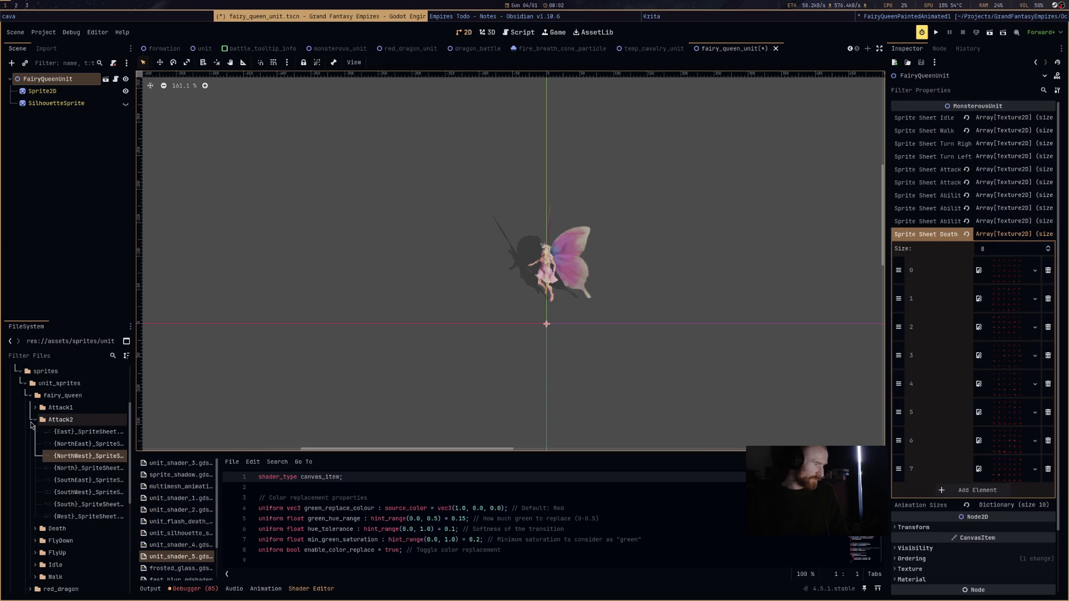
# Put the Death North, NorthEast, East and SouthEast sheets into Sprite Sheet Death elements 0–3.
pyautogui.click(35, 420)
pyautogui.click(35, 432)
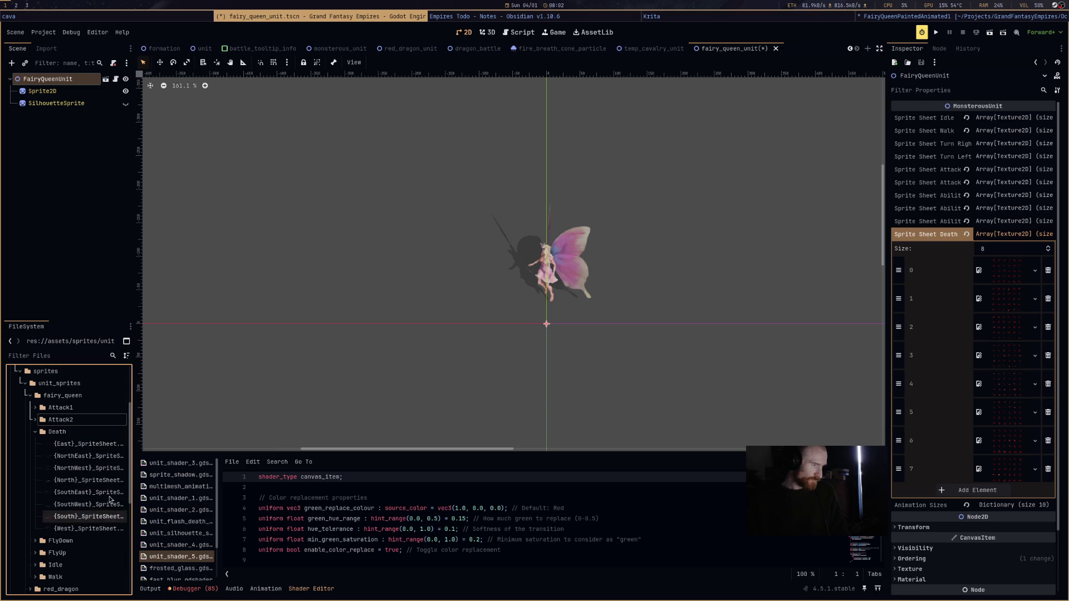
pyautogui.moveTo(89, 480)
pyautogui.mouseDown()
pyautogui.moveTo(980, 267)
pyautogui.moveTo(996, 279)
pyautogui.mouseUp()
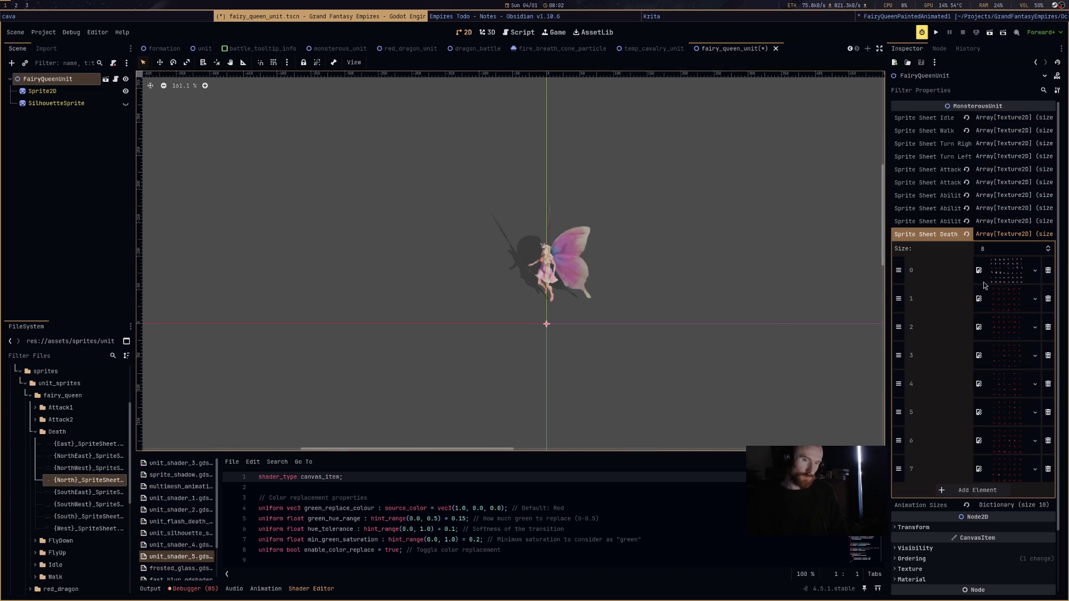
pyautogui.moveTo(91, 457)
pyautogui.mouseDown()
pyautogui.moveTo(924, 385)
pyautogui.moveTo(988, 313)
pyautogui.mouseUp()
pyautogui.moveTo(89, 444)
pyautogui.mouseDown()
pyautogui.moveTo(724, 334)
pyautogui.moveTo(990, 328)
pyautogui.mouseUp()
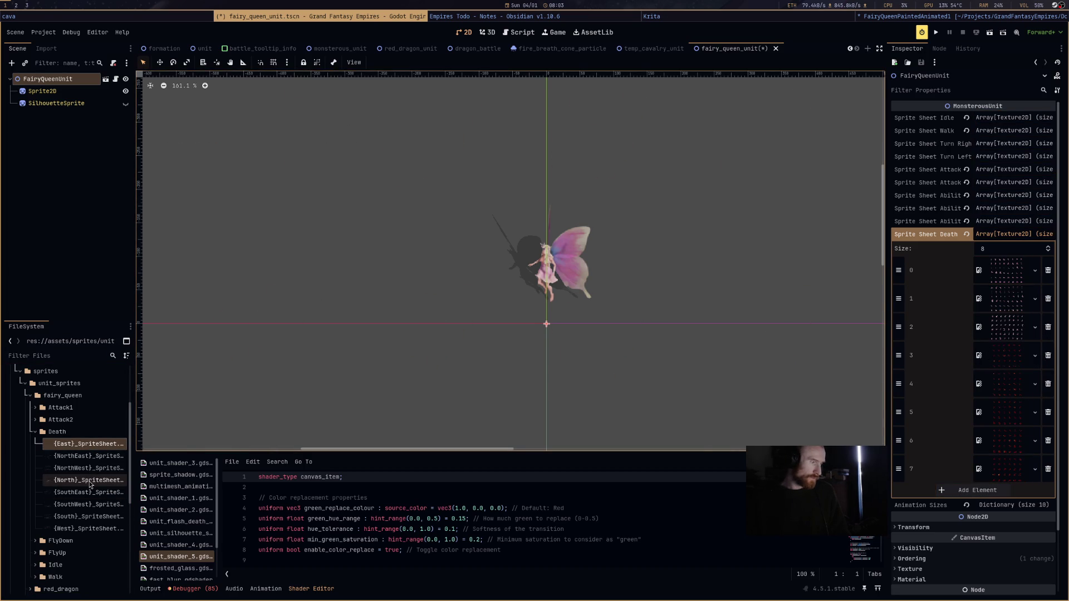
pyautogui.moveTo(90, 484)
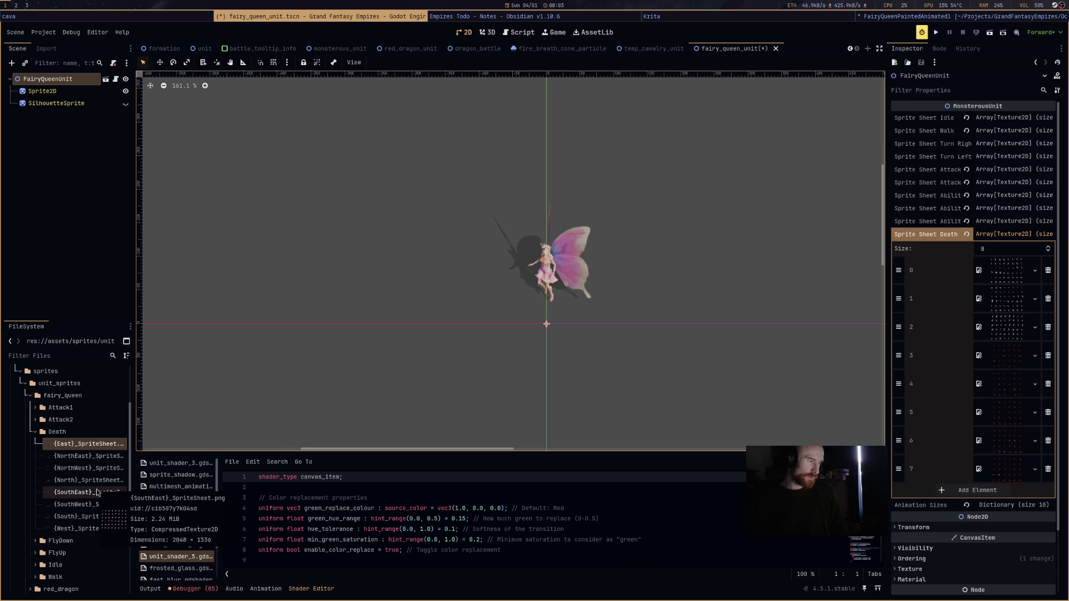
pyautogui.click(97, 493)
pyautogui.moveTo(345, 485); pyautogui.dragTo(1007, 357)
# Put the Death South, SouthWest, West and NorthWest sheets into elements 4–7 and collapse the array.
pyautogui.click(75, 518)
pyautogui.moveTo(75, 518)
pyautogui.mouseDown()
pyautogui.moveTo(741, 206)
pyautogui.moveTo(1009, 384)
pyautogui.mouseUp()
pyautogui.click(96, 505)
pyautogui.moveTo(76, 508)
pyautogui.mouseDown()
pyautogui.moveTo(501, 389)
pyautogui.moveTo(980, 490)
pyautogui.moveTo(1008, 414)
pyautogui.mouseUp()
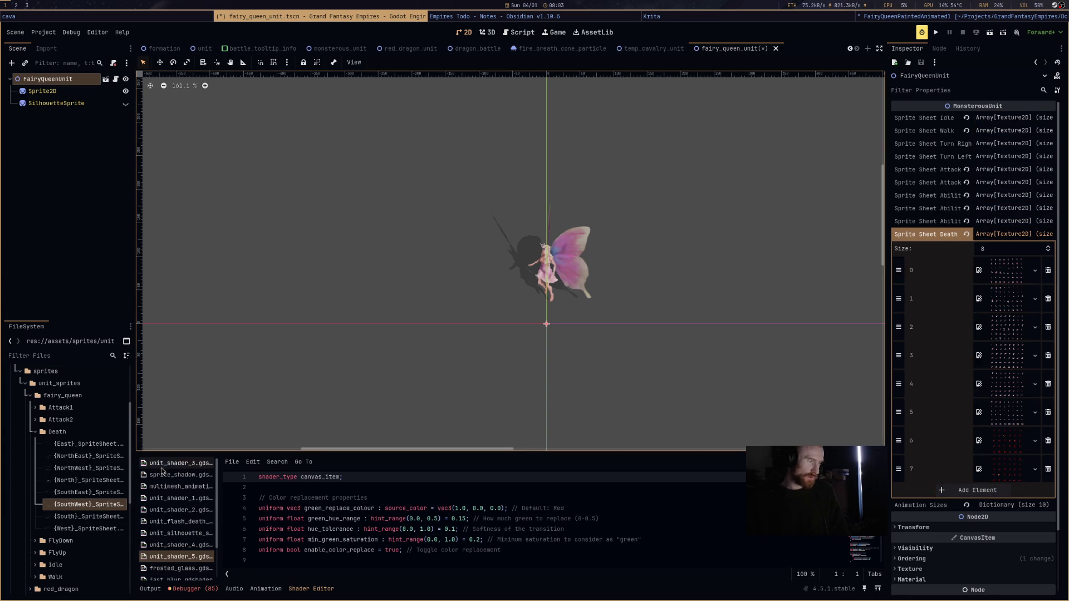
pyautogui.click(89, 528)
pyautogui.moveTo(89, 528)
pyautogui.mouseDown()
pyautogui.moveTo(1002, 476)
pyautogui.moveTo(1028, 441)
pyautogui.mouseUp()
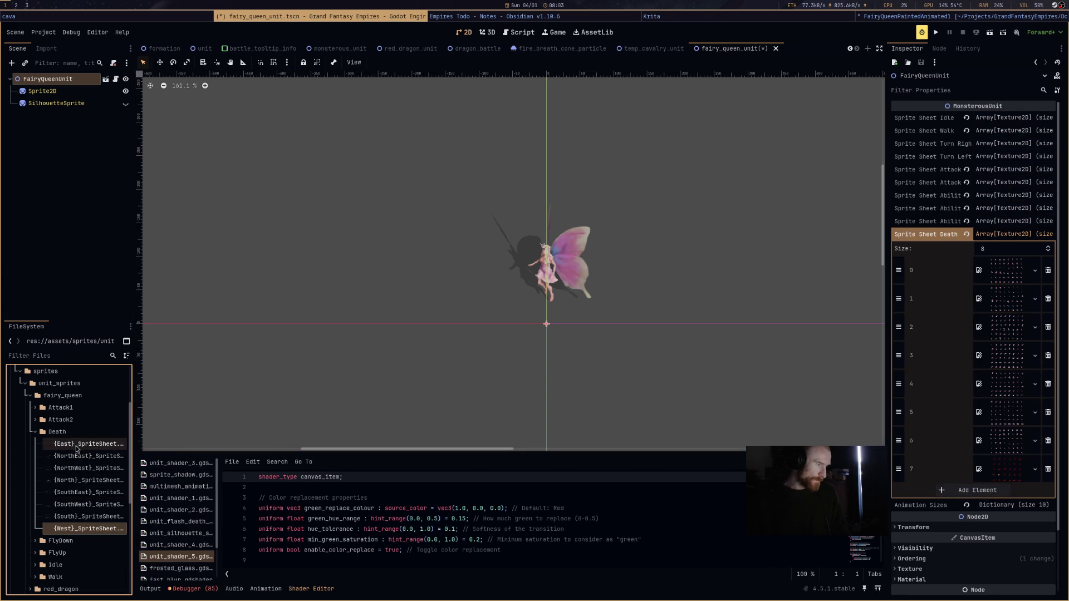
pyautogui.click(96, 471)
pyautogui.moveTo(96, 471); pyautogui.dragTo(1008, 469)
pyautogui.click(1024, 239)
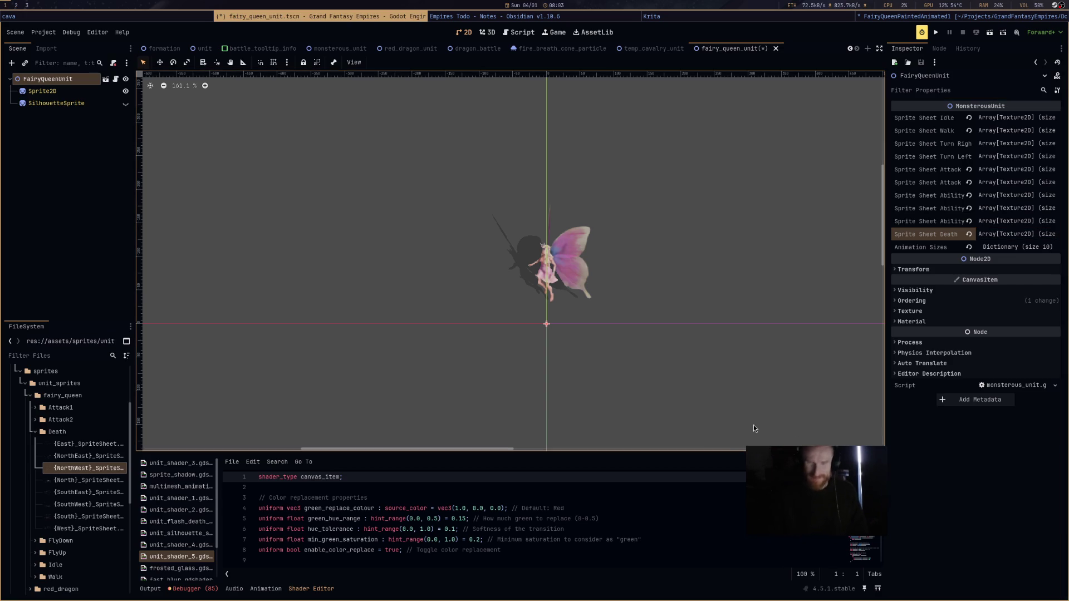
# Expand Animation Sizes and ability_1 to reveal its values 8, 6 and 44.
pyautogui.click(995, 245)
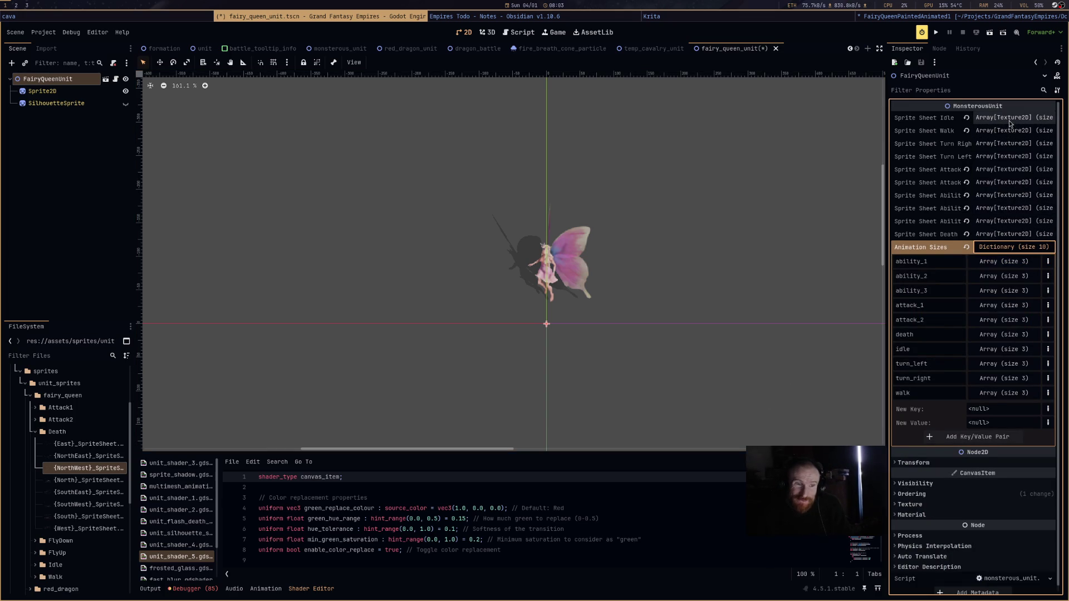
pyautogui.click(1019, 262)
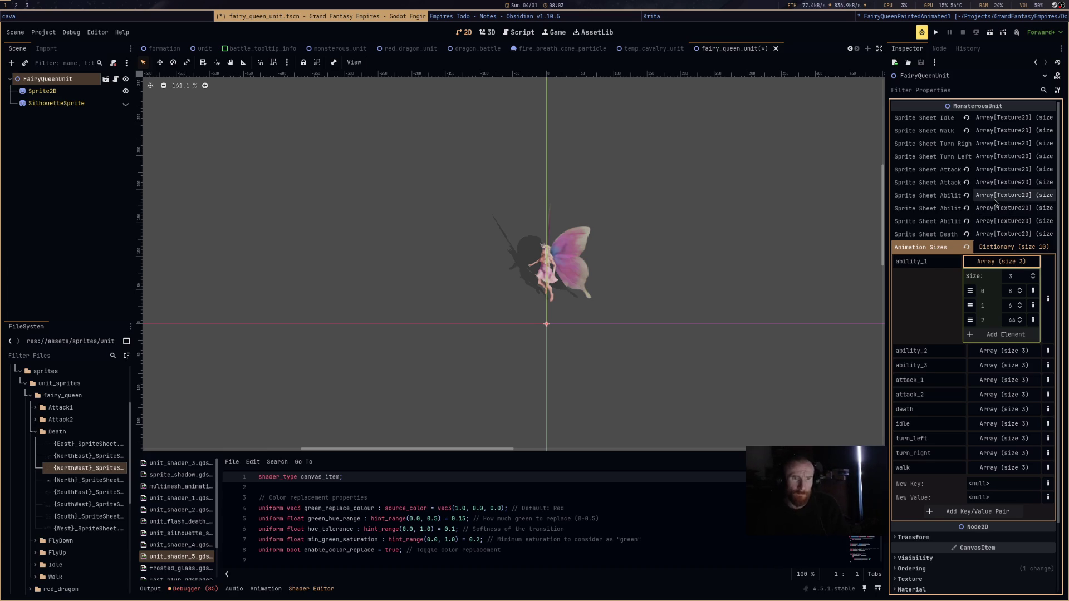
pyautogui.click(1001, 184)
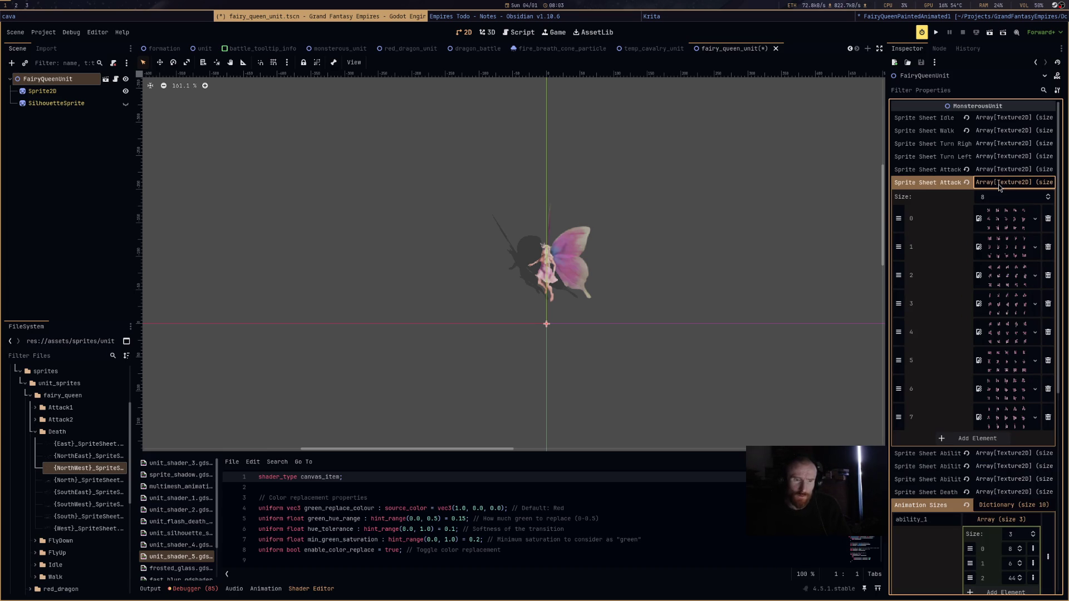
pyautogui.scroll(-5, 909, 477)
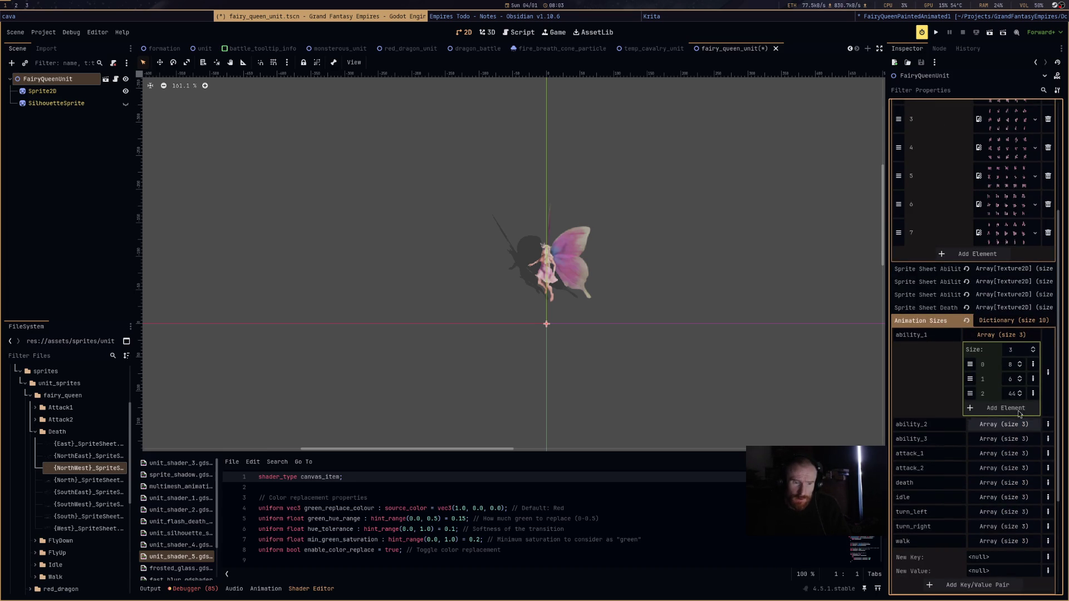
pyautogui.click(1010, 365)
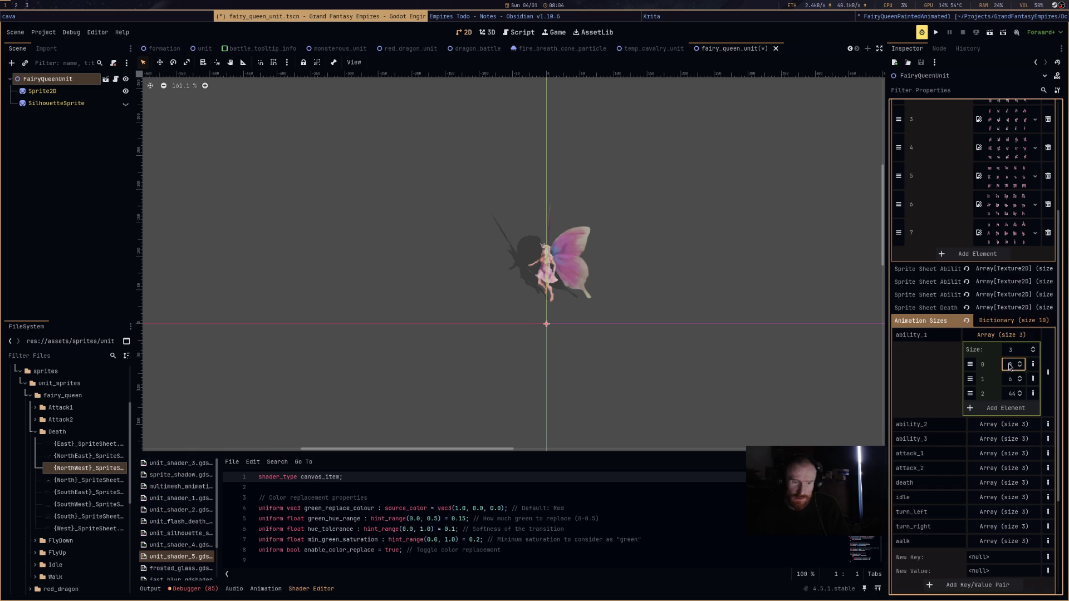
pyautogui.scroll(3, 1002, 440)
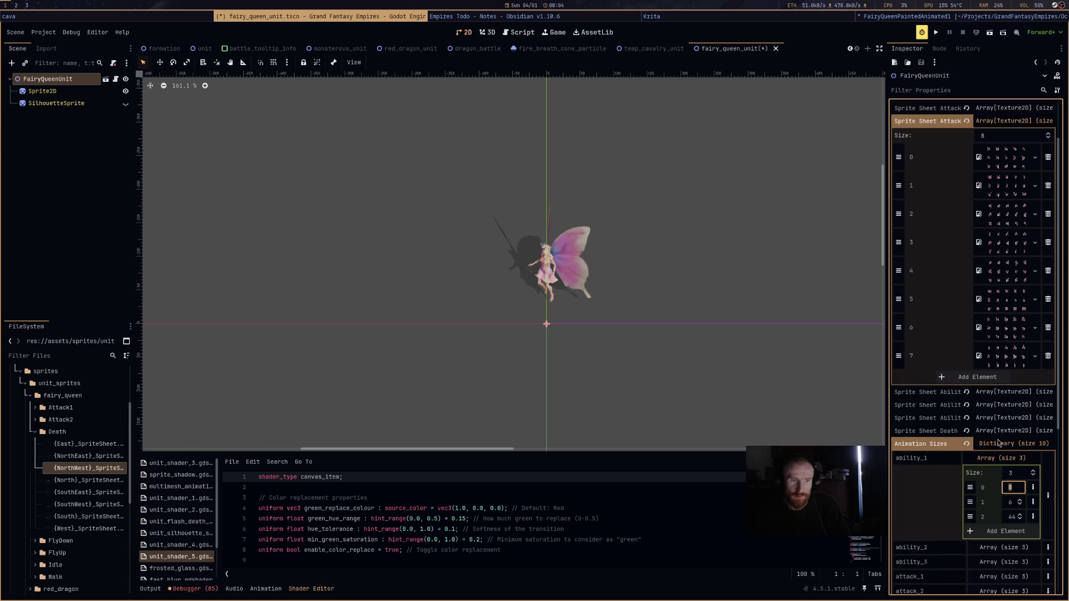
pyautogui.click(1000, 392)
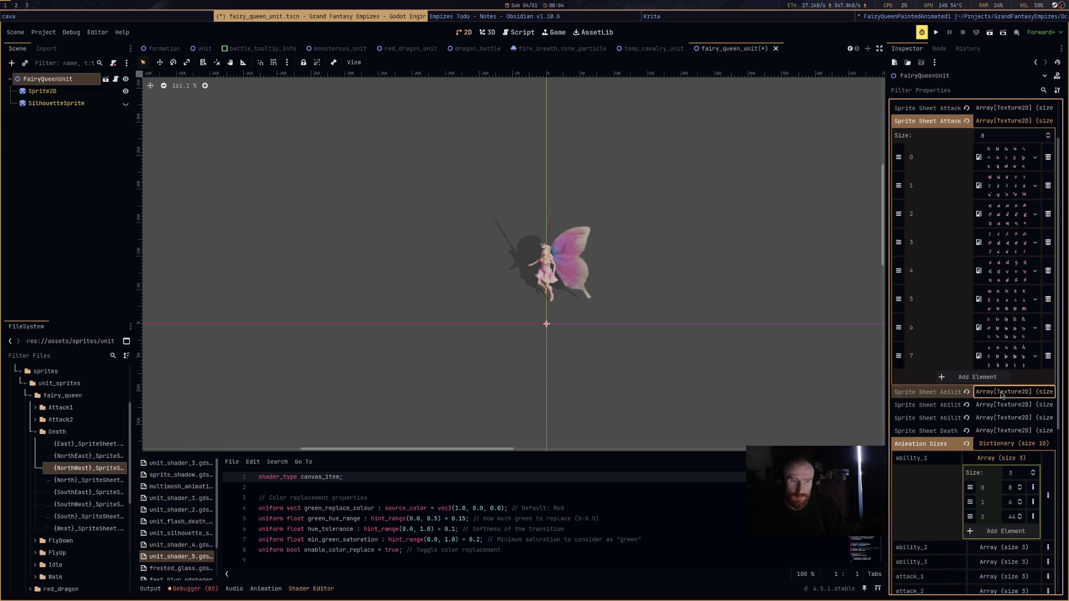
pyautogui.scroll(-5, 1000, 396)
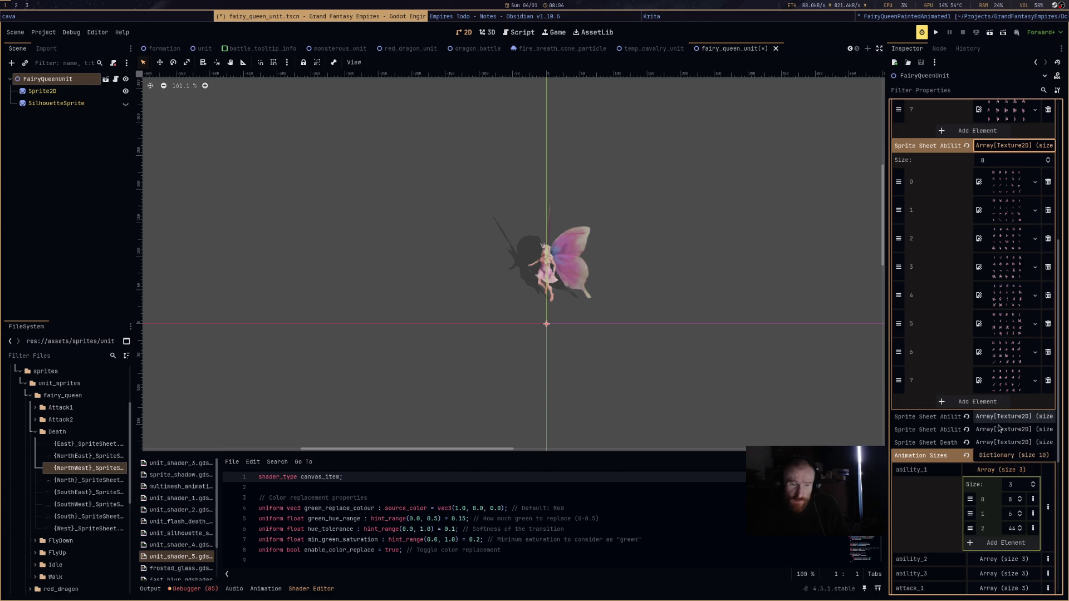
pyautogui.scroll(-2, 1000, 396)
# Change ability_1's animation sizes to 5, 4 and 19.
pyautogui.click(1009, 438)
pyautogui.write('5')
pyautogui.press('Tab')
pyautogui.write('4')
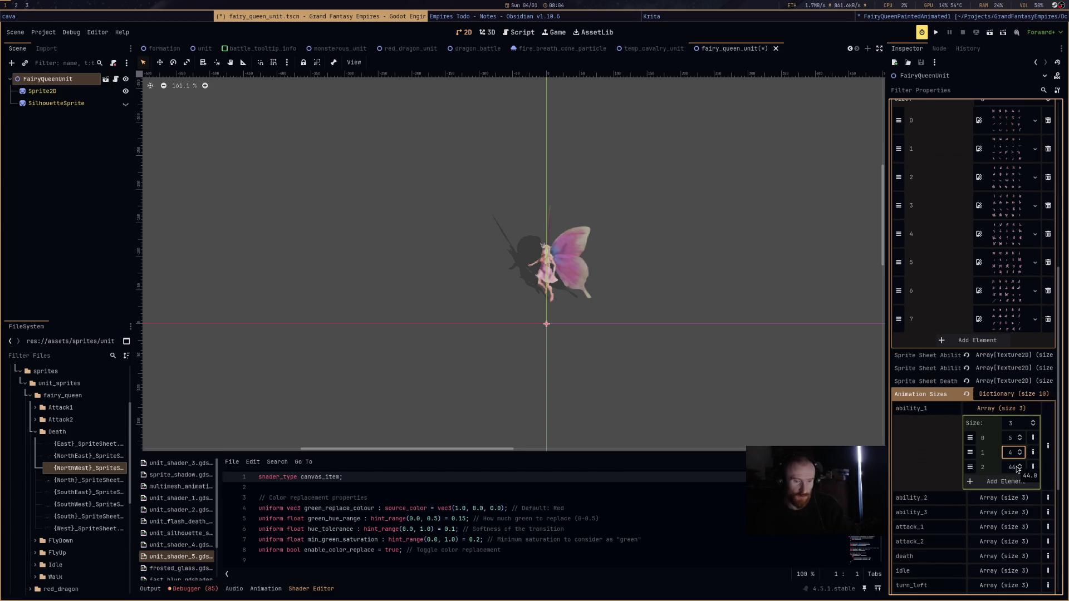
pyautogui.click(1012, 468)
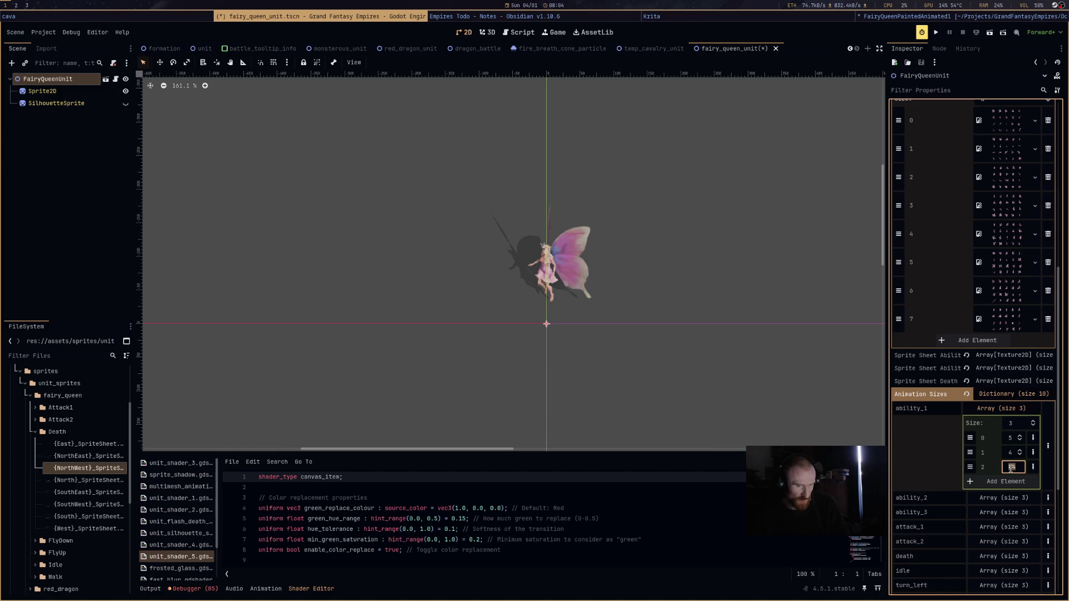
pyautogui.write('10')
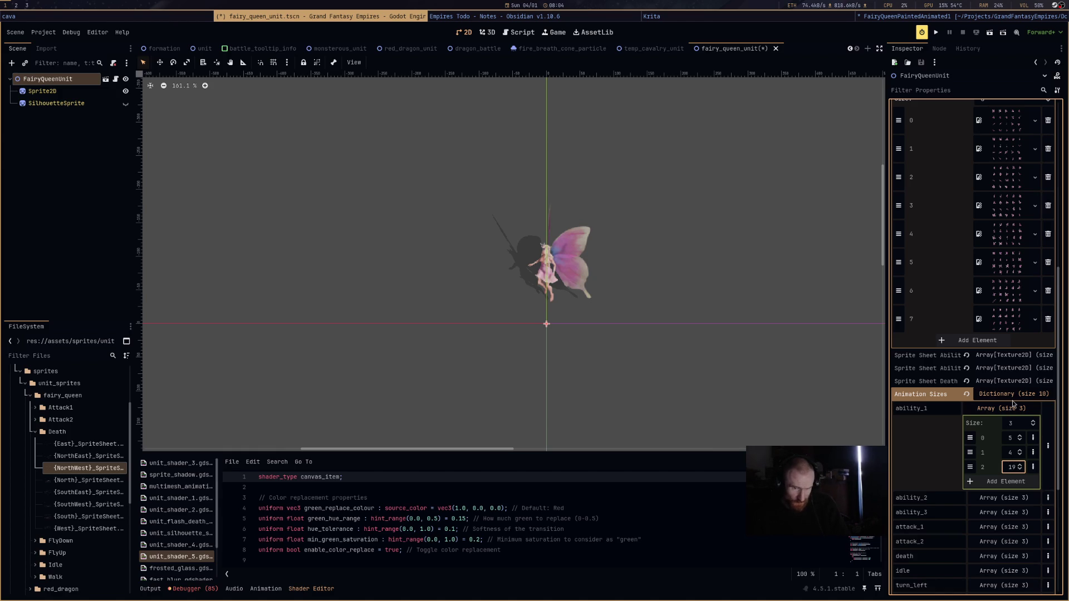
pyautogui.scroll(-2, 1016, 413)
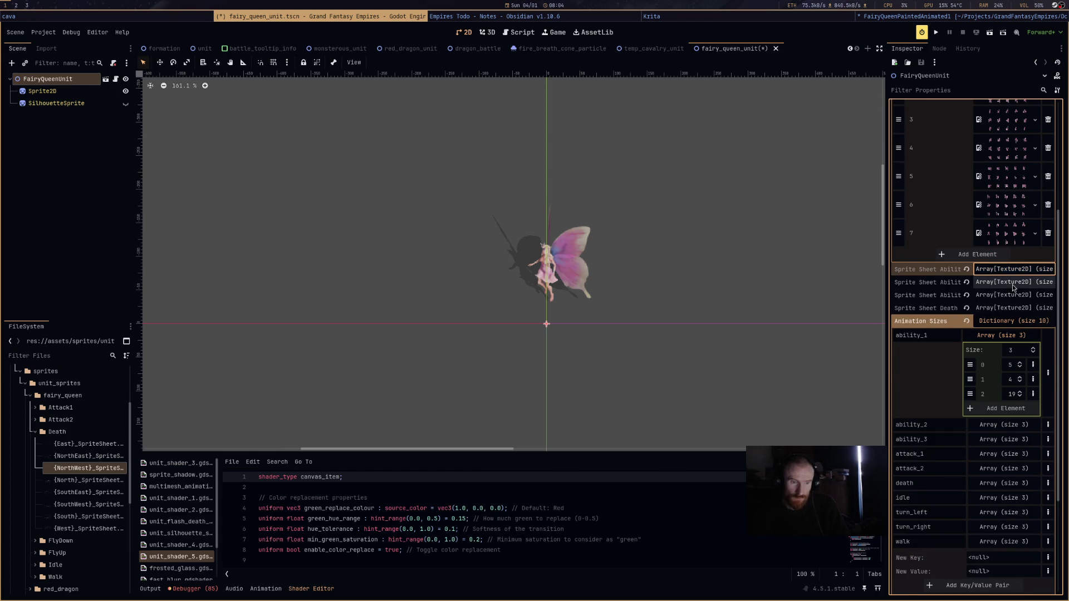
pyautogui.click(1014, 282)
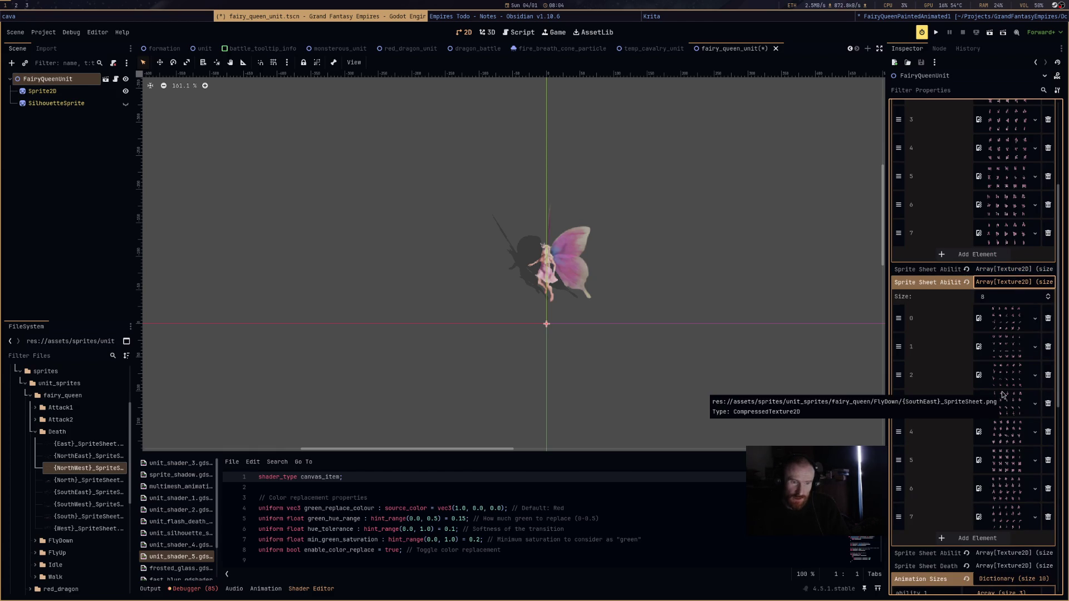
# Expand ability_2 and ability_3 sizes, showing 5, 4, 19 and 5, 3, 14.
pyautogui.scroll(-5, 1003, 451)
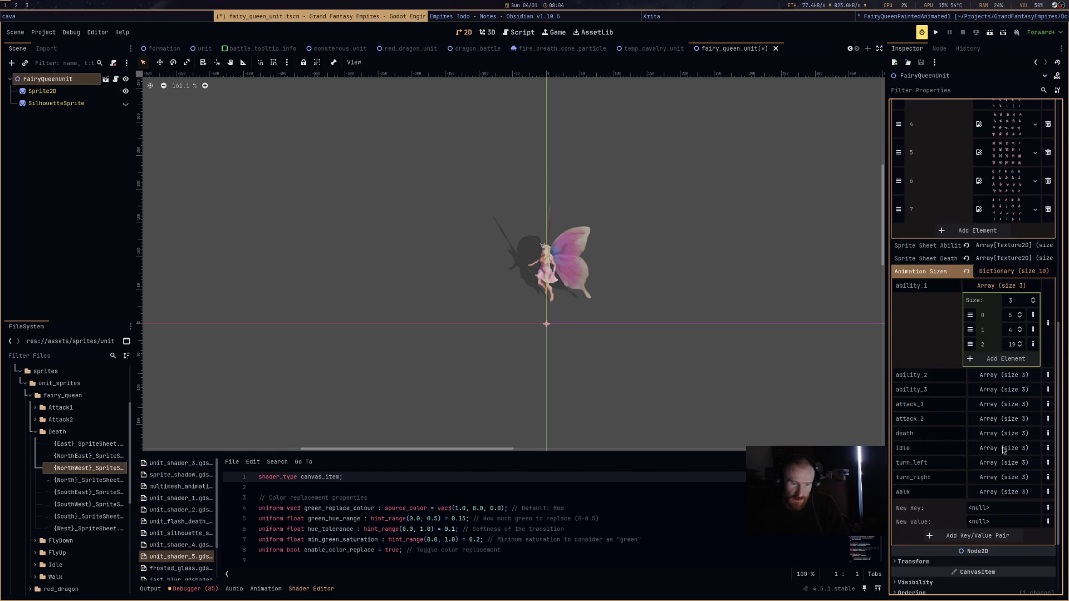
pyautogui.click(1005, 376)
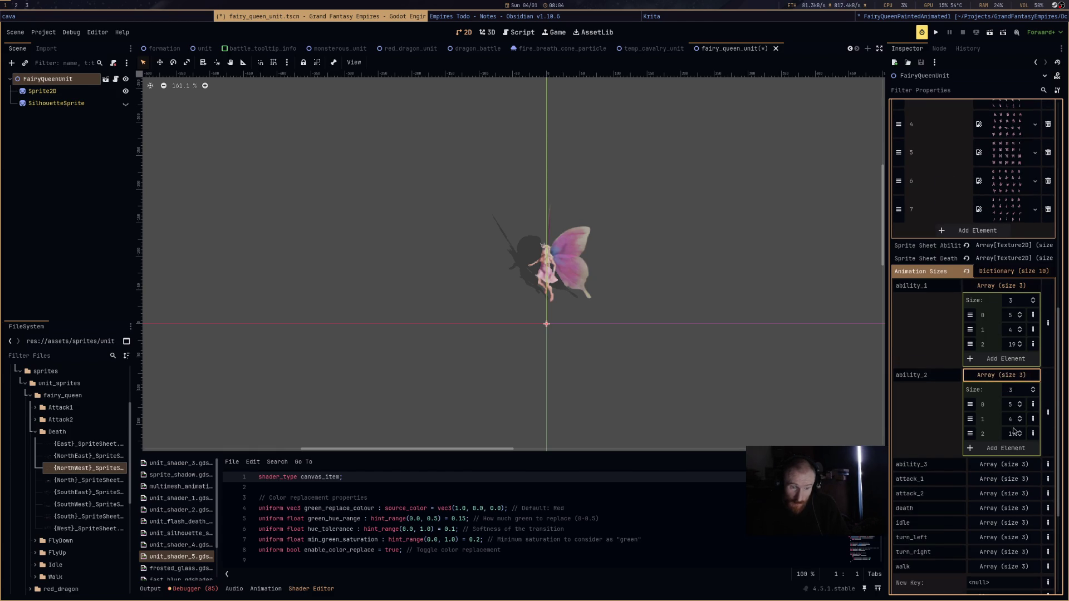
pyautogui.click(1007, 465)
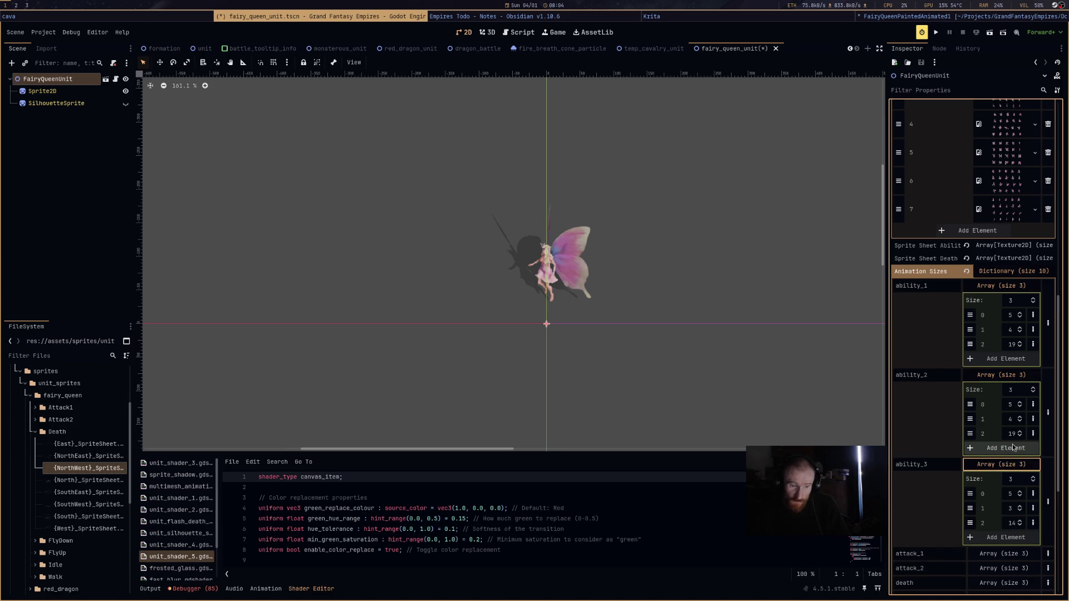
pyautogui.scroll(8, 990, 414)
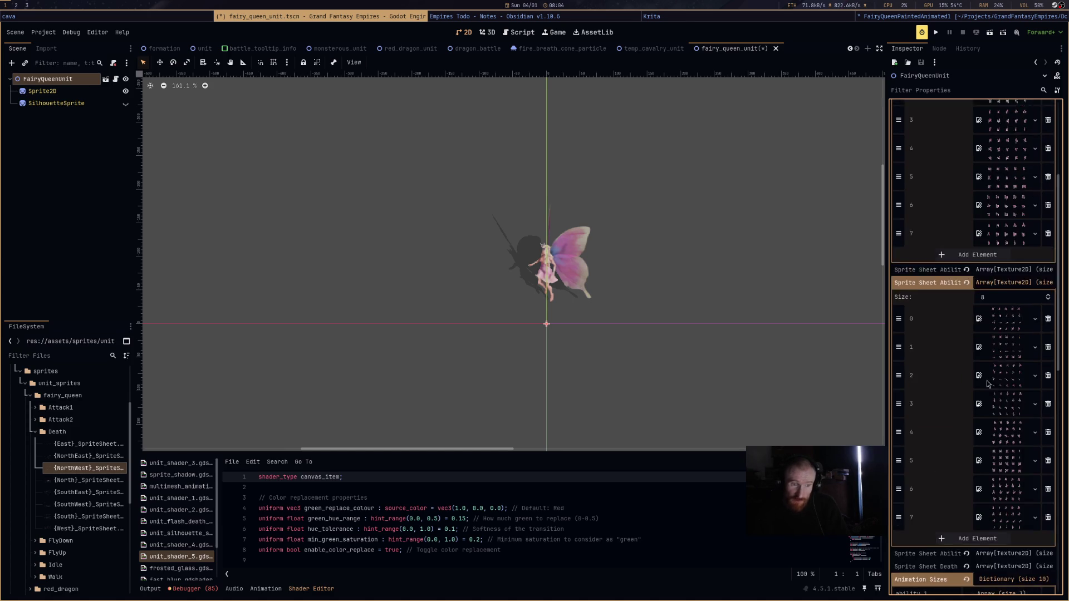
# Compare those sizes against the Sprite Sheet Ability arrays, then collapse the attack sprite sheet list.
pyautogui.click(1007, 407)
pyautogui.click(1008, 420)
pyautogui.scroll(-5, 1009, 422)
pyautogui.scroll(-3, 1008, 421)
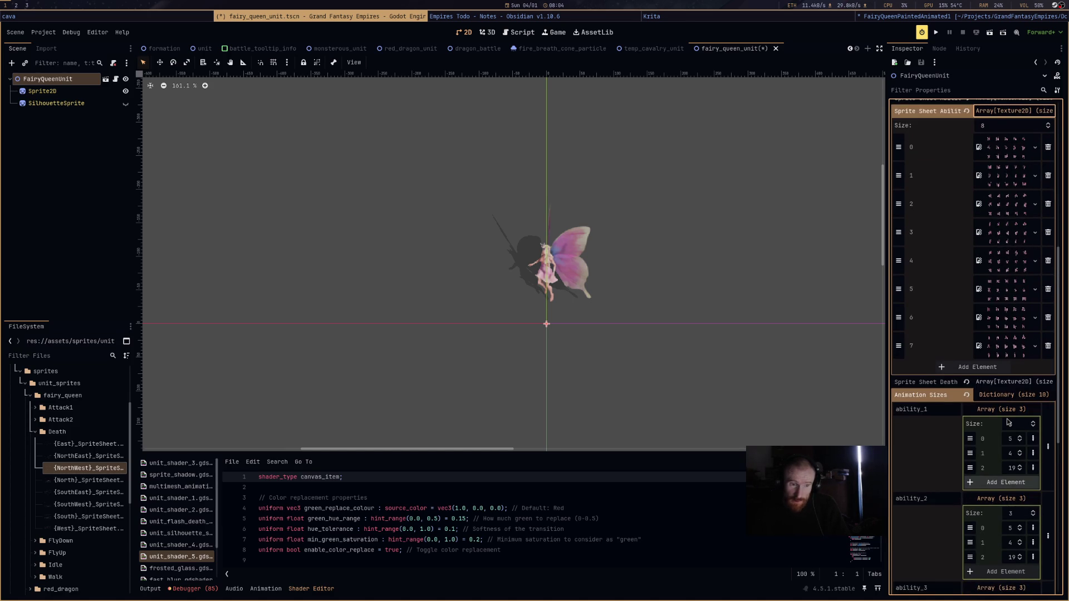
pyautogui.scroll(-10, 1008, 422)
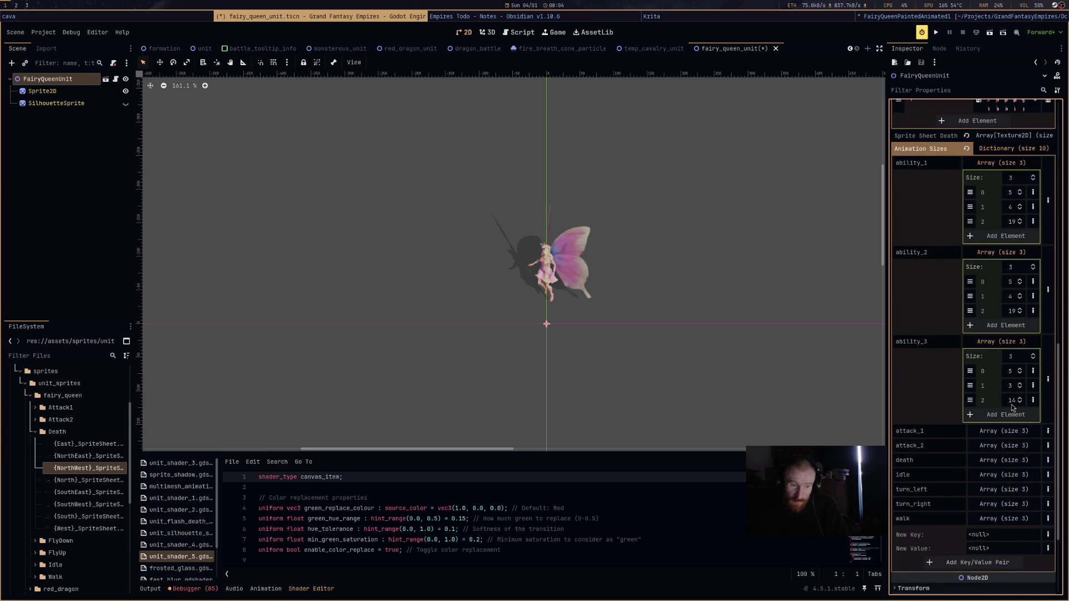
pyautogui.scroll(15, 1008, 412)
pyautogui.scroll(7, 1007, 412)
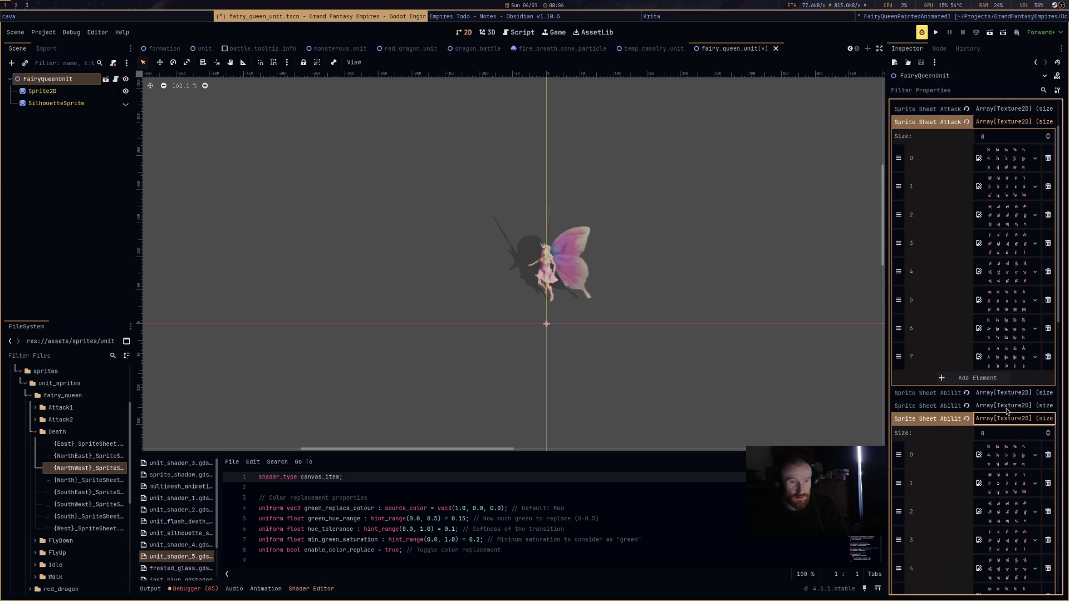
pyautogui.scroll(2, 1010, 411)
pyautogui.click(1013, 121)
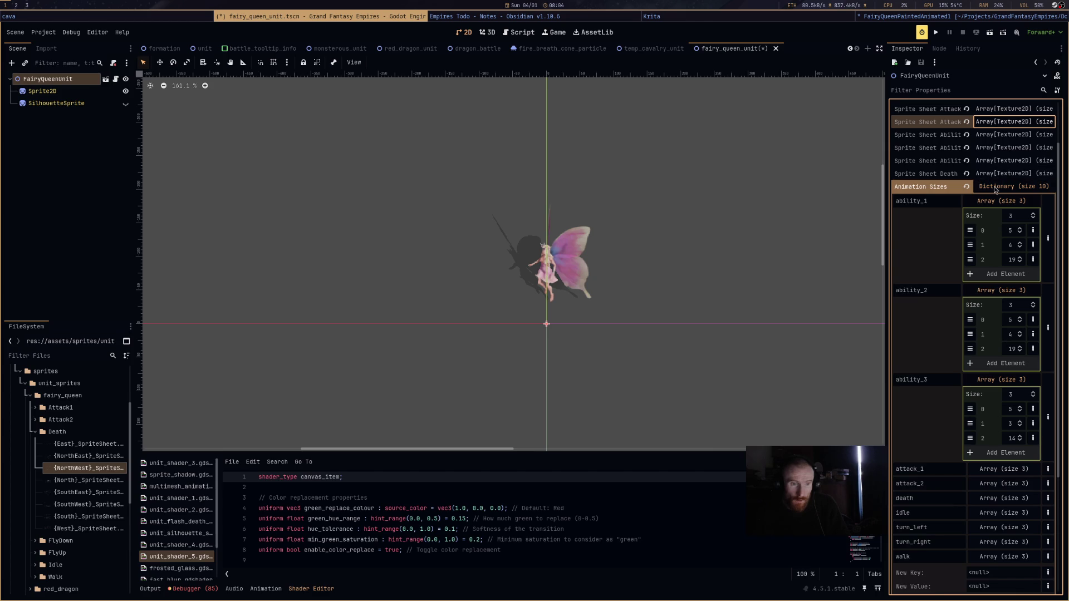
pyautogui.scroll(3, 1017, 285)
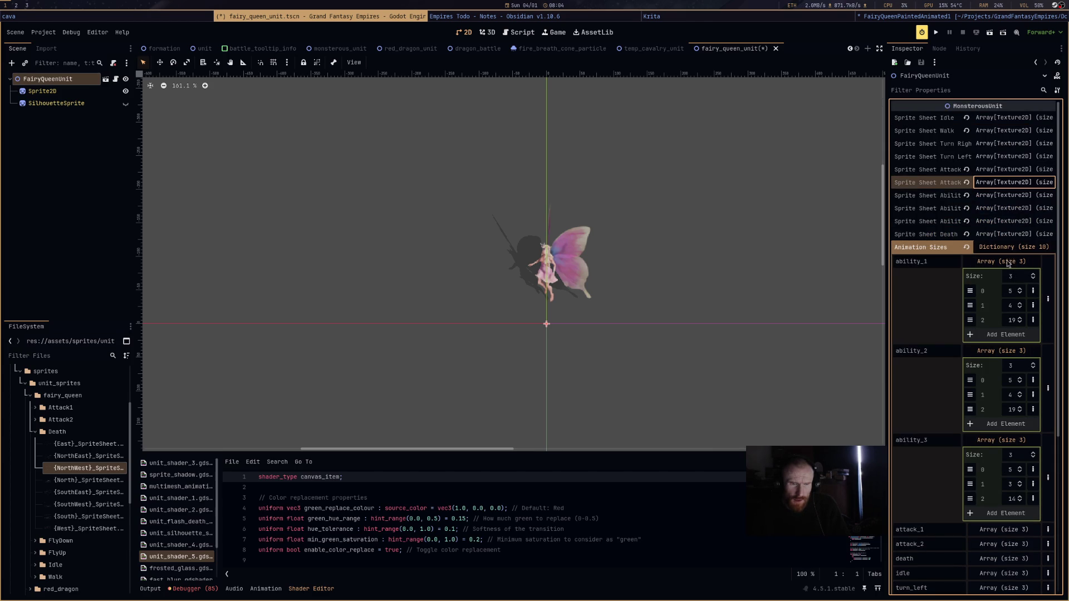
# Collapse the ability_1–3 sizes and review attack_1's sizes against the first attack sprite sheet list.
pyautogui.click(1002, 529)
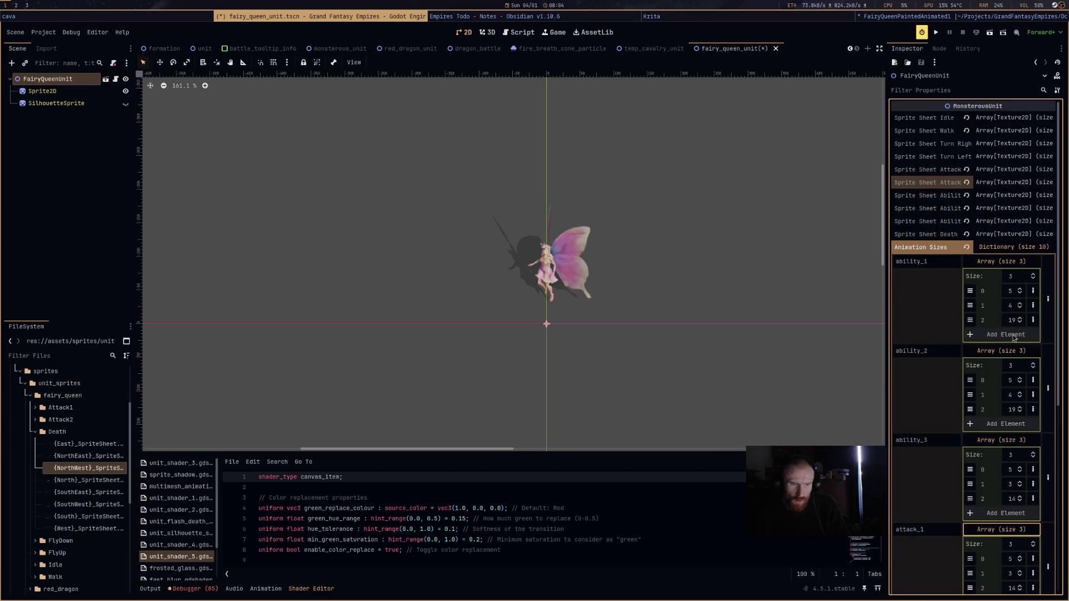
pyautogui.click(1014, 266)
pyautogui.click(1013, 276)
pyautogui.click(1015, 291)
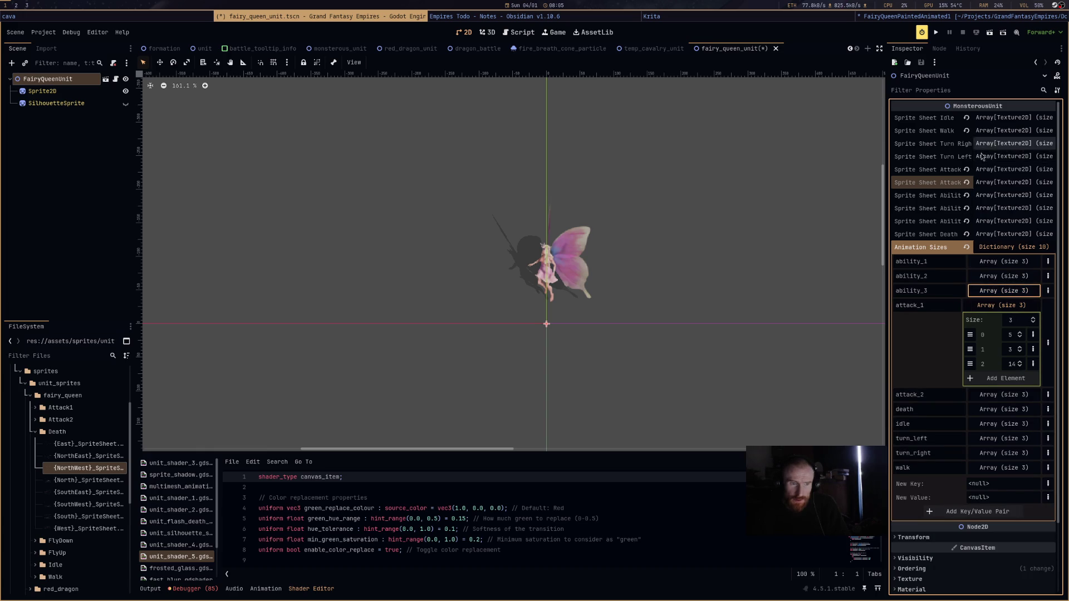
pyautogui.click(1006, 172)
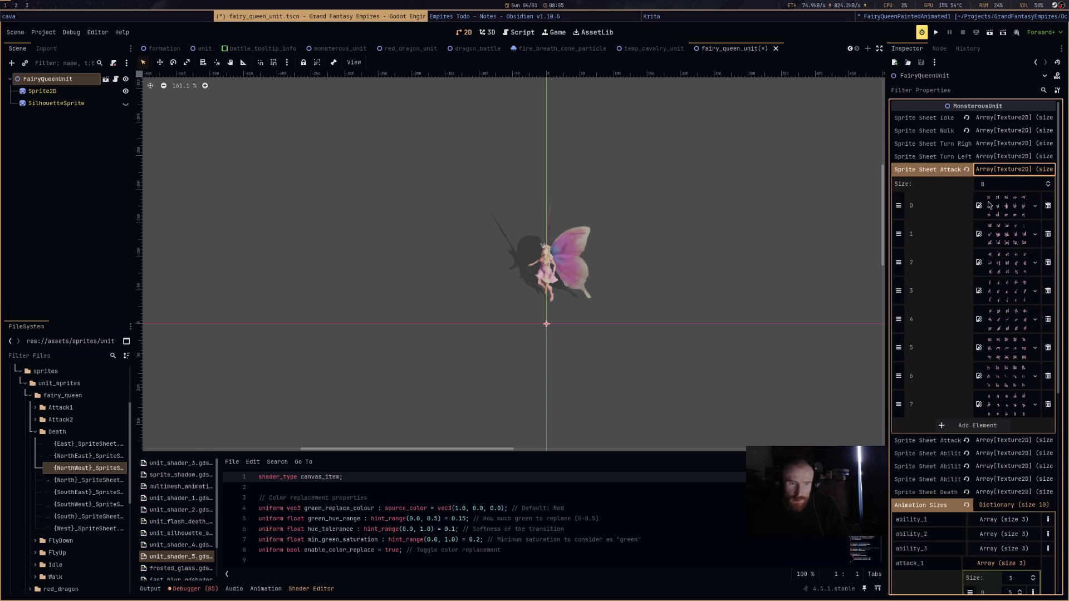
pyautogui.scroll(-3, 1010, 220)
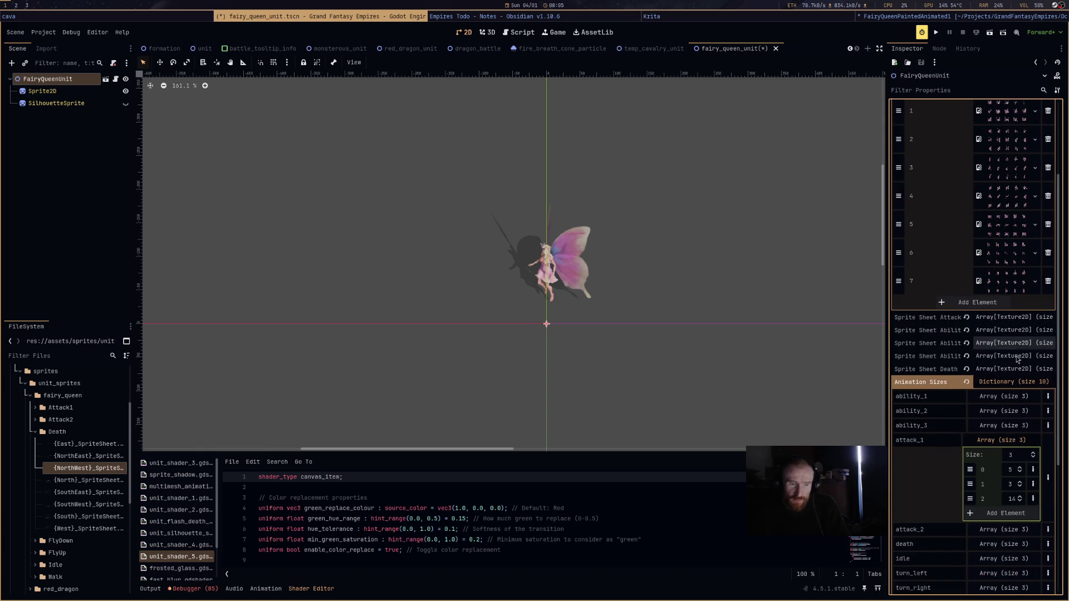
pyautogui.scroll(-2, 1016, 345)
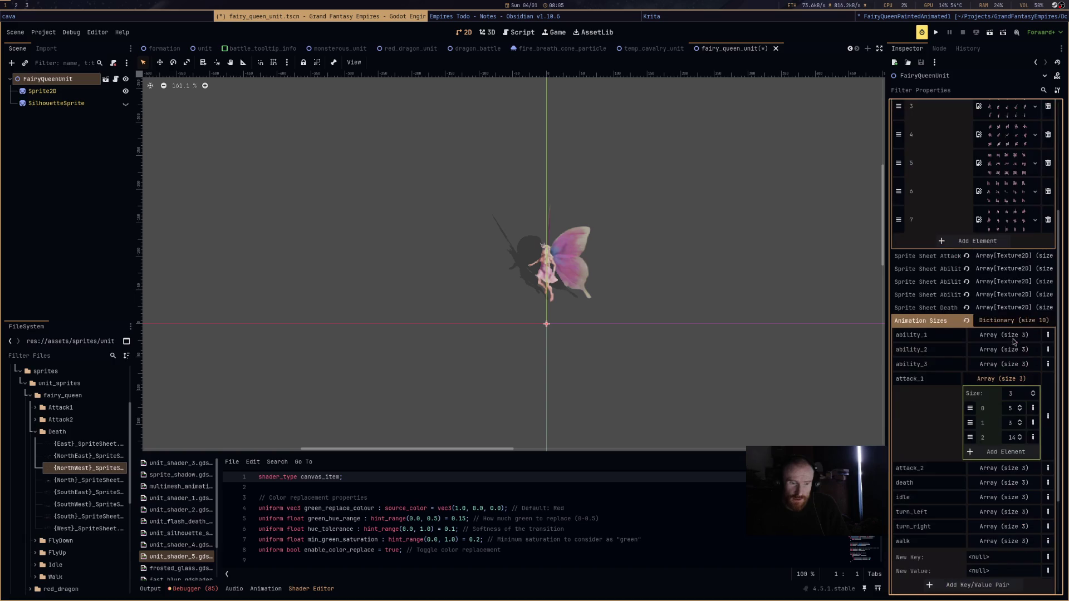
pyautogui.click(1003, 378)
# Review attack_2's animation sizes against the second attack sprite sheet list.
pyautogui.click(1006, 395)
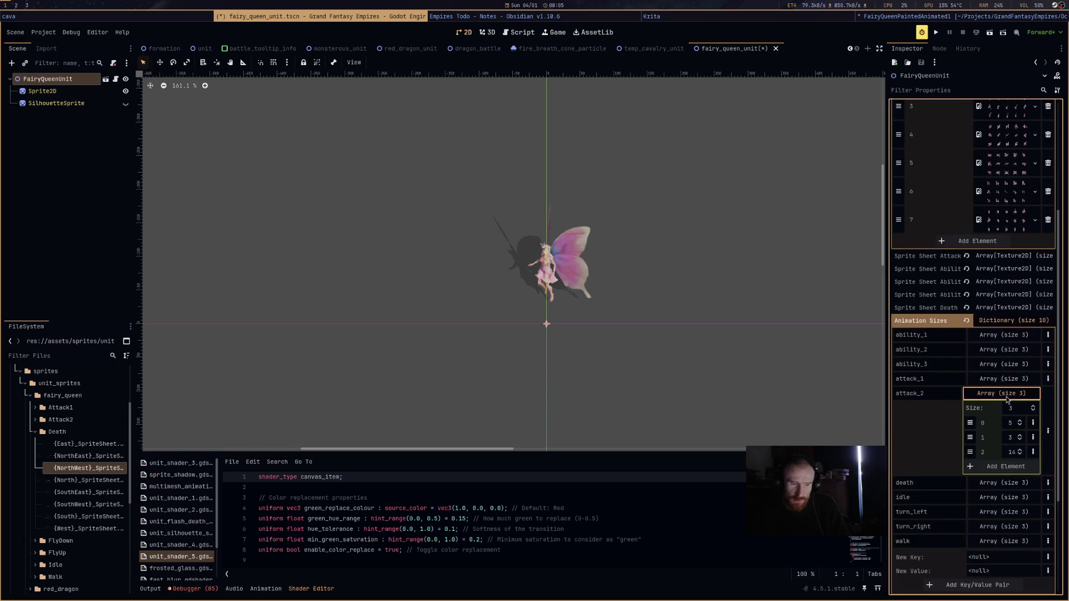
pyautogui.scroll(3, 1013, 434)
pyautogui.click(1020, 170)
pyautogui.click(1014, 183)
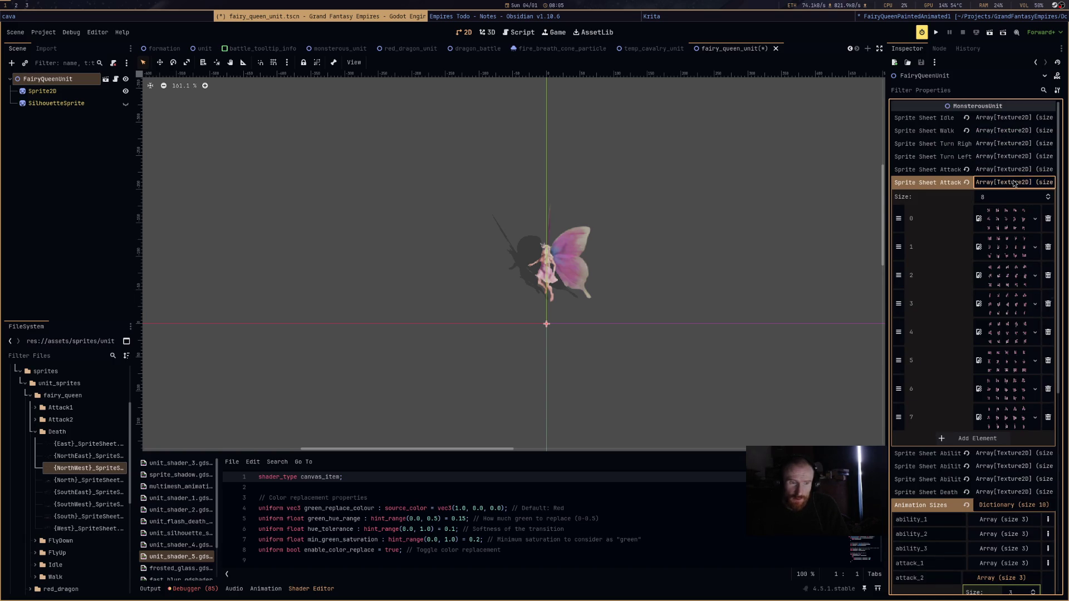
pyautogui.click(1014, 183)
pyautogui.click(1005, 243)
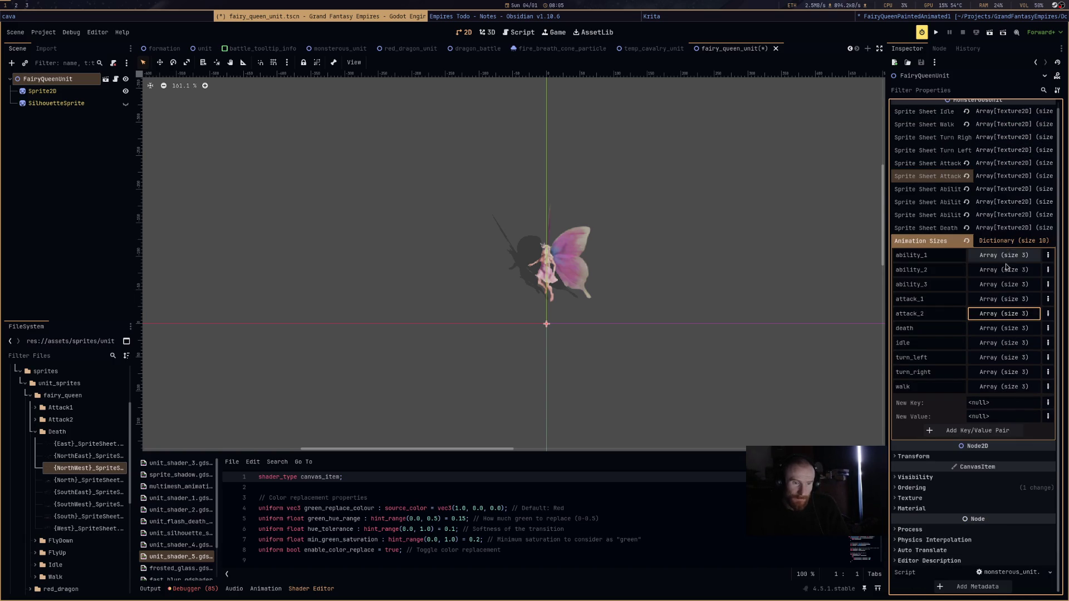
# Show the death sizes, expand Sprite Sheet Death, and preview element 0's texture.
pyautogui.click(1001, 328)
pyautogui.scroll(1, 1024, 234)
pyautogui.click(1021, 234)
pyautogui.click(1014, 269)
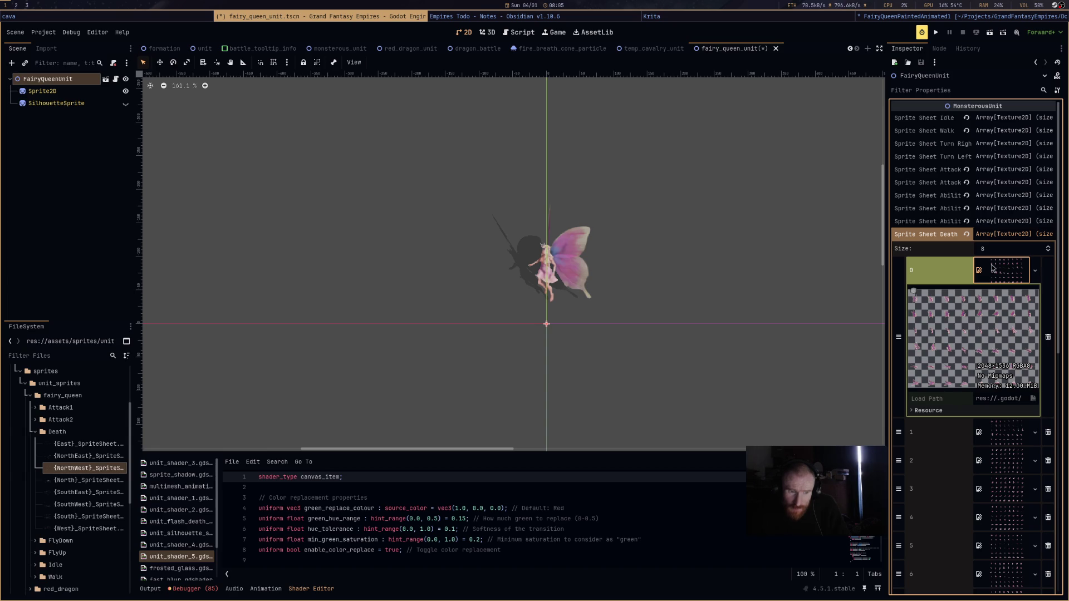
# Enter 8 and 6 as the first two death animation sizes, then open the drun launcher.
pyautogui.click(1010, 235)
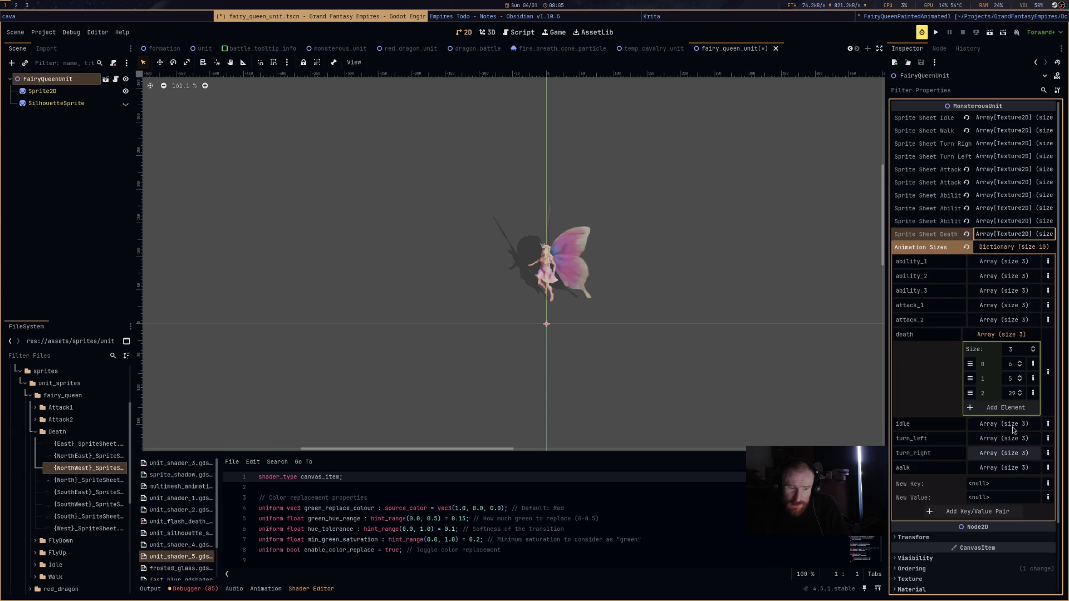
pyautogui.click(1011, 363)
pyautogui.write('8')
pyautogui.click(1011, 381)
pyautogui.write('6')
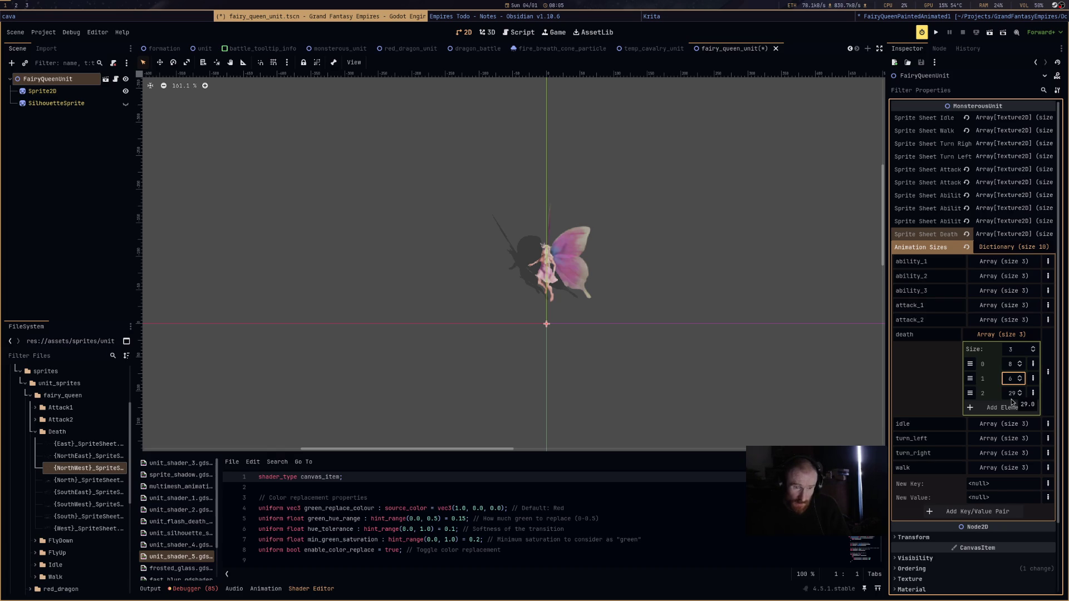
pyautogui.click(1011, 396)
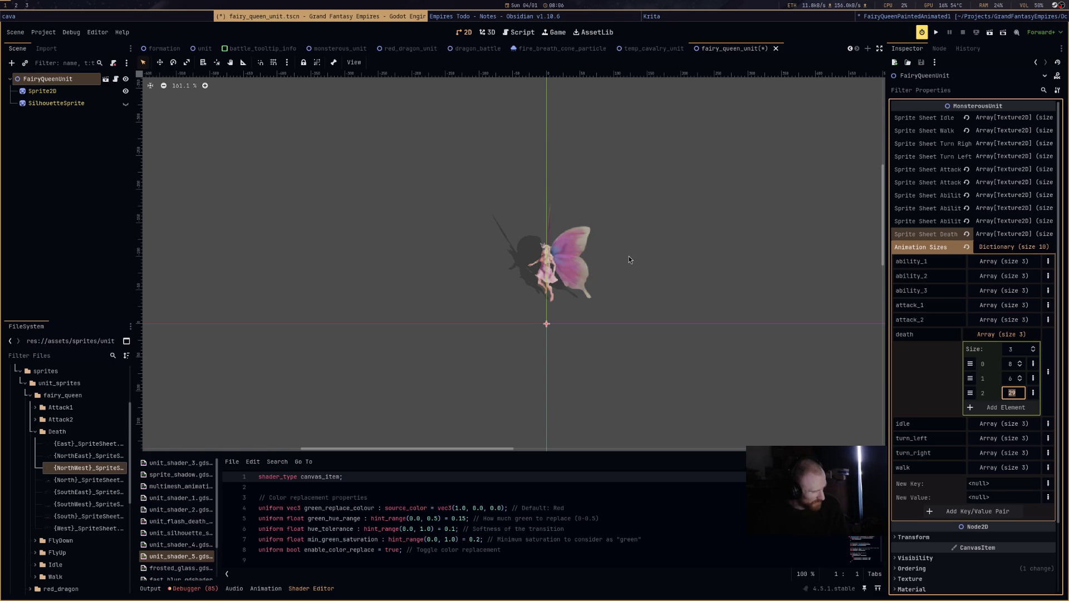
pyautogui.press('super+d')
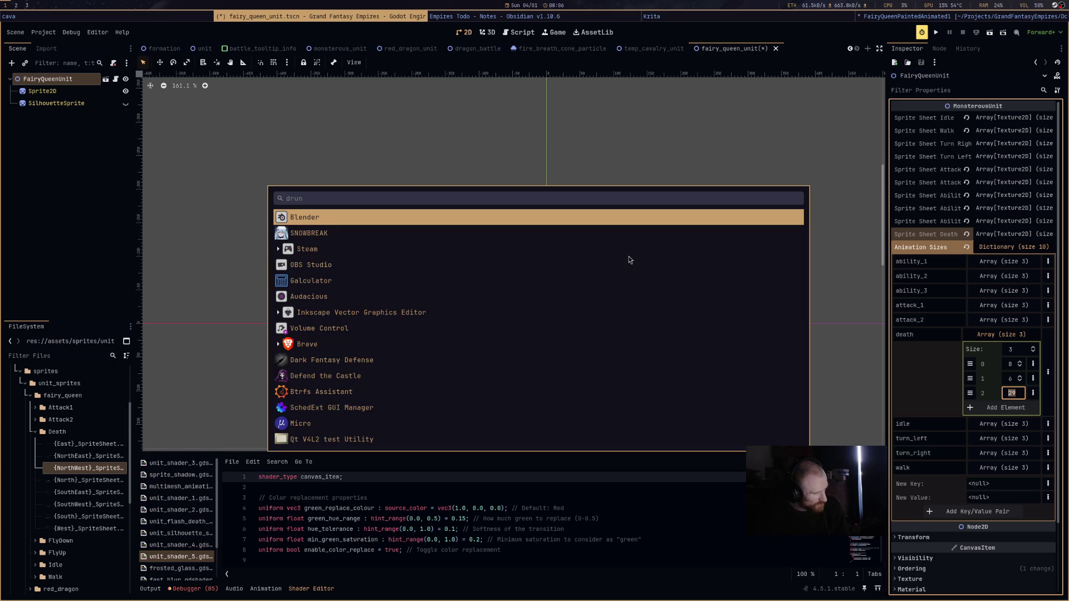
# Launch Galculator as a floating window, compute 8 × 6 = 48, and close it.
pyautogui.click(300, 285)
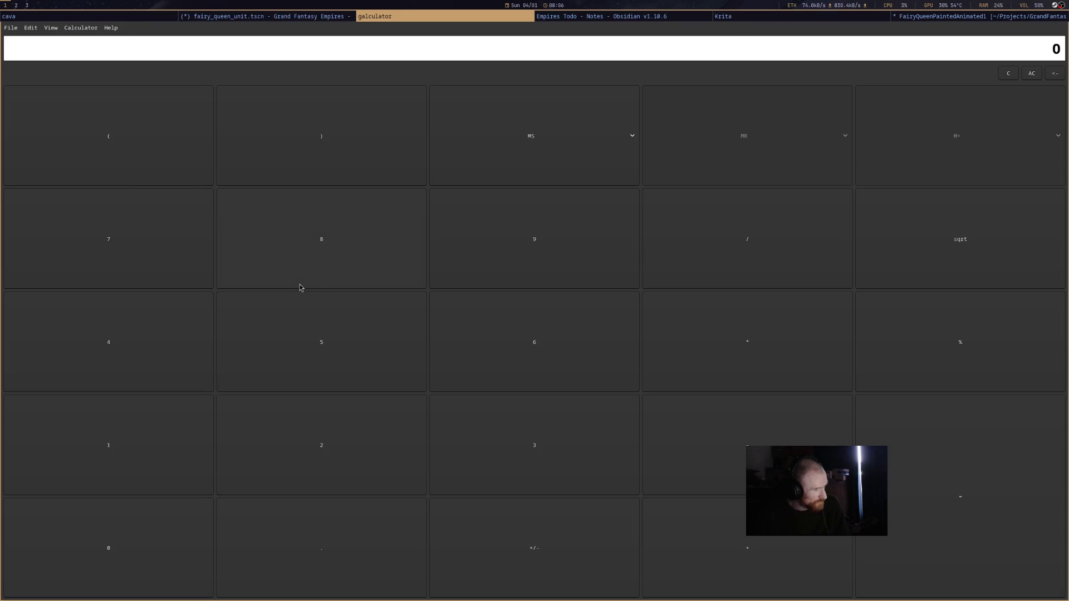
pyautogui.press('super+shift+space')
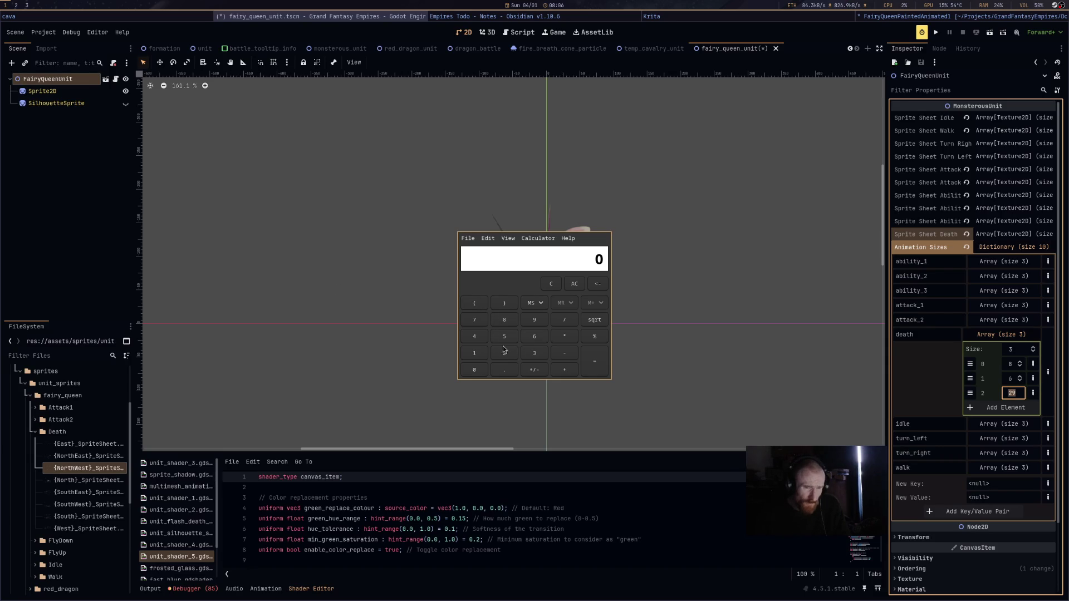
pyautogui.write('8')
pyautogui.click(572, 340)
pyautogui.write('6')
pyautogui.click(589, 362)
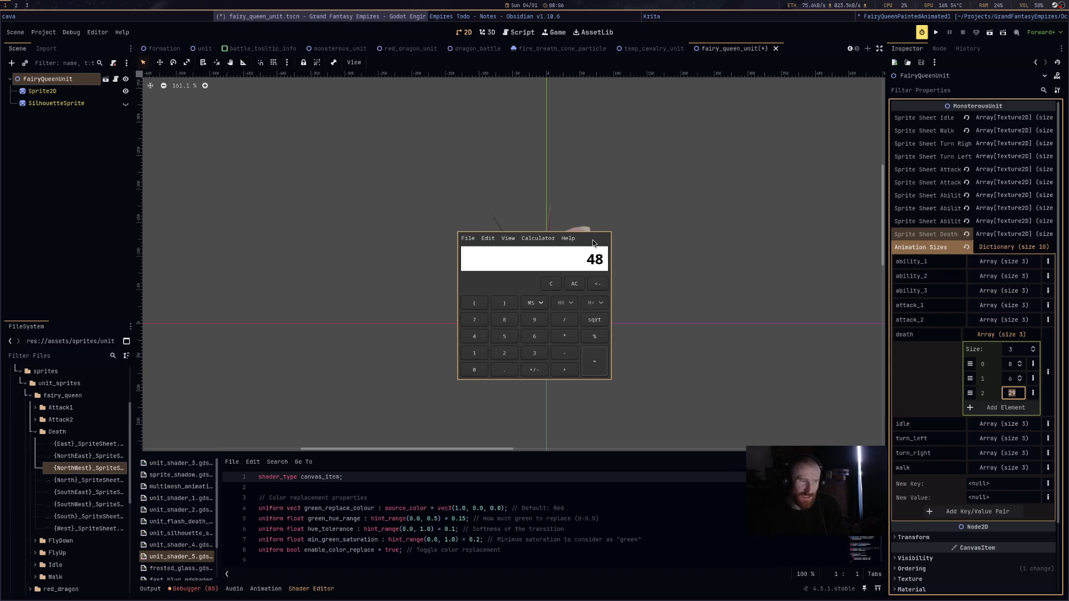
pyautogui.press('super+shift+q')
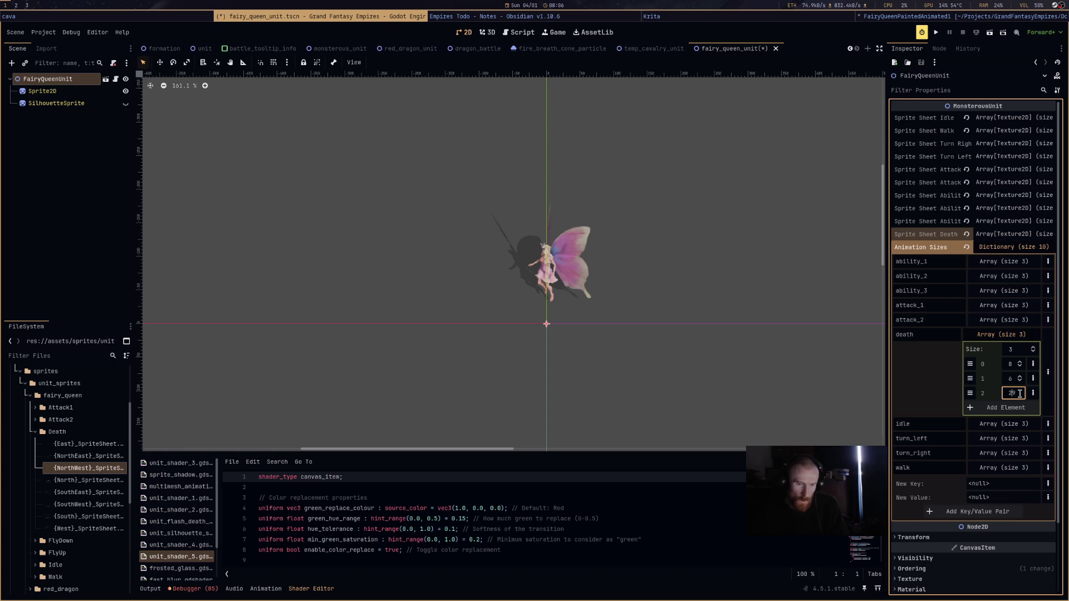
# Enter 48 as the third death size, then browse the ability_1 sizes and ability sprite sheets.
pyautogui.write('48')
pyautogui.press('Return')
pyautogui.click(1003, 261)
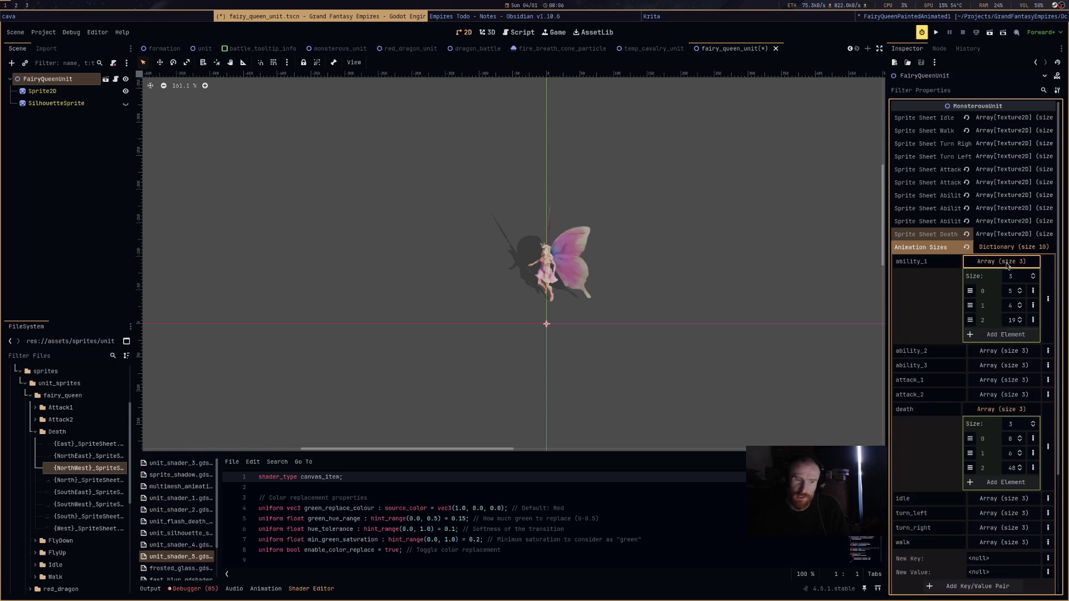
pyautogui.click(1005, 261)
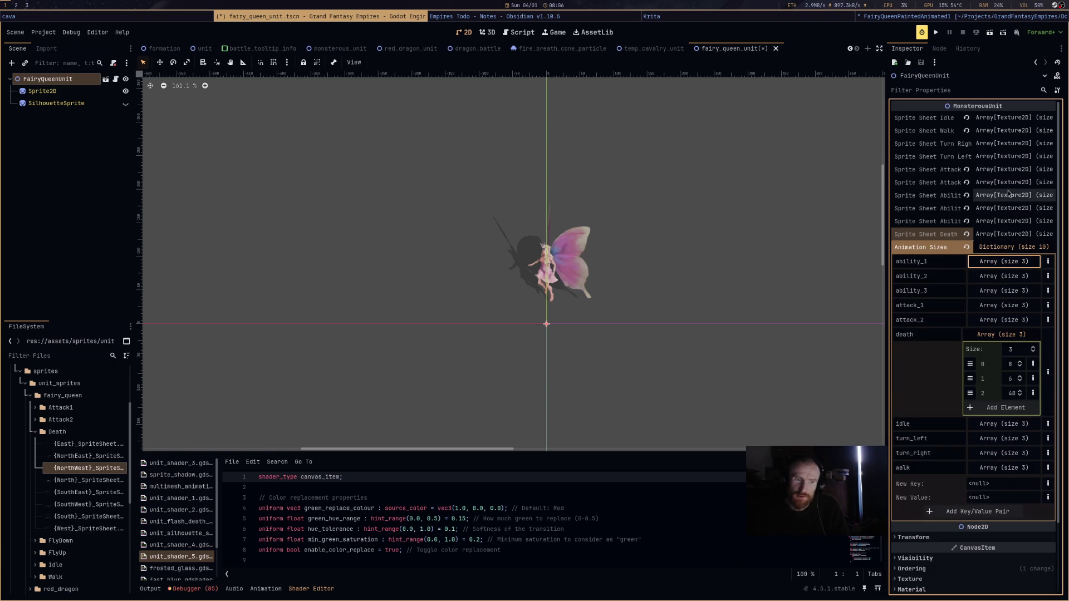
pyautogui.click(1009, 196)
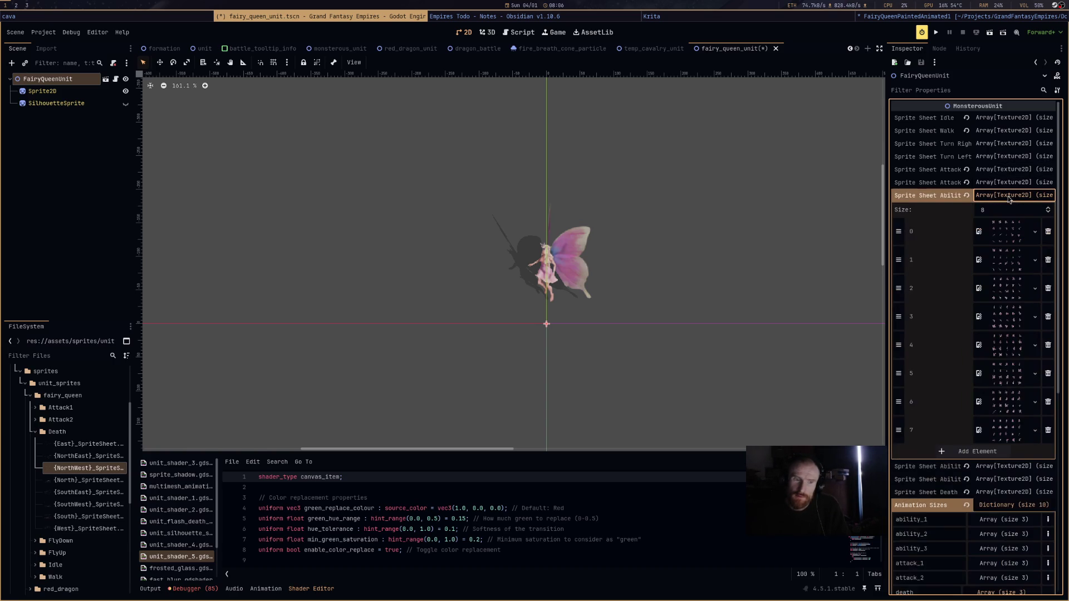
pyautogui.click(1008, 198)
pyautogui.click(1009, 209)
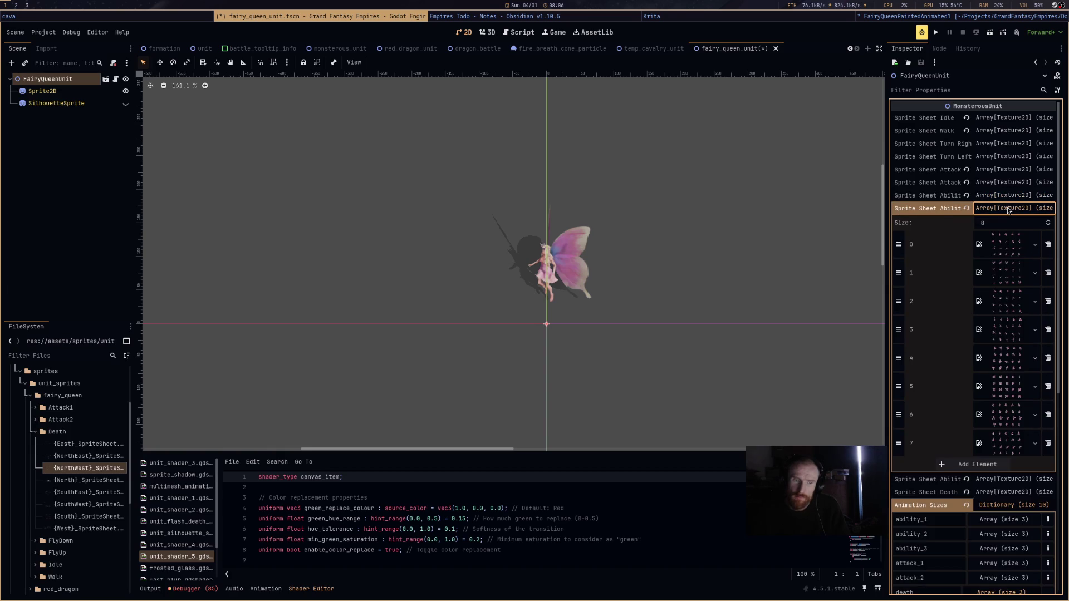
pyautogui.click(1009, 209)
pyautogui.click(1009, 222)
pyautogui.click(1008, 222)
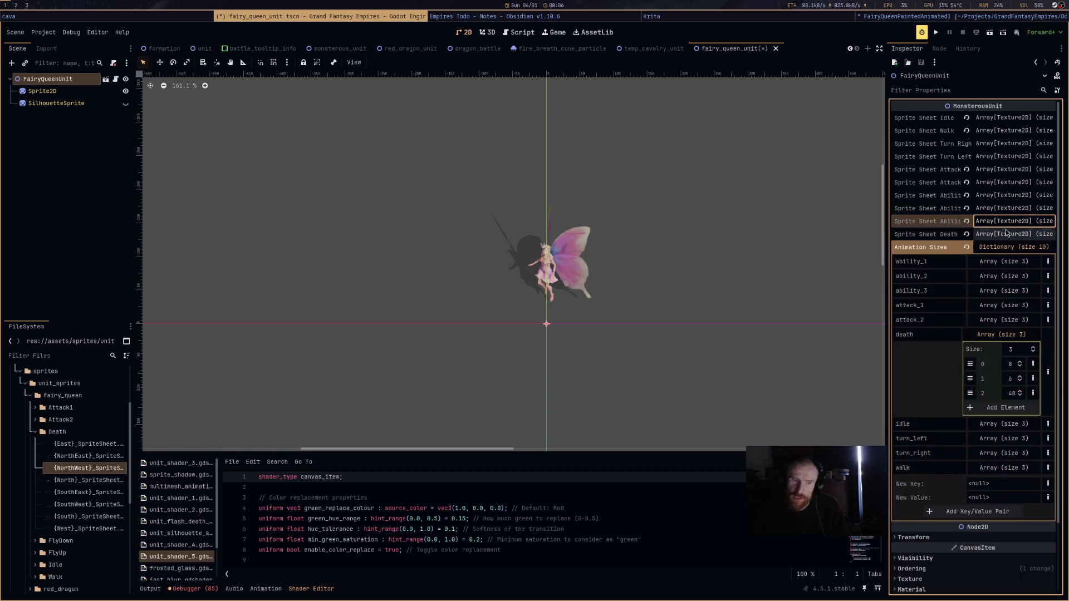
# Inspect the death sprite sheet's first texture preview, then collapse the death sheet list.
pyautogui.click(1007, 235)
pyautogui.click(1012, 268)
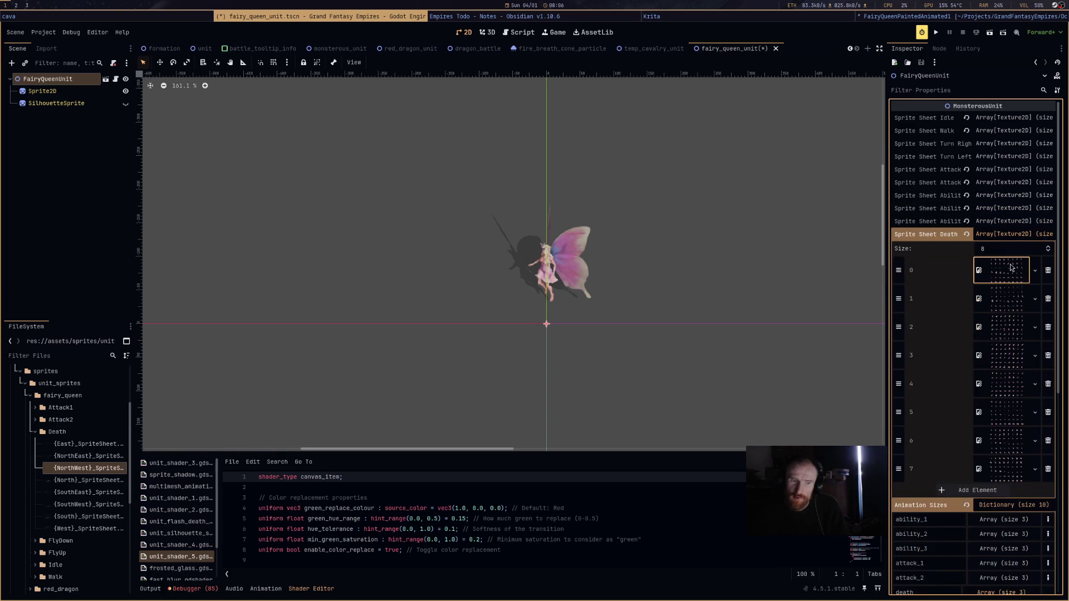
pyautogui.click(1008, 261)
pyautogui.click(1008, 234)
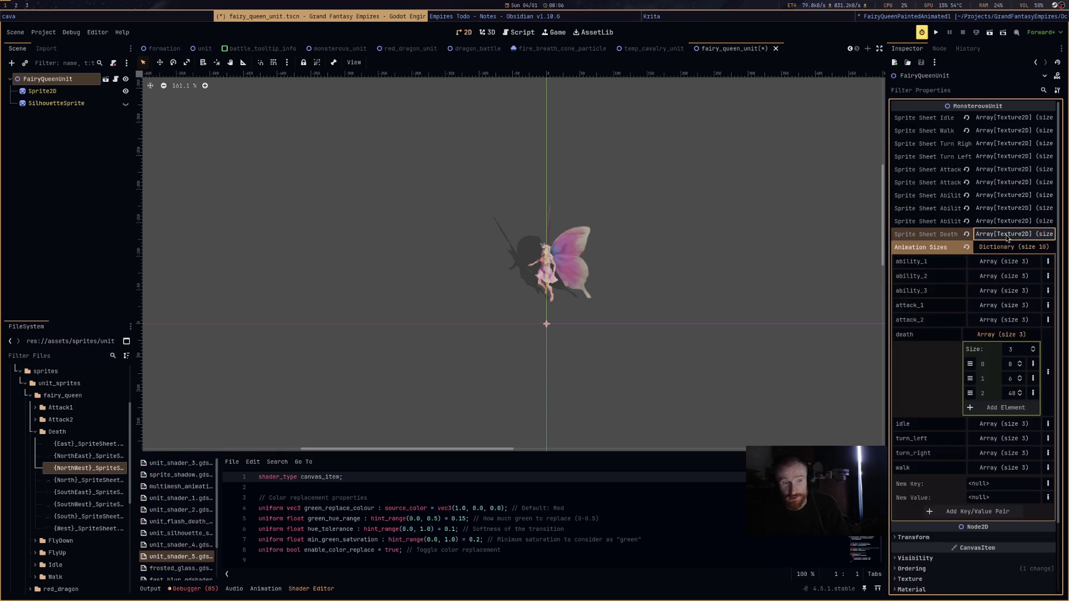
# Lower the third death size value from 48 to 47.
pyautogui.click(1013, 394)
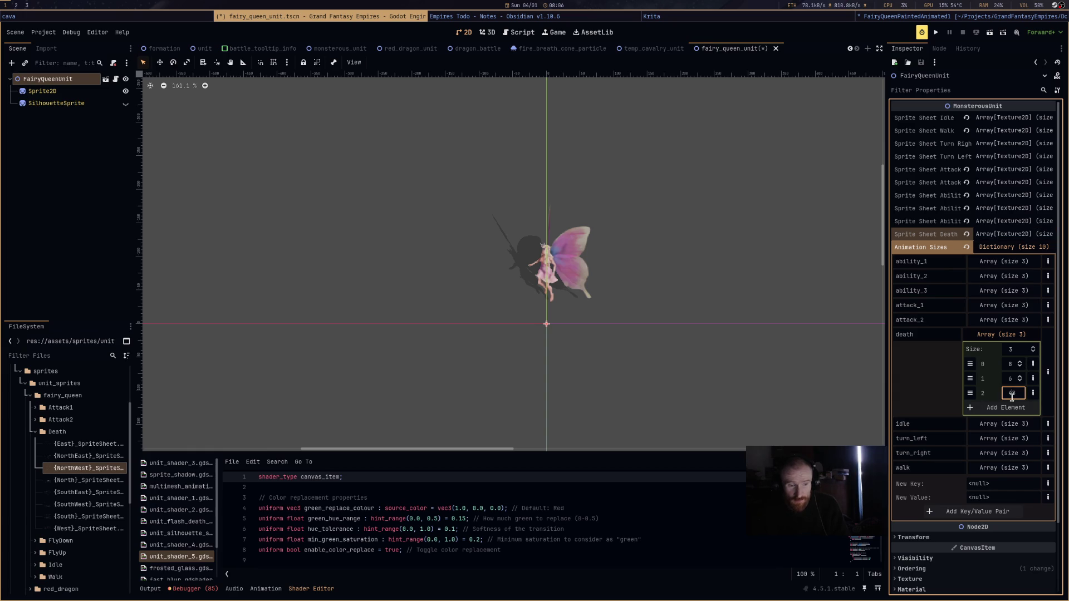
pyautogui.press('BackSpace')
pyautogui.write('7')
pyautogui.press('Return')
pyautogui.click(1004, 337)
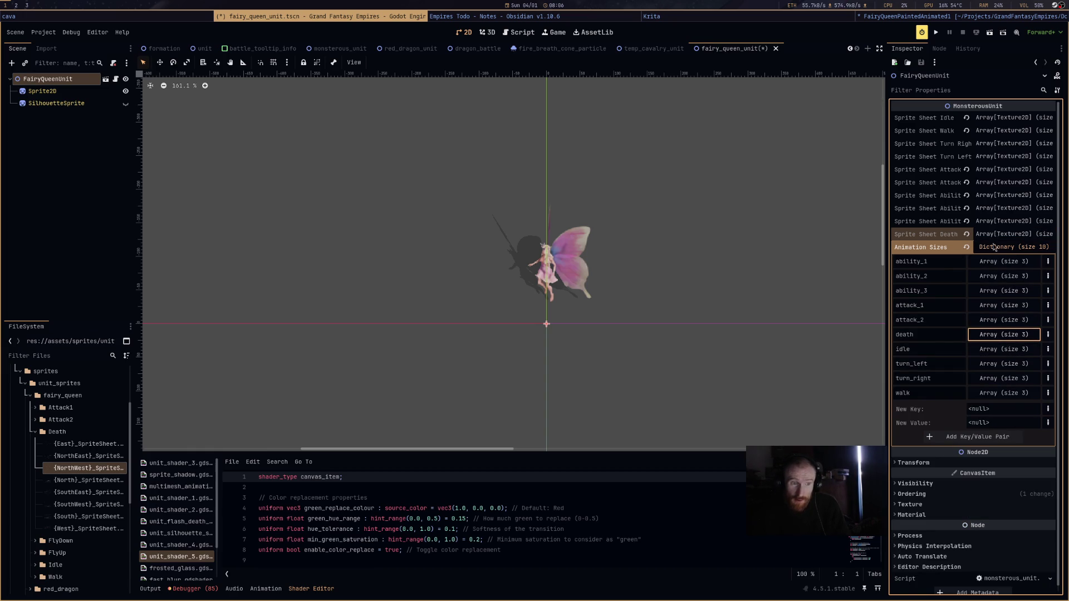
# Expand the Sprite Sheet Idle array's eight textures and preview element 0's sprite sheet.
pyautogui.click(1006, 118)
pyautogui.click(1000, 161)
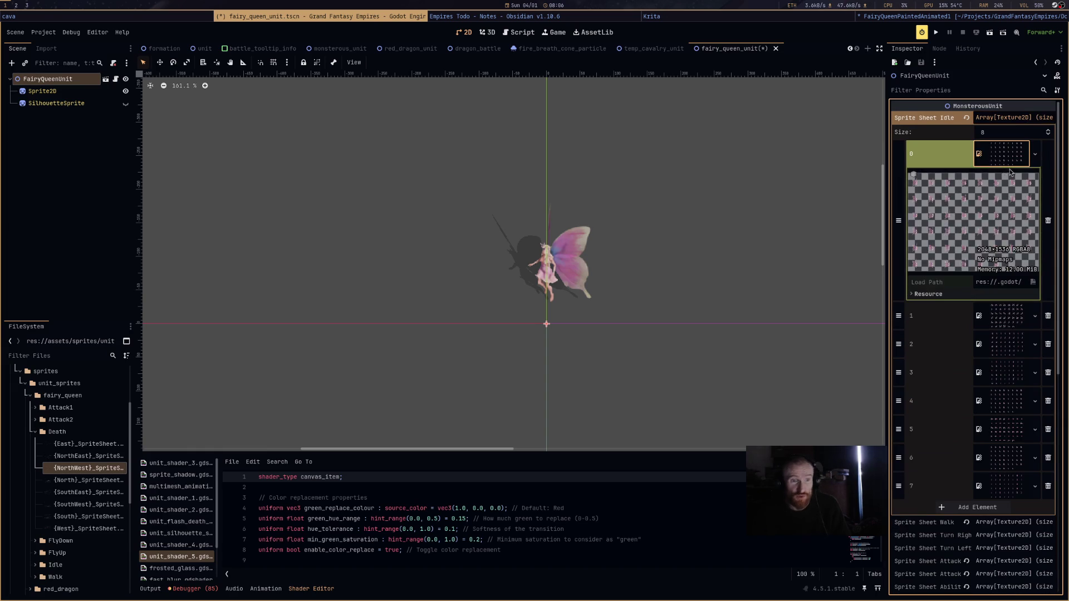
pyautogui.click(1011, 160)
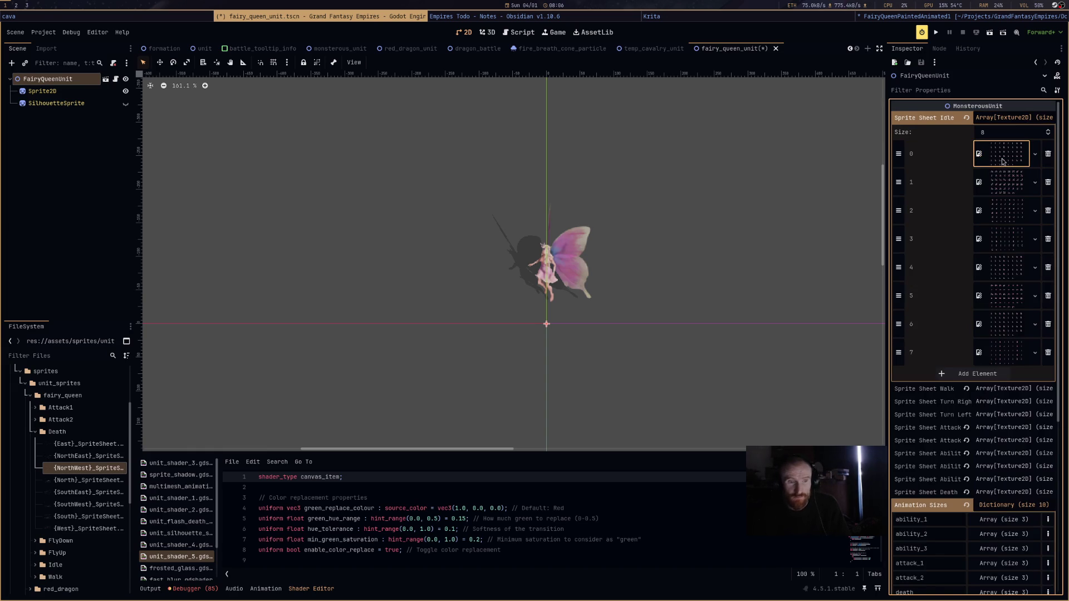
pyautogui.click(1005, 162)
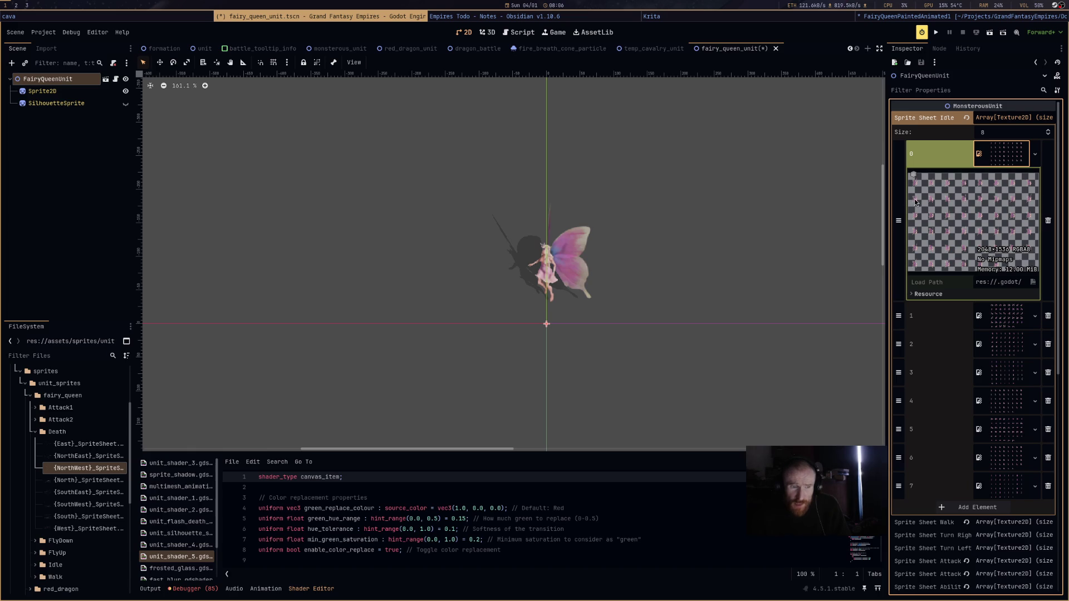
pyautogui.click(1011, 157)
pyautogui.scroll(-3, 980, 437)
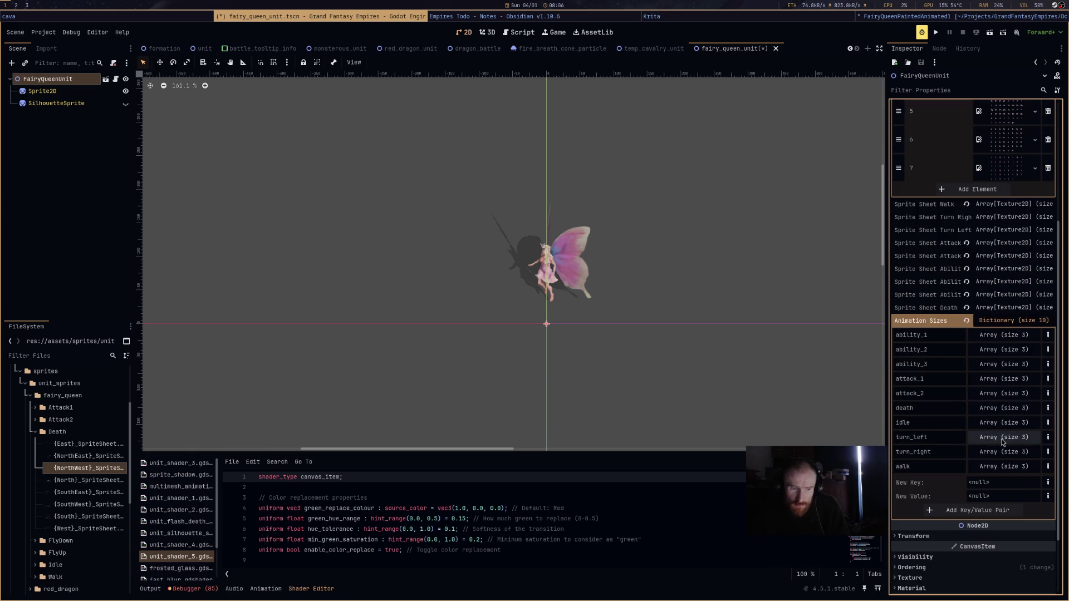
# Expand the idle sizes, keep 48 as the third value, and set the first to 8.
pyautogui.click(998, 424)
pyautogui.click(1011, 482)
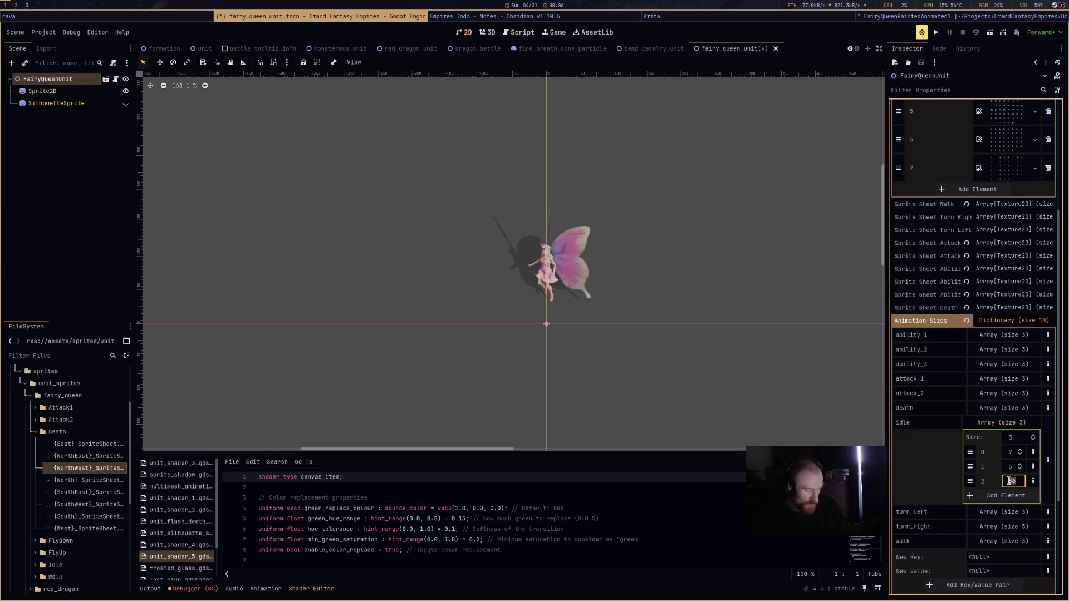
pyautogui.press('Return')
pyautogui.click(1012, 453)
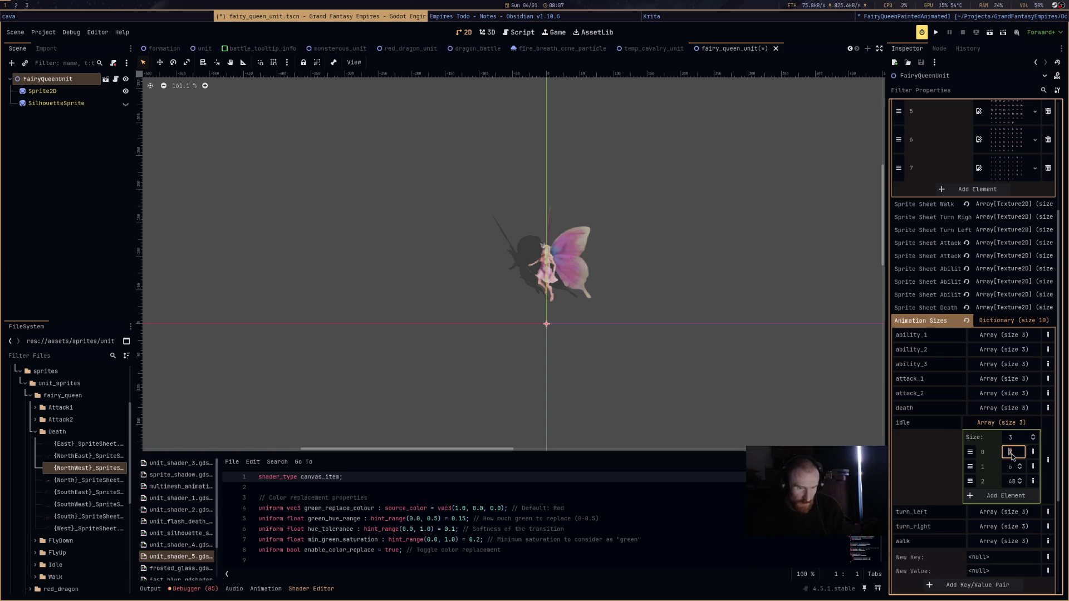
pyautogui.write('8')
pyautogui.click(1012, 468)
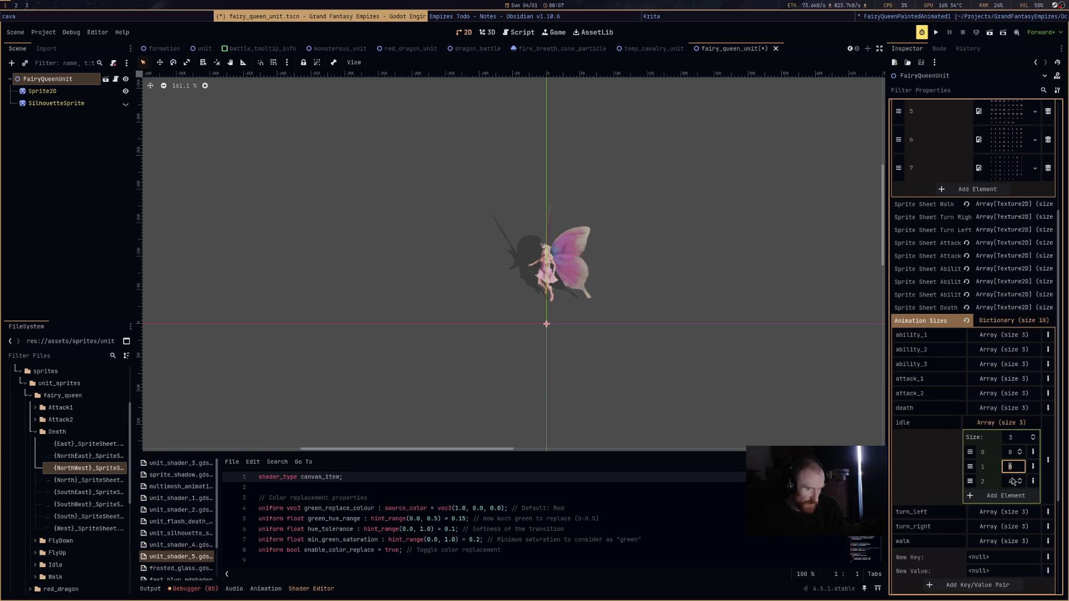
# Change the third idle size value from 48 to 45 and collapse the idle list.
pyautogui.scroll(3, 994, 278)
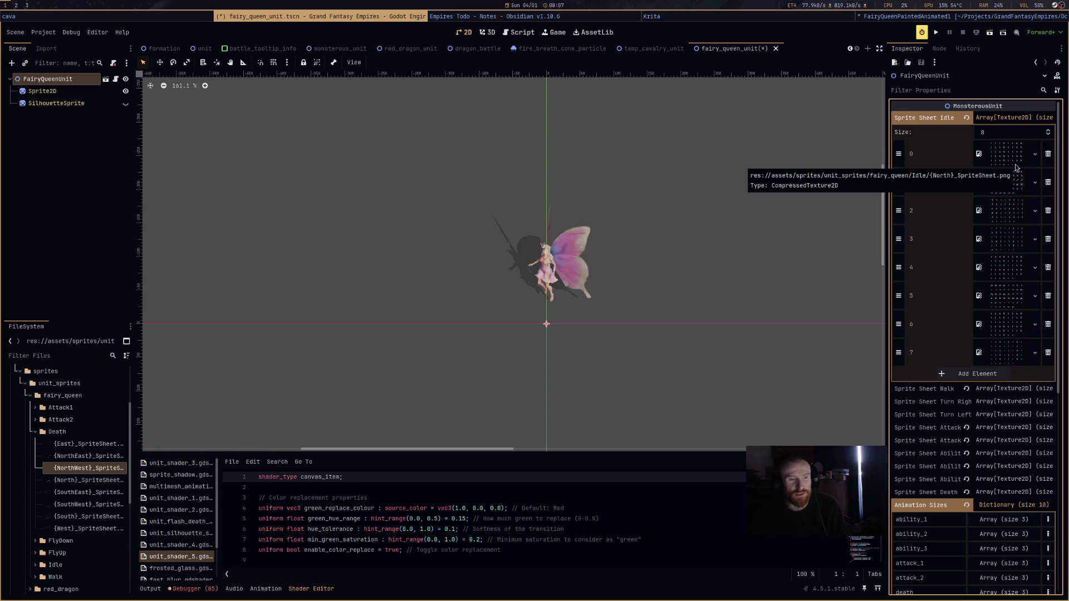
pyautogui.scroll(-4, 1002, 190)
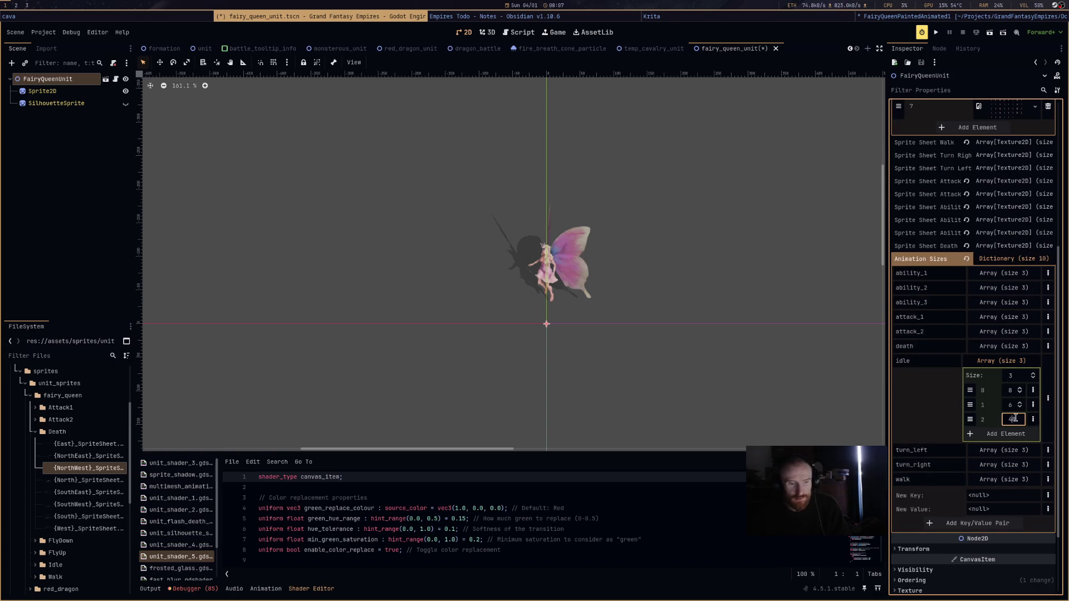
pyautogui.press('BackSpace')
pyautogui.write('5')
pyautogui.press('Return')
pyautogui.click(1011, 362)
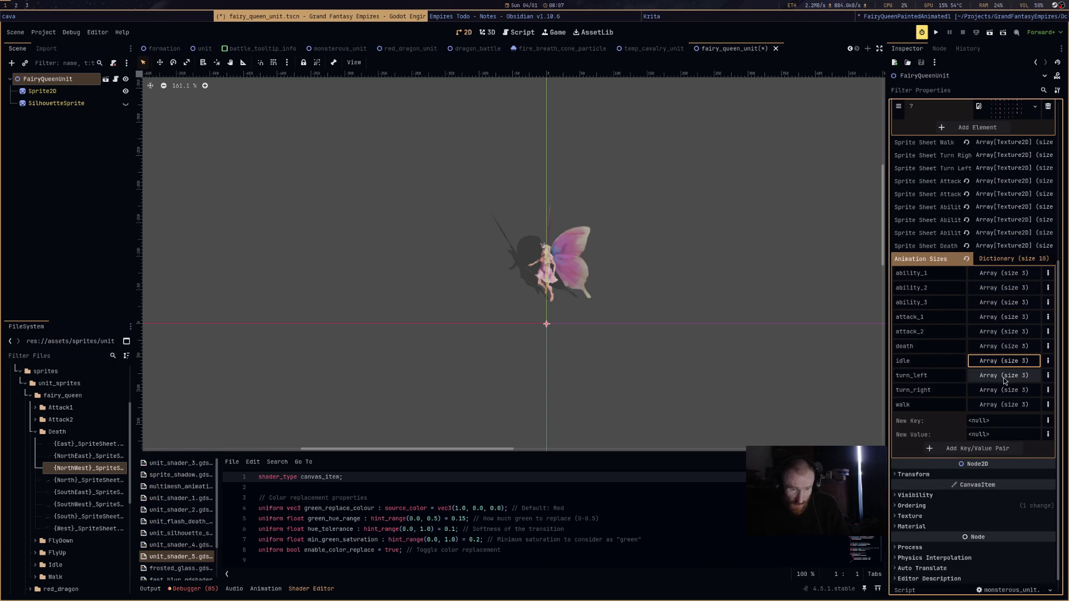
pyautogui.doubleClick(1009, 390)
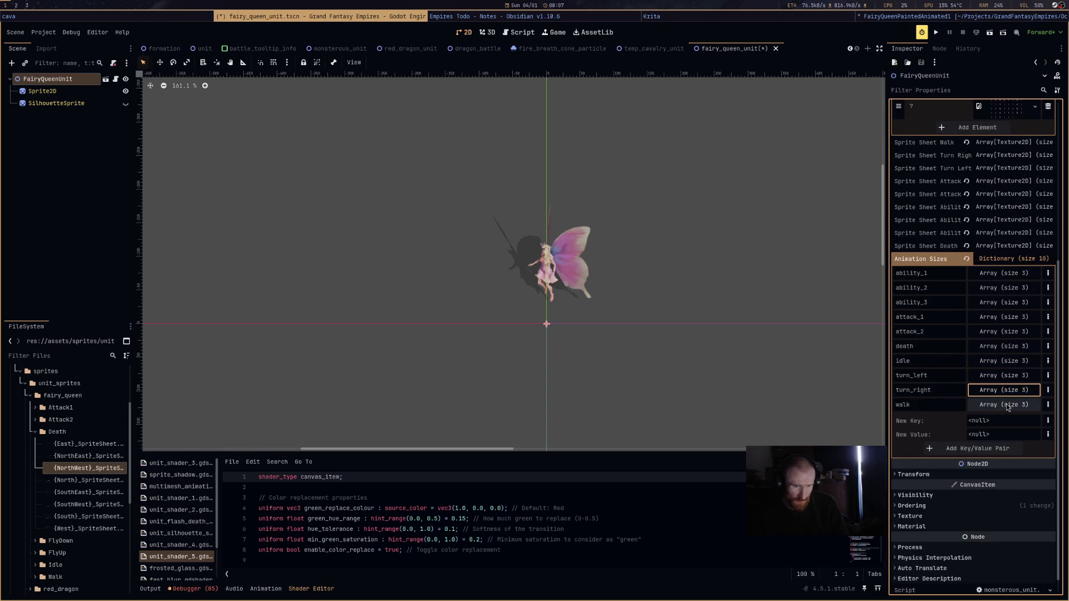
# Expand the walk sizes and inspect the first walk sprite sheet texture.
pyautogui.click(1009, 406)
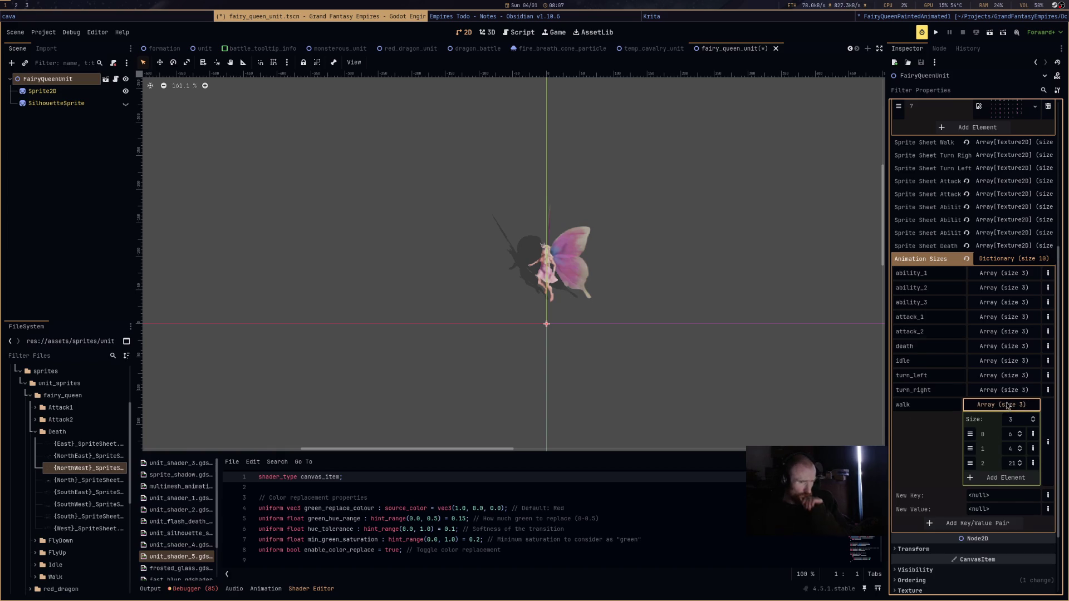
pyautogui.scroll(5, 1009, 406)
pyautogui.scroll(-3, 1008, 406)
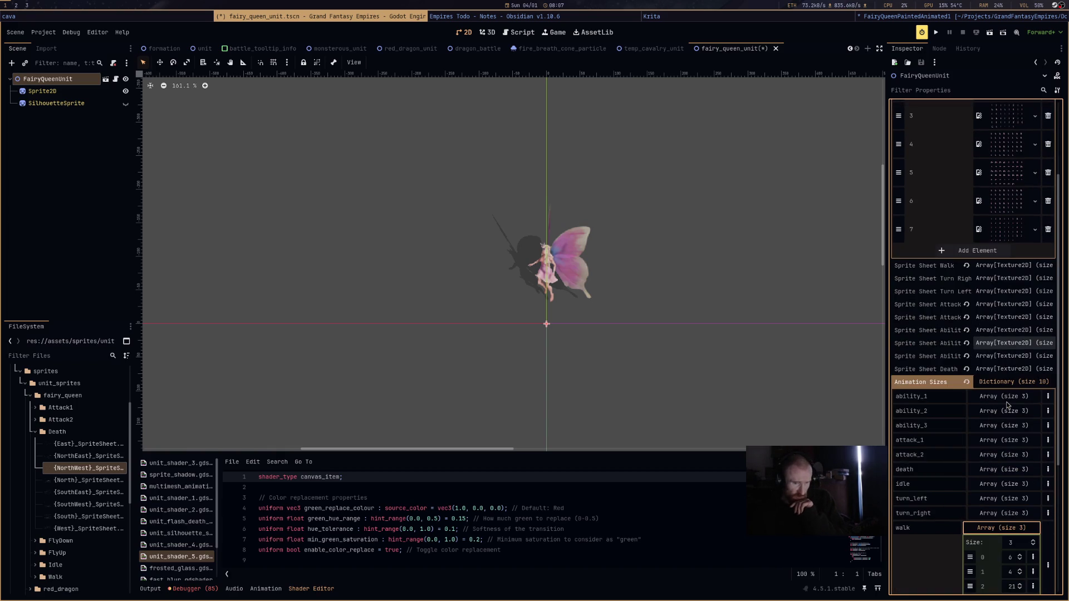
pyautogui.scroll(-4, 1008, 405)
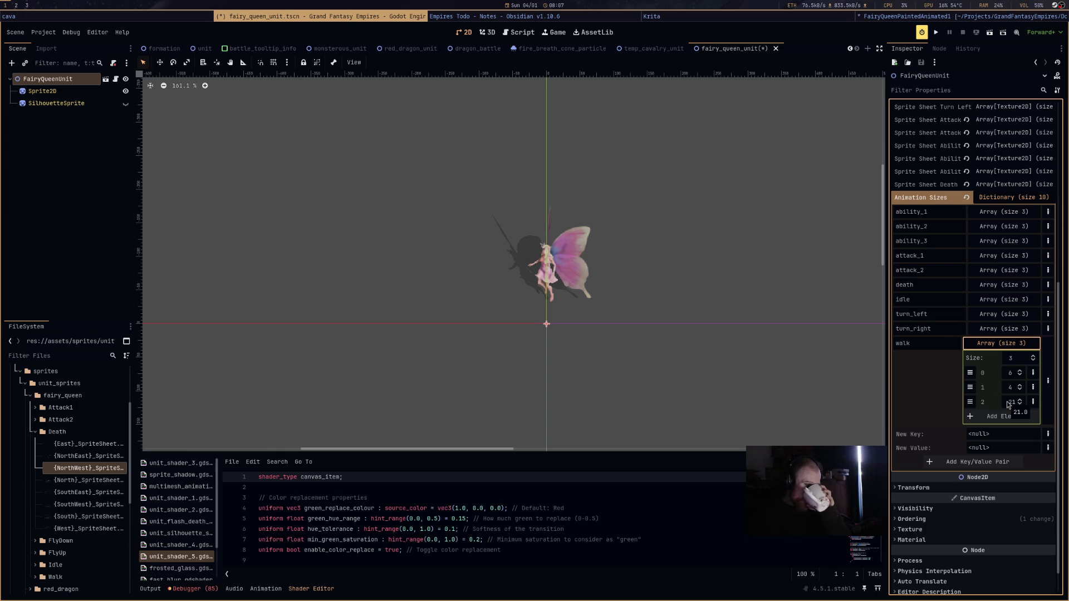
pyautogui.scroll(3, 1009, 405)
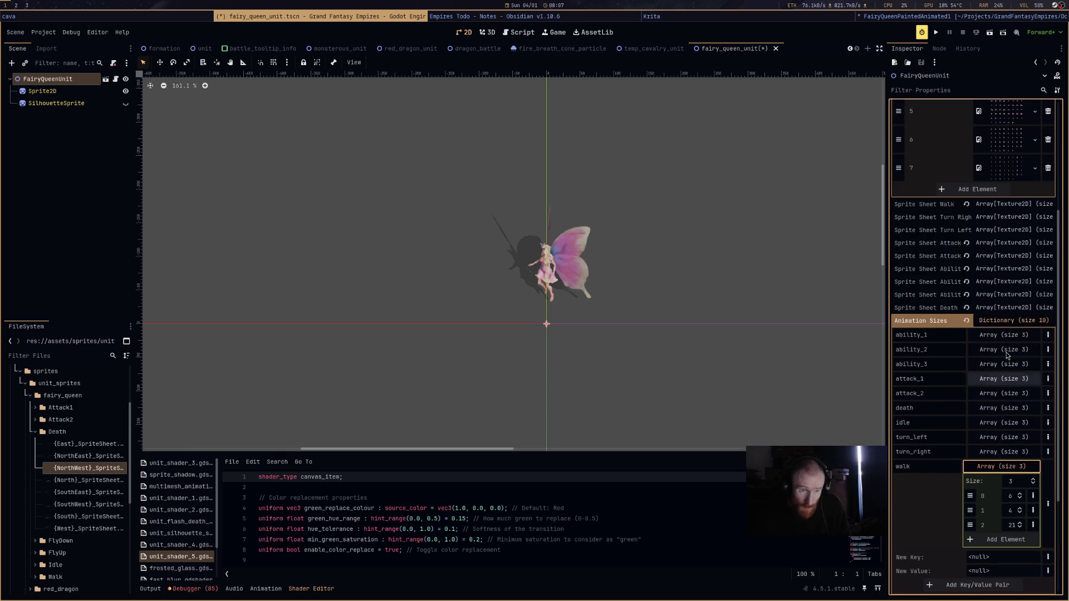
pyautogui.click(1002, 205)
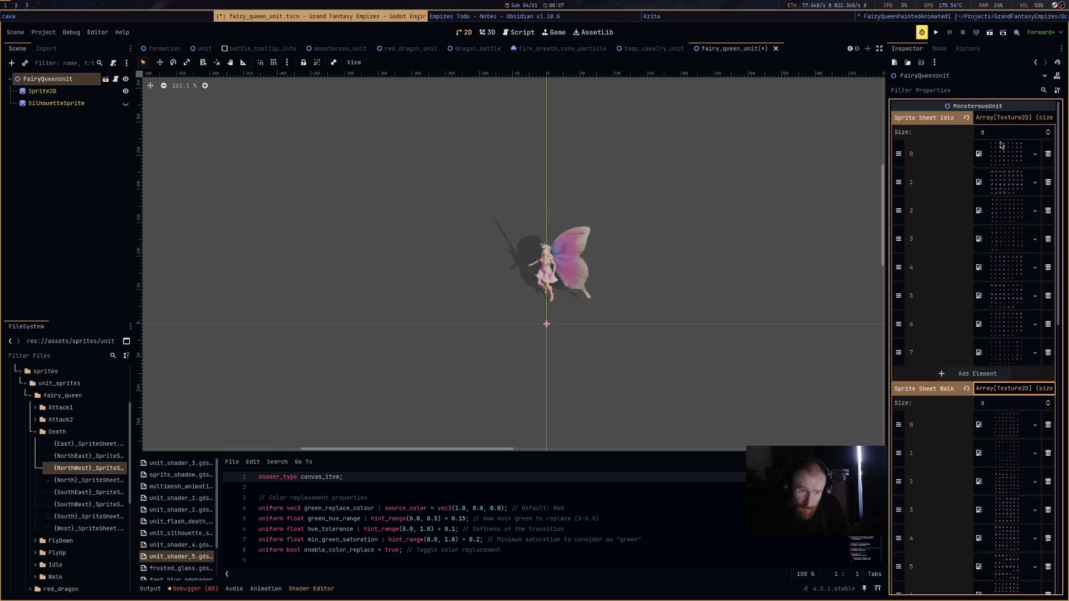
pyautogui.scroll(-2, 1000, 263)
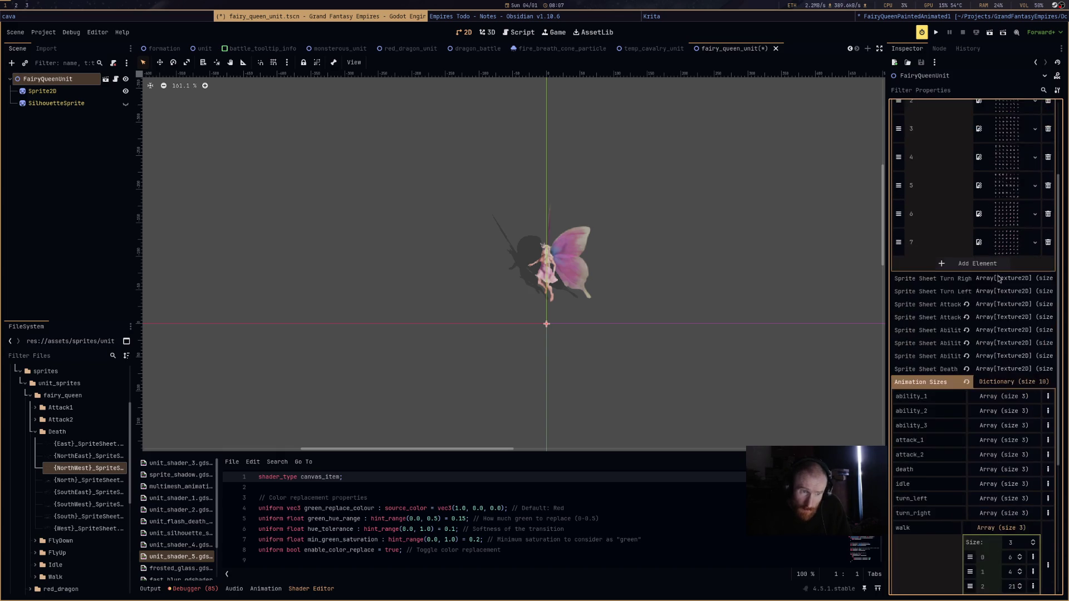
pyautogui.click(1012, 170)
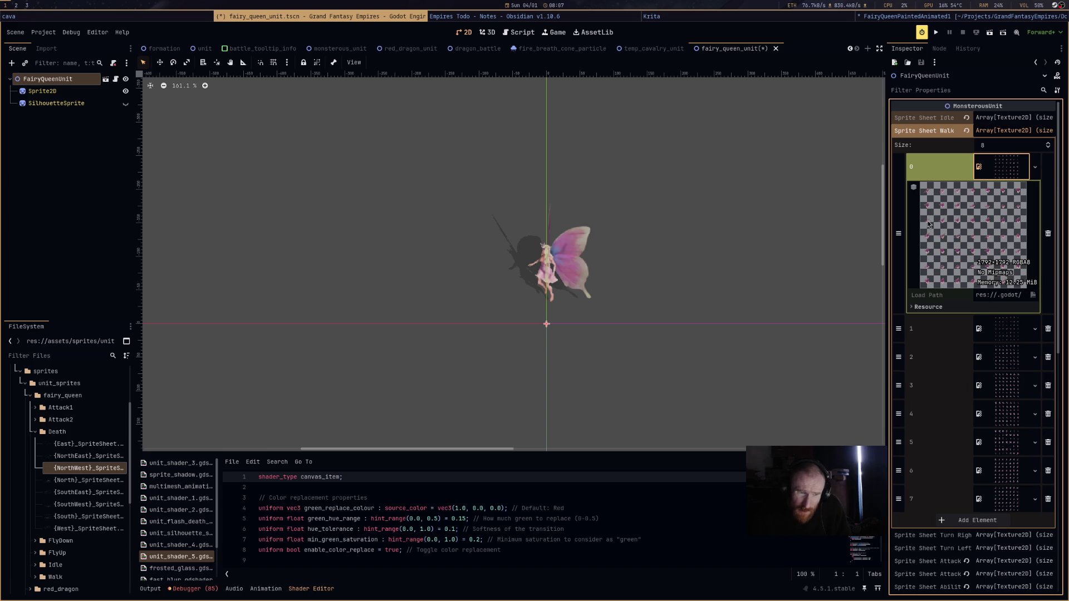
pyautogui.click(1016, 169)
pyautogui.scroll(-10, 994, 390)
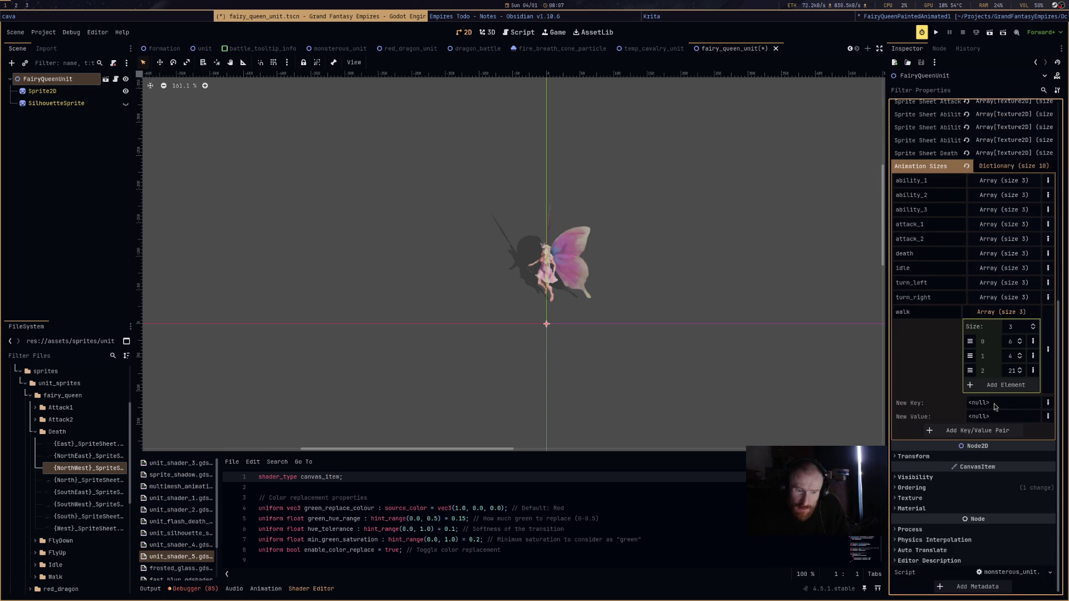
# Set the walk sizes to 7, 7 and 48, save the scene, and launch the calculator.
pyautogui.click(1011, 341)
pyautogui.click(1010, 357)
pyautogui.click(1010, 370)
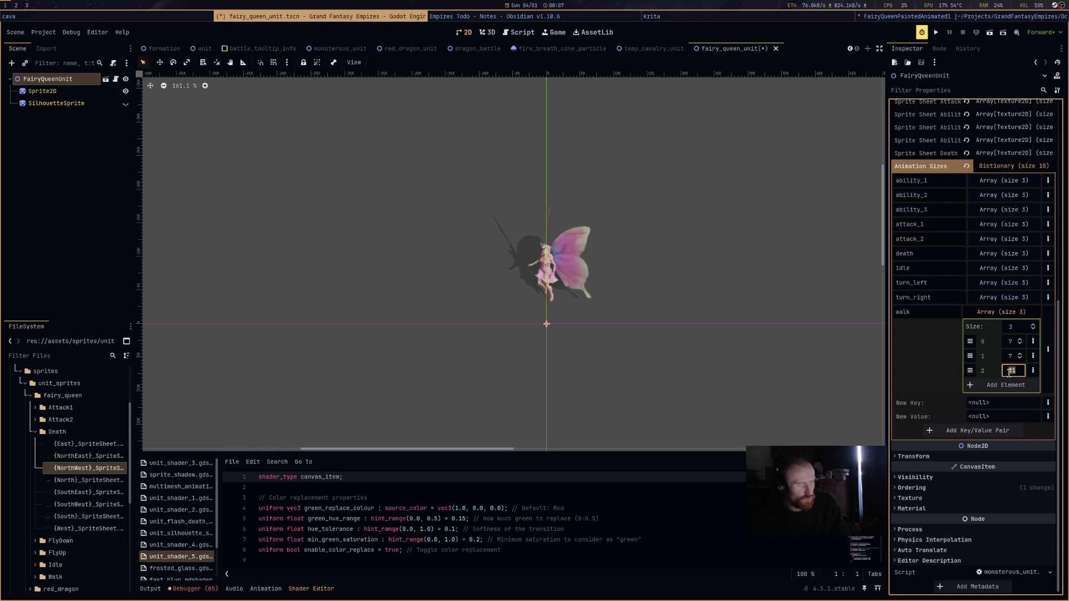
pyautogui.write('8')
pyautogui.press('Return')
pyautogui.hotkey('ctrl', 's')
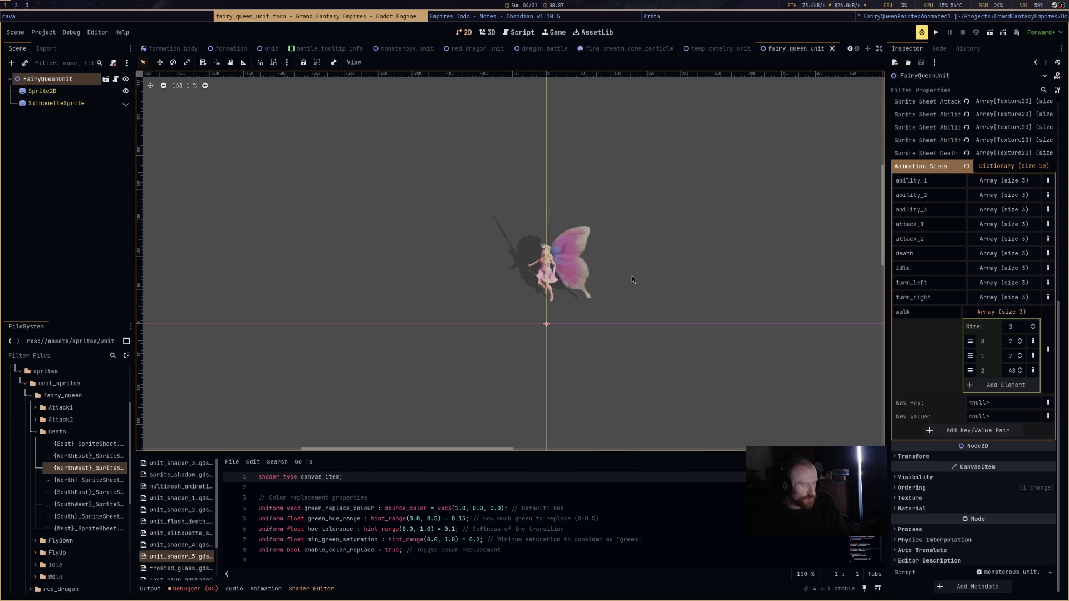
pyautogui.press('super+d')
pyautogui.press('Return')
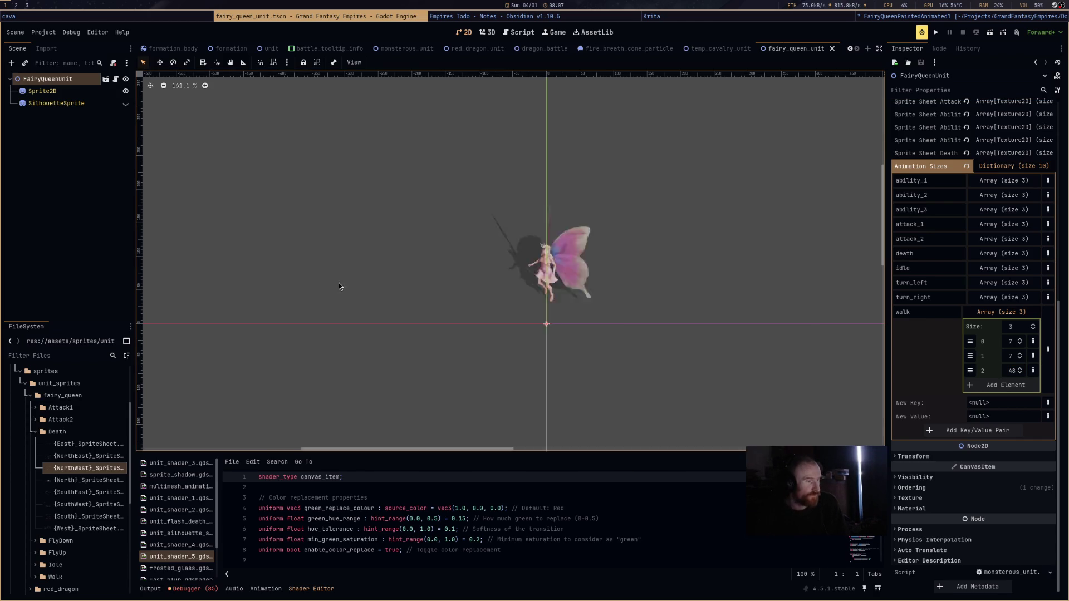
# Float the calculator, work out 7 × 7 = 49, and close it.
pyautogui.press('super+shift+space')
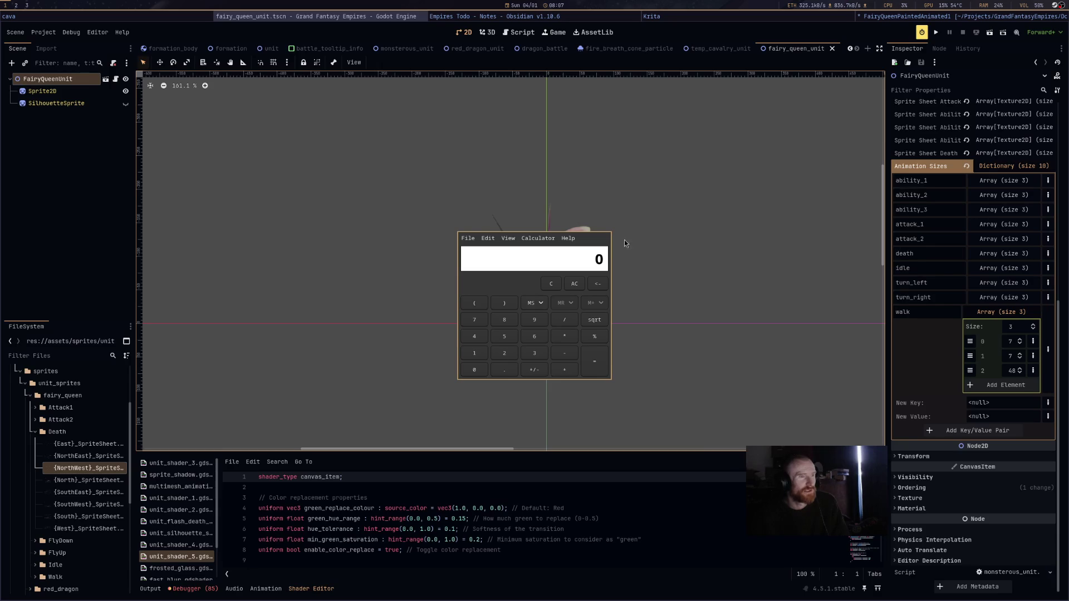
pyautogui.click(477, 326)
pyautogui.click(565, 336)
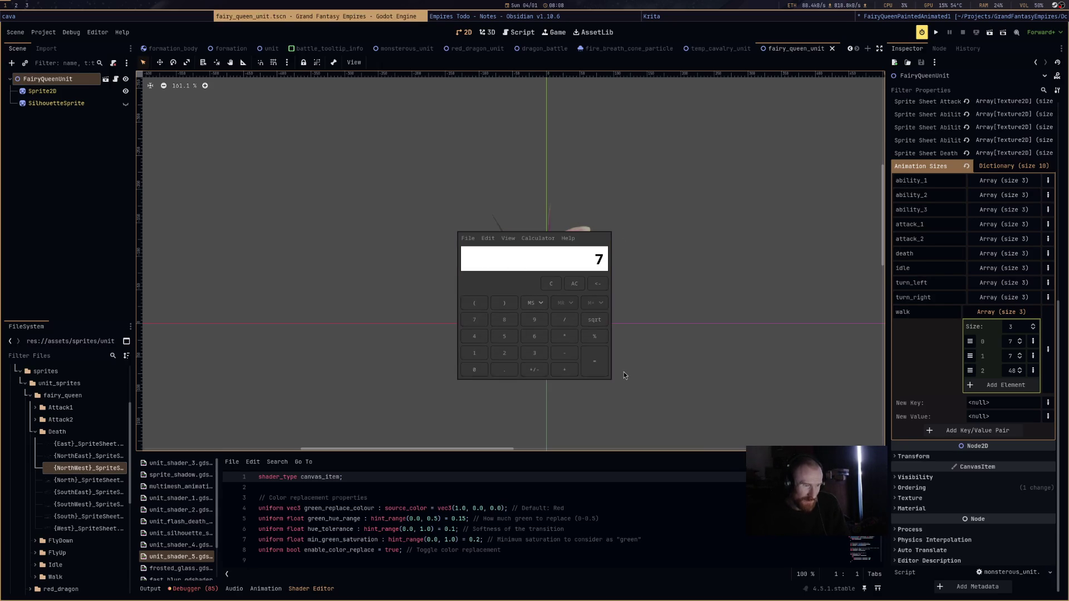
pyautogui.click(582, 364)
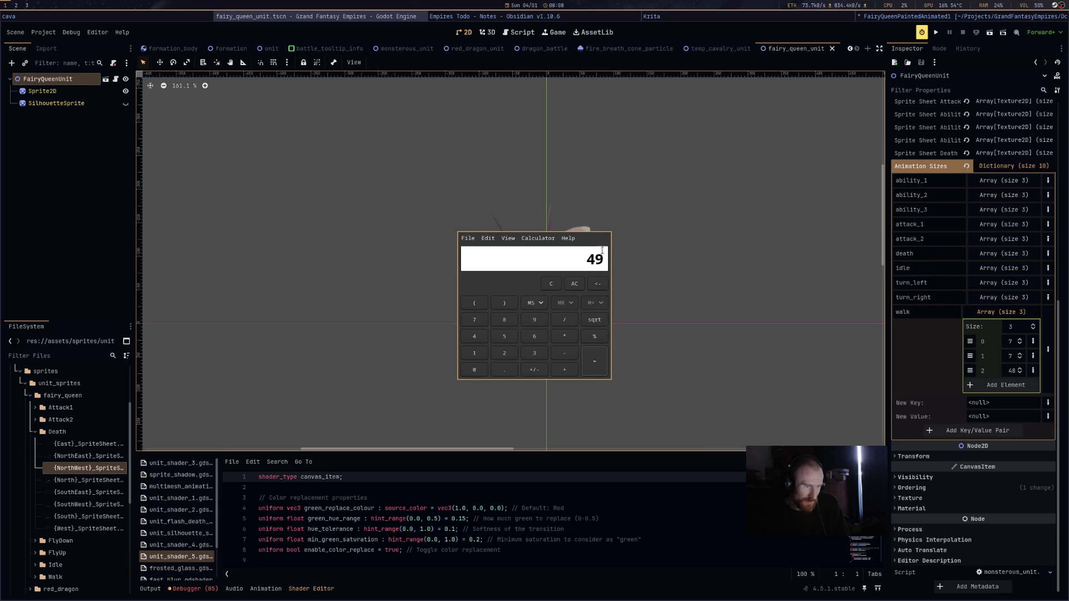
pyautogui.press('super+shift+q')
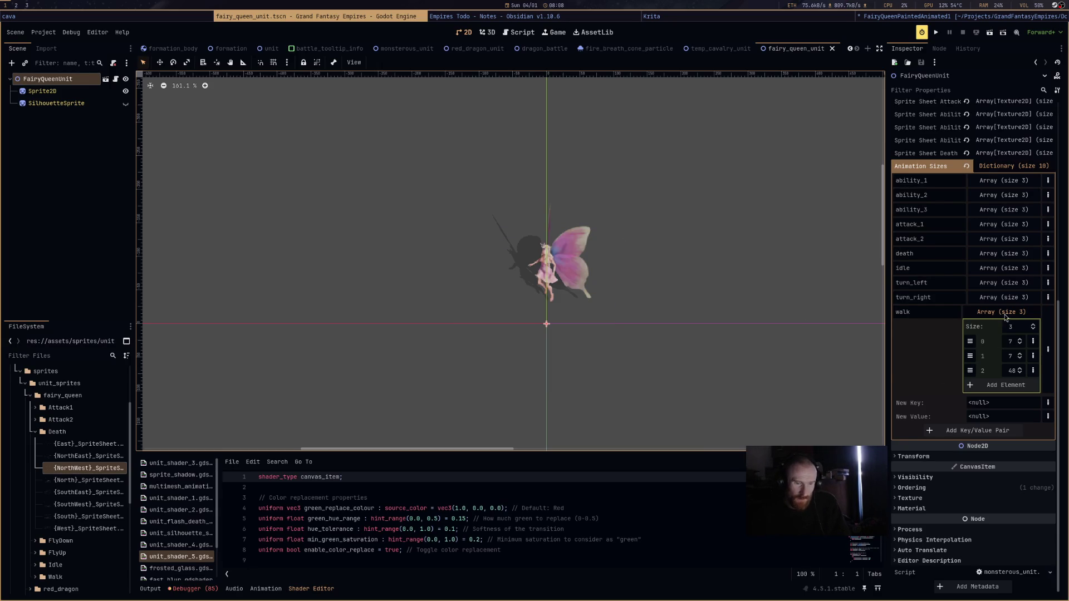
# Collapse the walk and Animation Sizes entries, deselect the unit, and open monsterous_unit.gd.
pyautogui.click(1004, 318)
pyautogui.scroll(6, 999, 307)
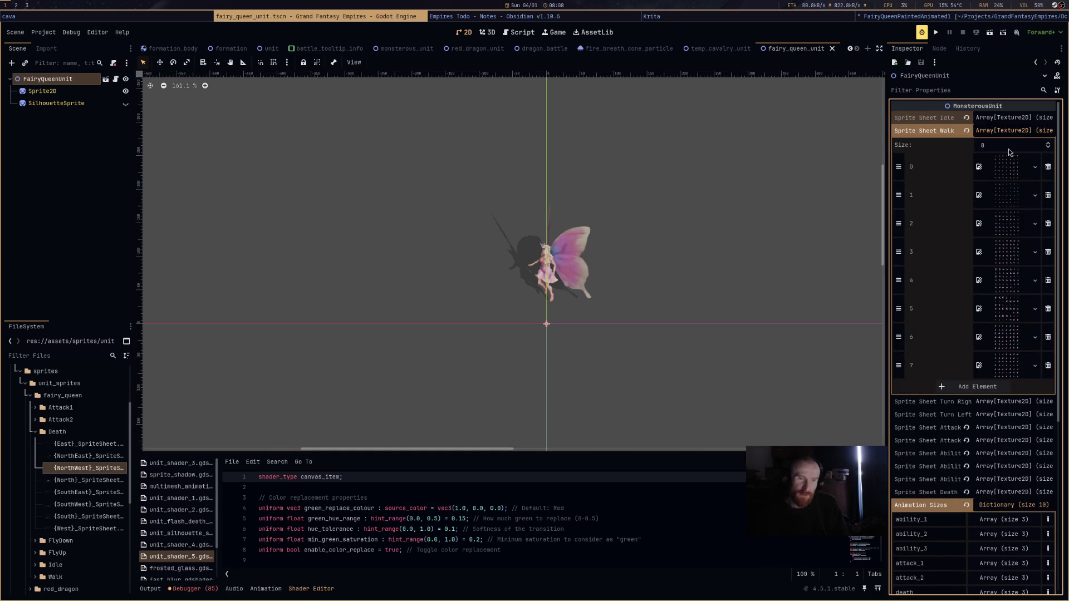
pyautogui.click(1011, 131)
pyautogui.click(1002, 246)
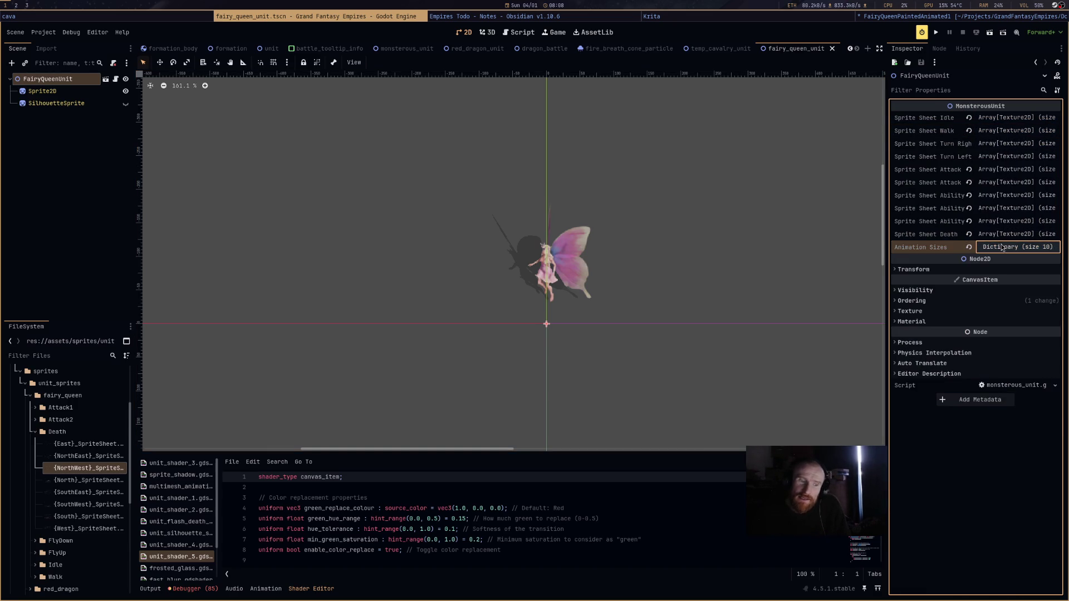
pyautogui.click(684, 294)
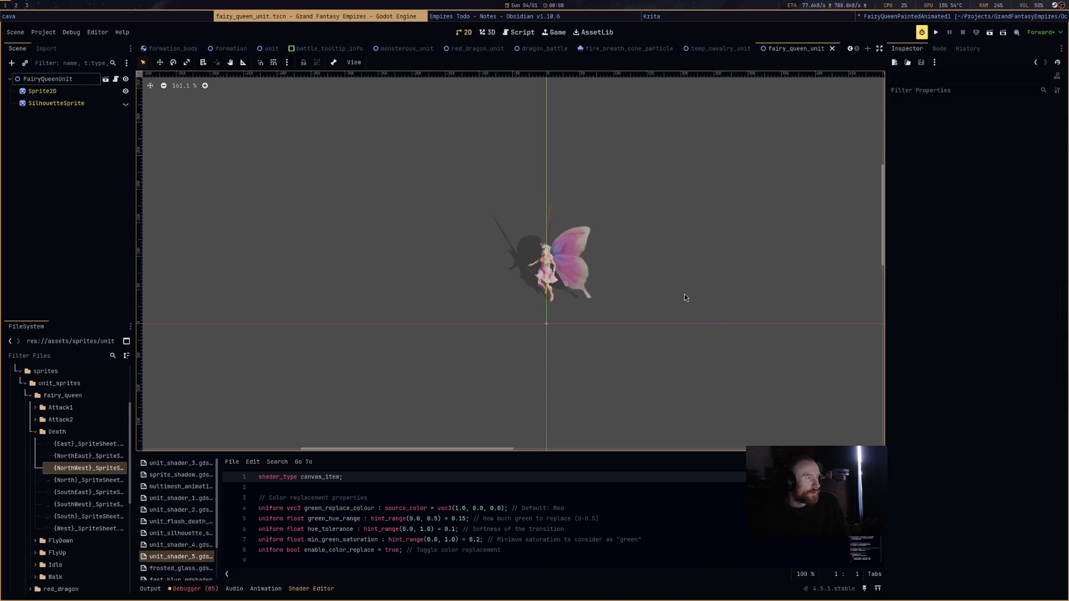
pyautogui.click(115, 79)
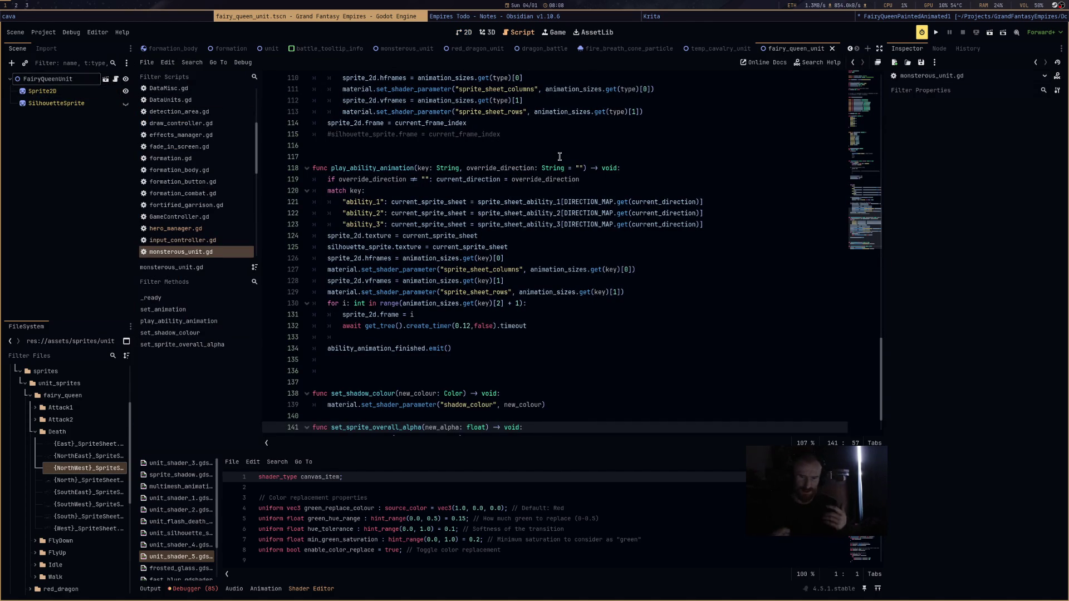
# Open DataMisc.gd and scroll through its contents.
pyautogui.scroll(3, 203, 224)
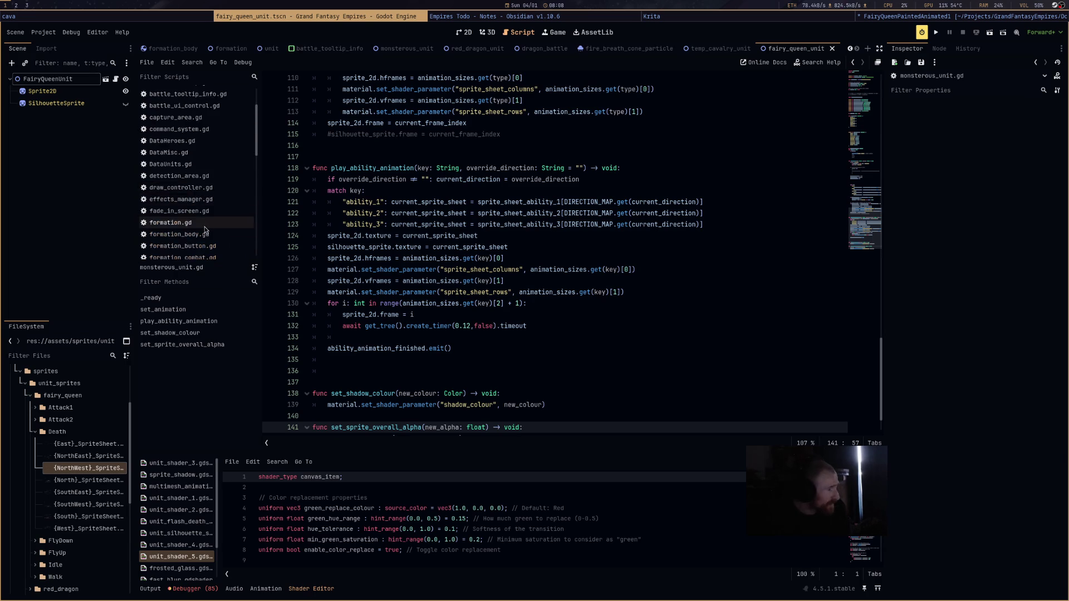
pyautogui.scroll(-3, 203, 224)
pyautogui.click(210, 113)
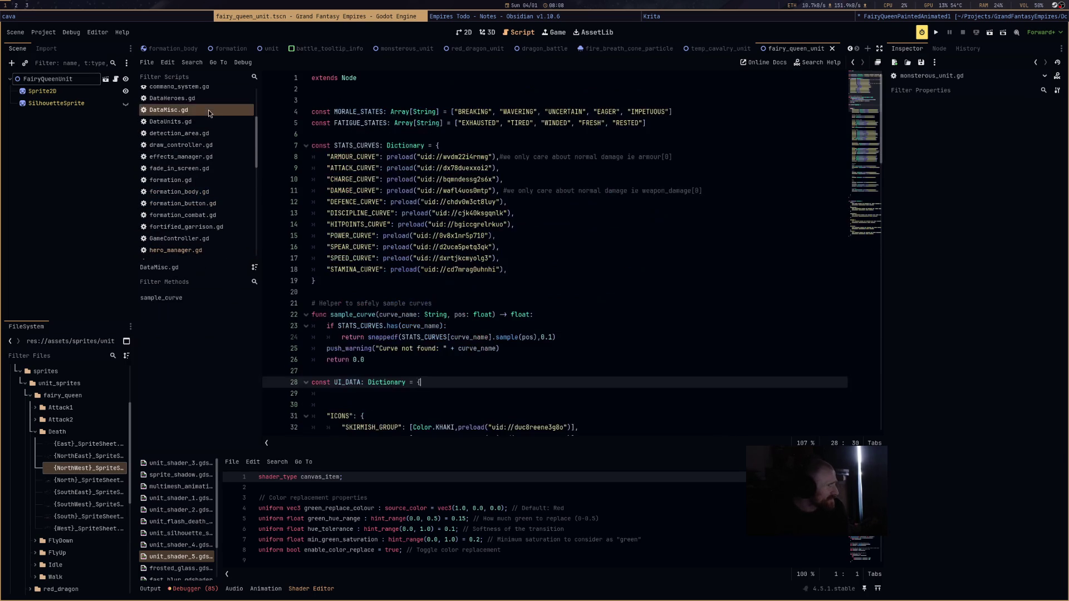
pyautogui.scroll(-10, 529, 337)
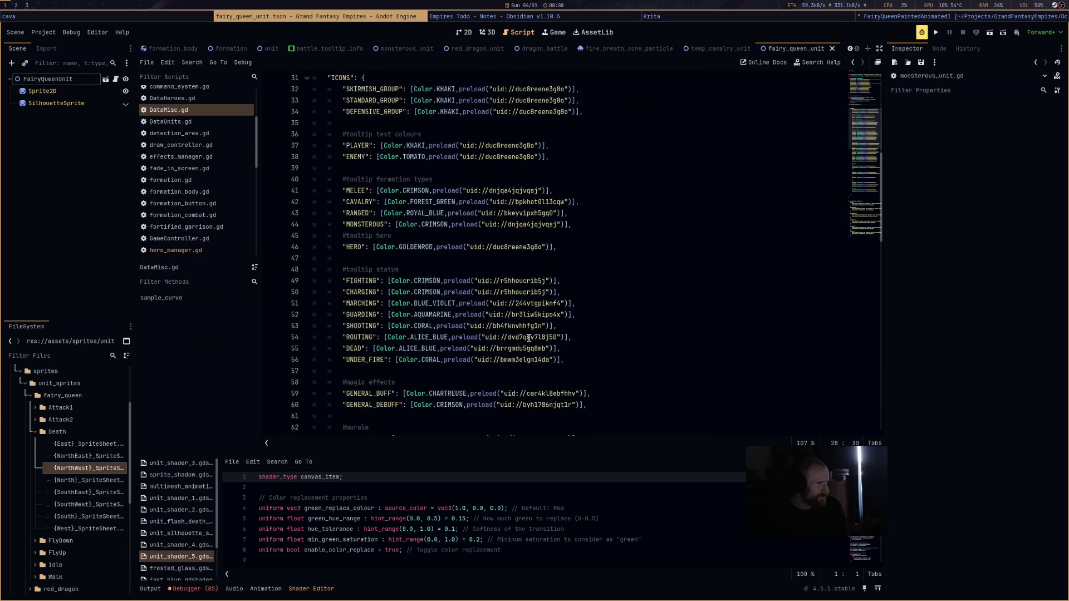
pyautogui.scroll(-17, 529, 338)
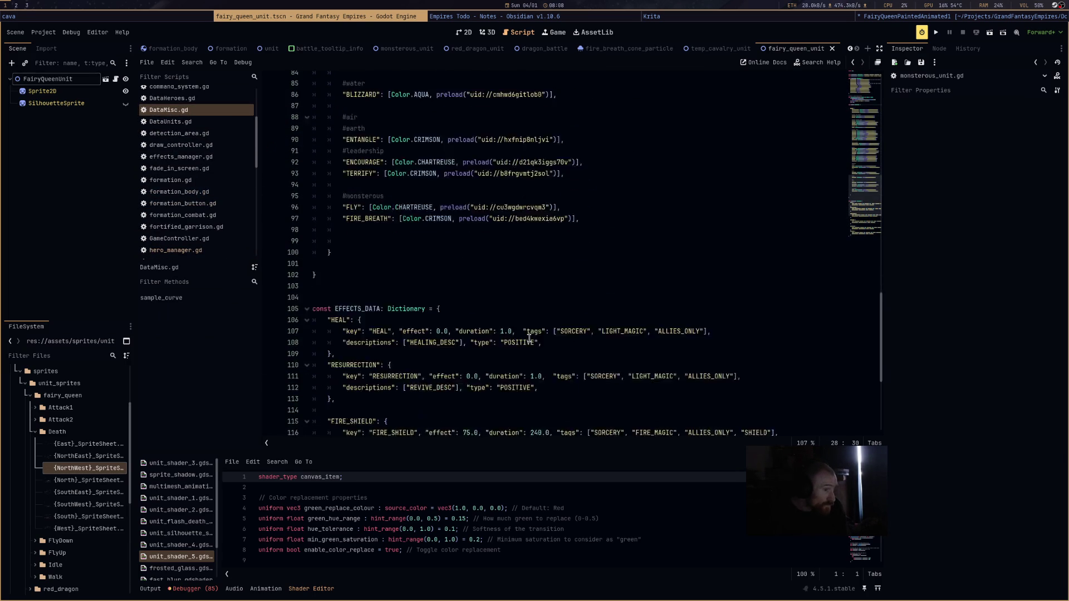
pyautogui.scroll(-5, 529, 338)
pyautogui.scroll(-2, 529, 338)
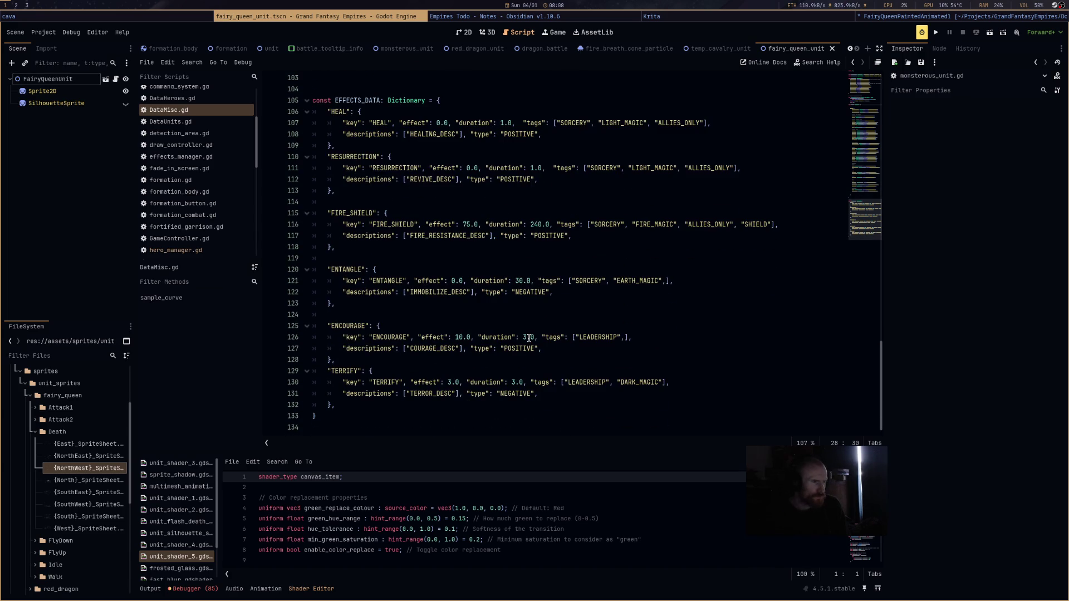
pyautogui.scroll(18, 528, 338)
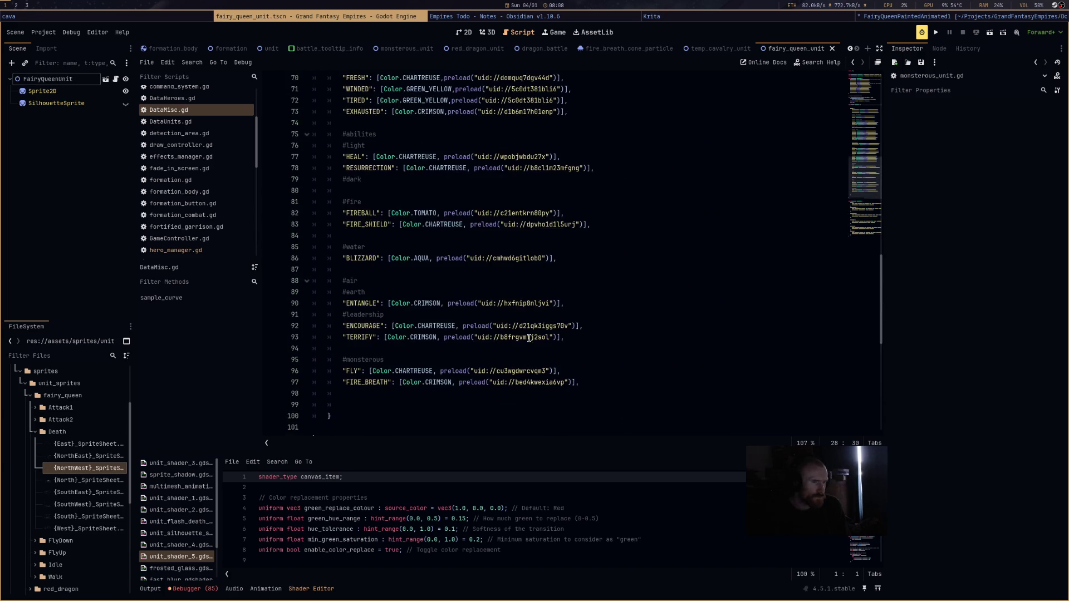
pyautogui.scroll(16, 529, 338)
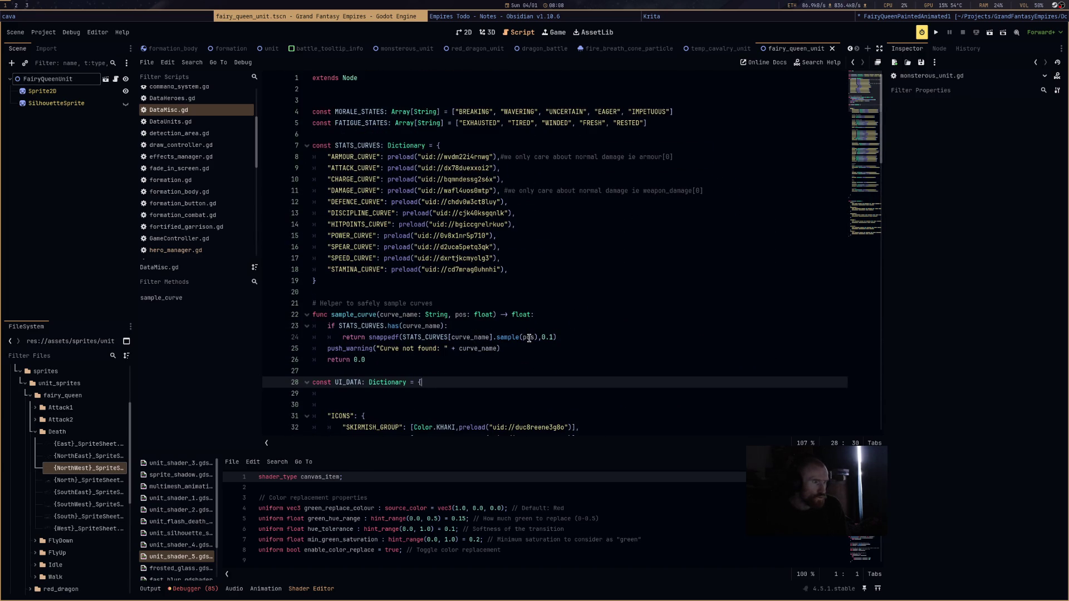
# Open DataHeroes.gd and select the RED_DRAGON entry lines 23–26.
pyautogui.click(195, 100)
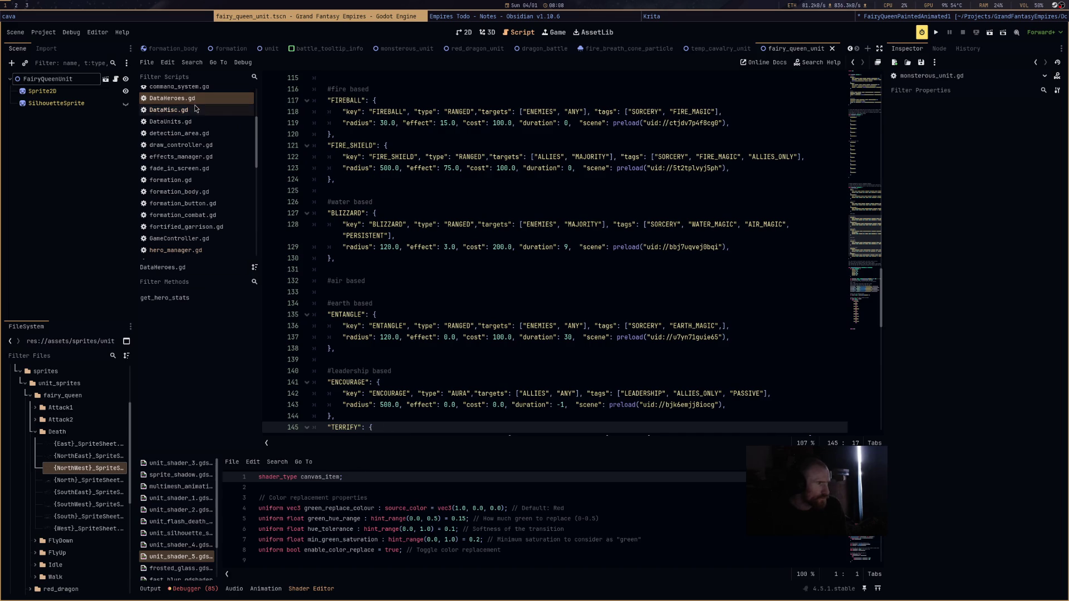
pyautogui.scroll(10, 459, 170)
pyautogui.scroll(20, 459, 170)
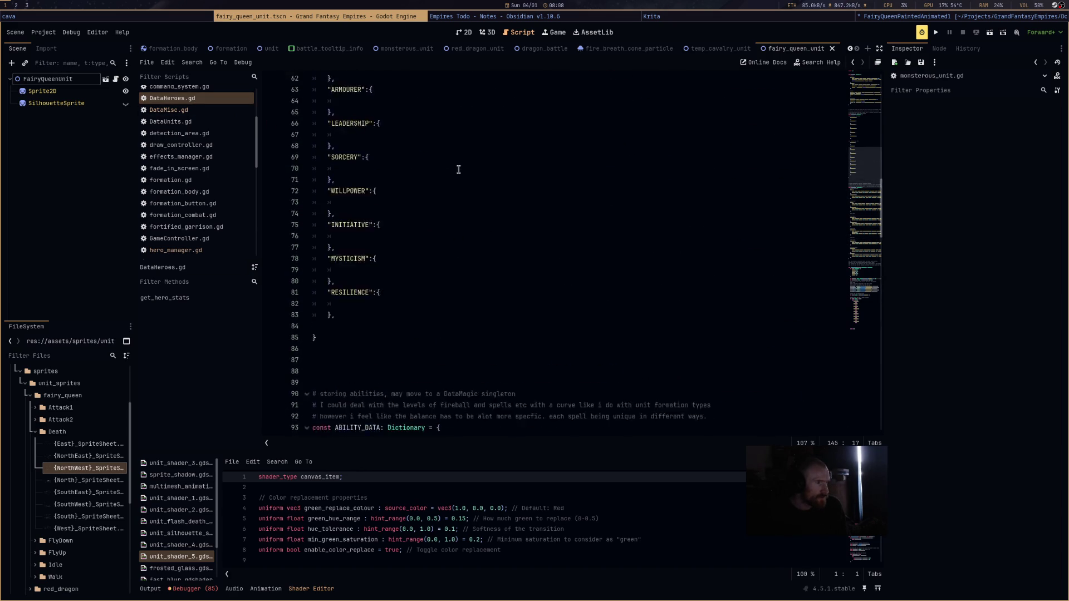
pyautogui.scroll(3, 458, 170)
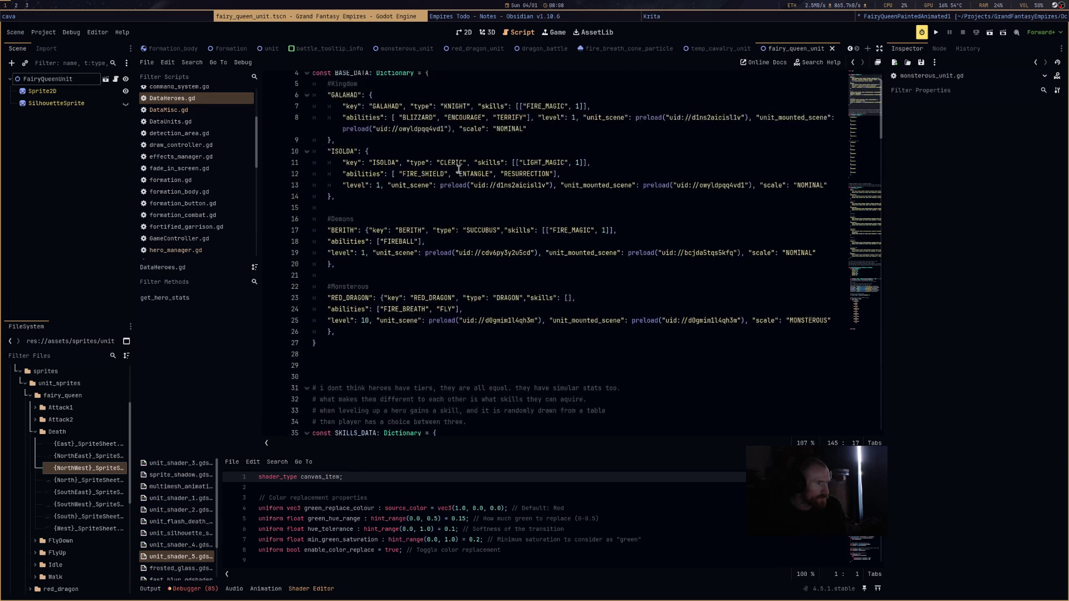
pyautogui.moveTo(362, 369)
pyautogui.mouseDown()
pyautogui.moveTo(317, 370)
pyautogui.moveTo(254, 334)
pyautogui.moveTo(257, 326)
pyautogui.mouseUp()
pyautogui.moveTo(340, 376); pyautogui.dragTo(280, 336)
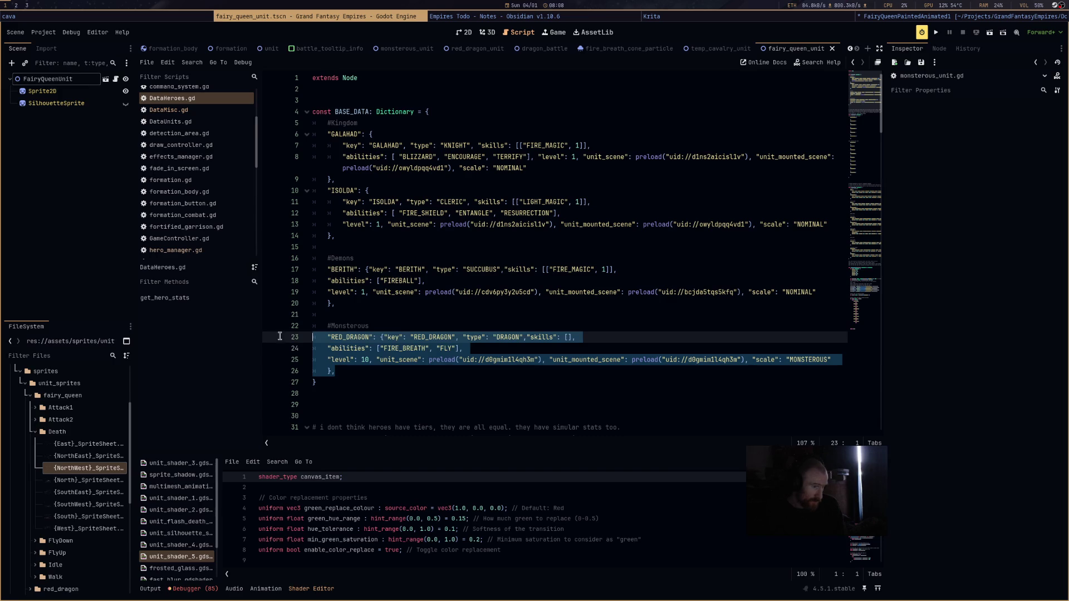
# Duplicate the RED_DRAGON entry and rename the copy's name and key to FAIRY_QUEEN.
pyautogui.hotkey('ctrl', 'c')
pyautogui.click(377, 371)
pyautogui.press('Return')
pyautogui.hotkey('ctrl', 'v')
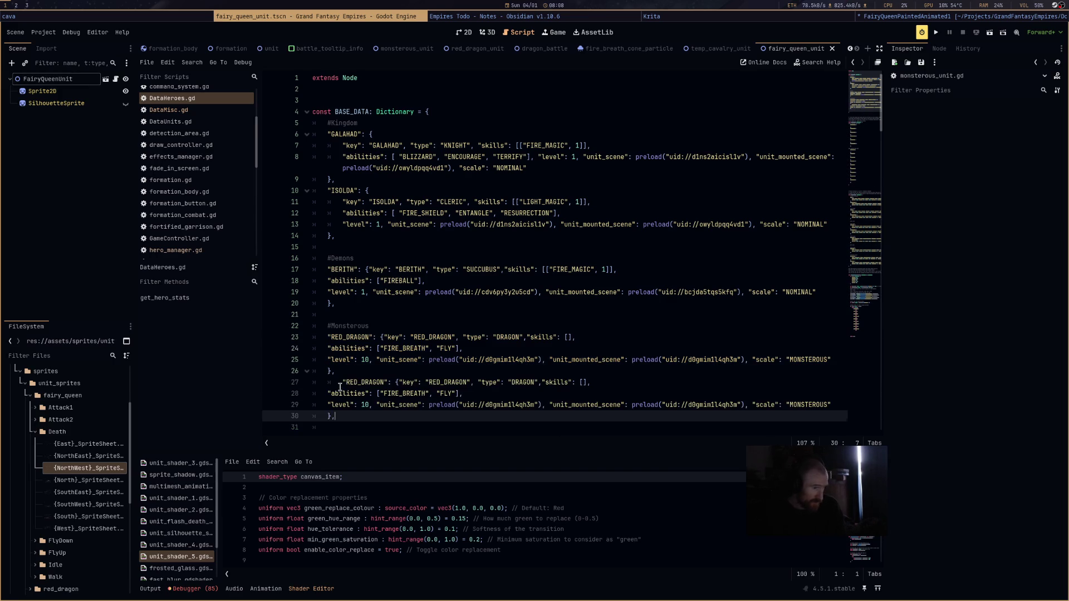
pyautogui.doubleClick(340, 383)
pyautogui.write('Fai')
pyautogui.press('BackSpace')
pyautogui.press('BackSpace')
pyautogui.write('AIRY')
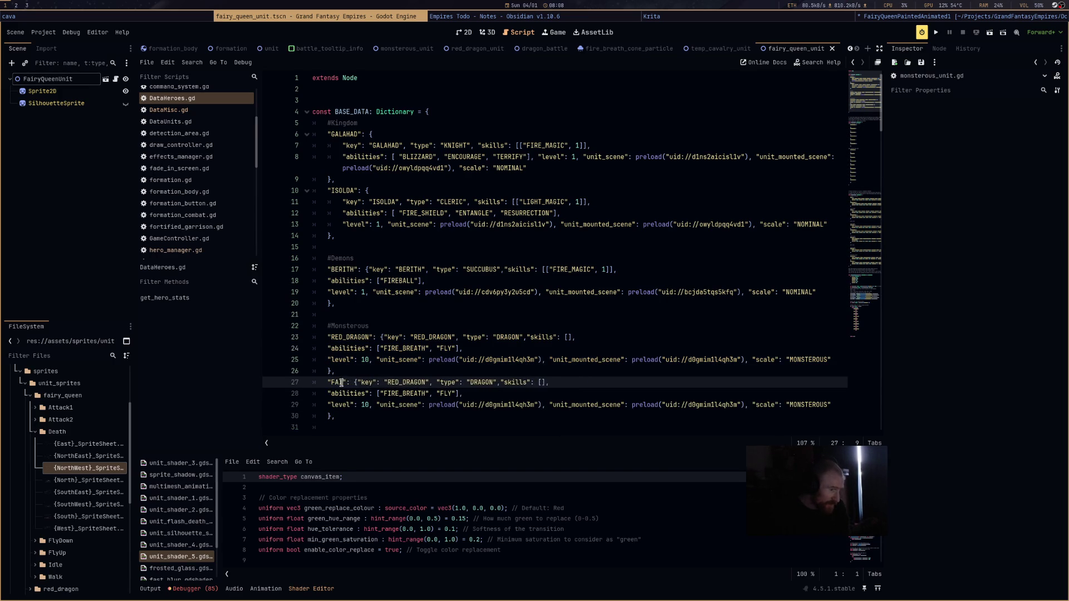
pyautogui.write('_QUEEN')
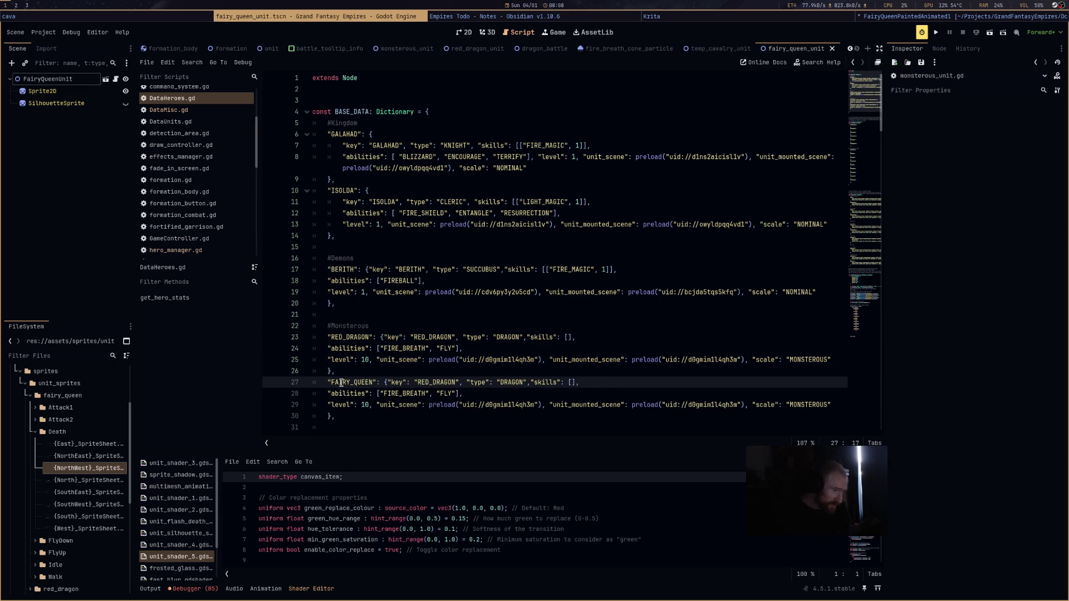
pyautogui.hotkey('ctrl', 'c')
pyautogui.doubleClick(437, 383)
pyautogui.hotkey('ctrl', 'v')
# Set the FAIRY_QUEEN abilities to "FLY", "AFFINITY", "GLITTER".
pyautogui.doubleClick(404, 394)
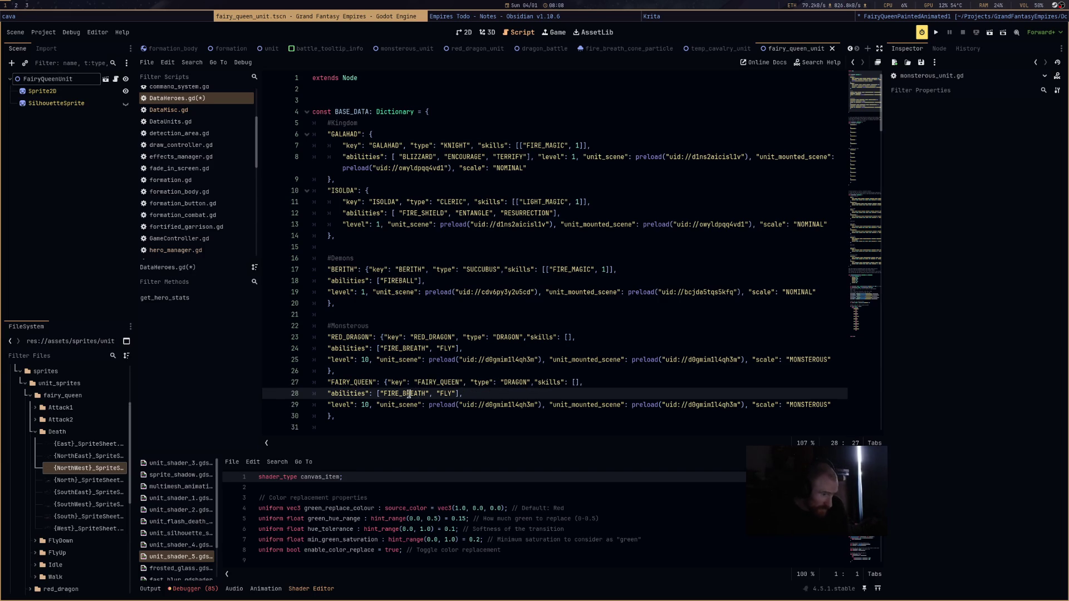
pyautogui.write('FLY')
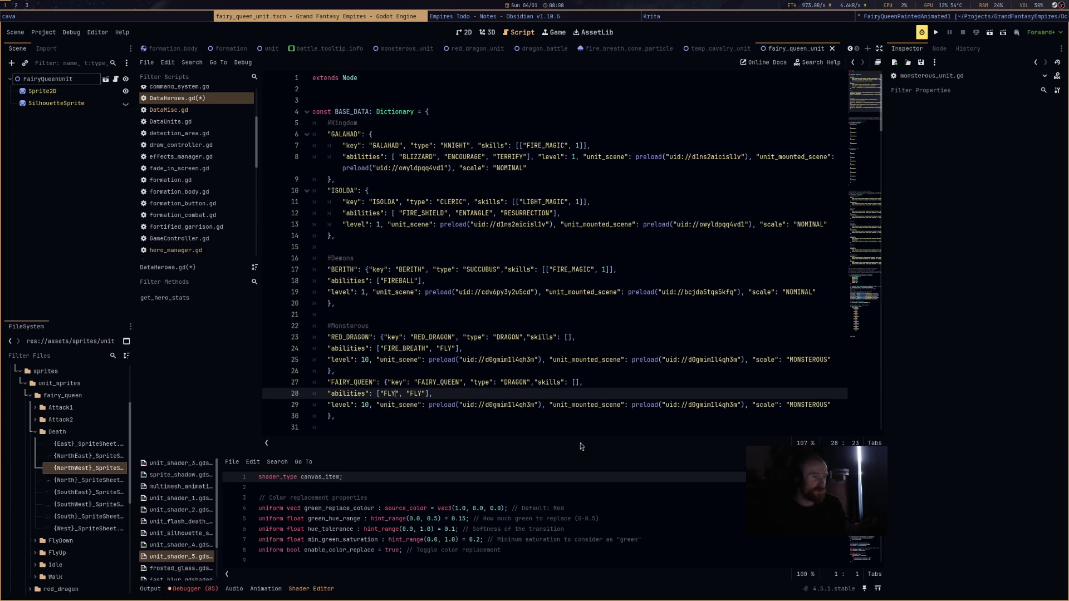
pyautogui.doubleClick(418, 394)
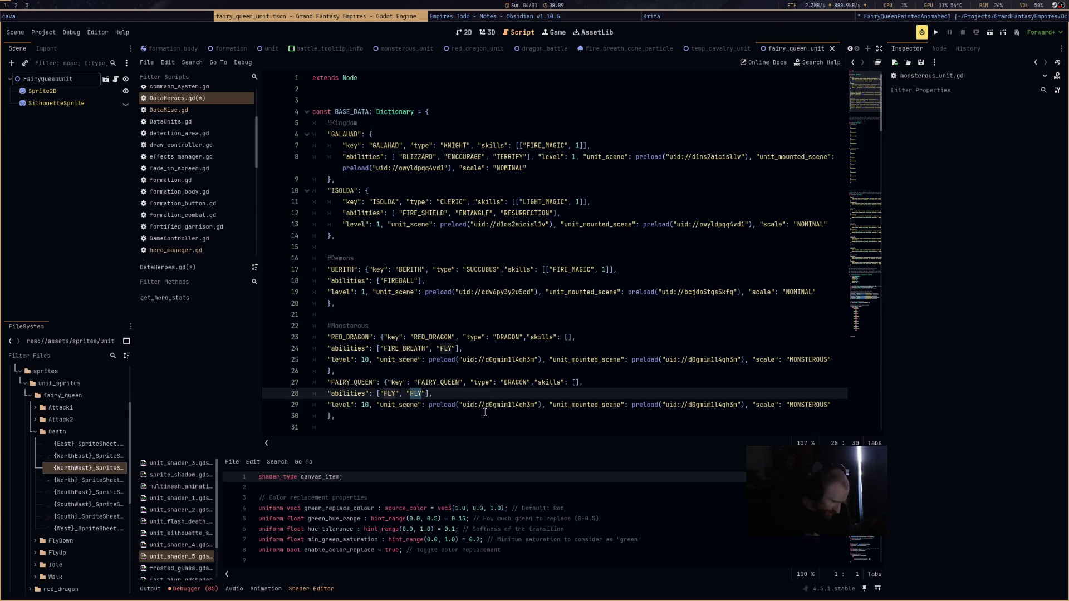
pyautogui.write('ELEMENTAL_')
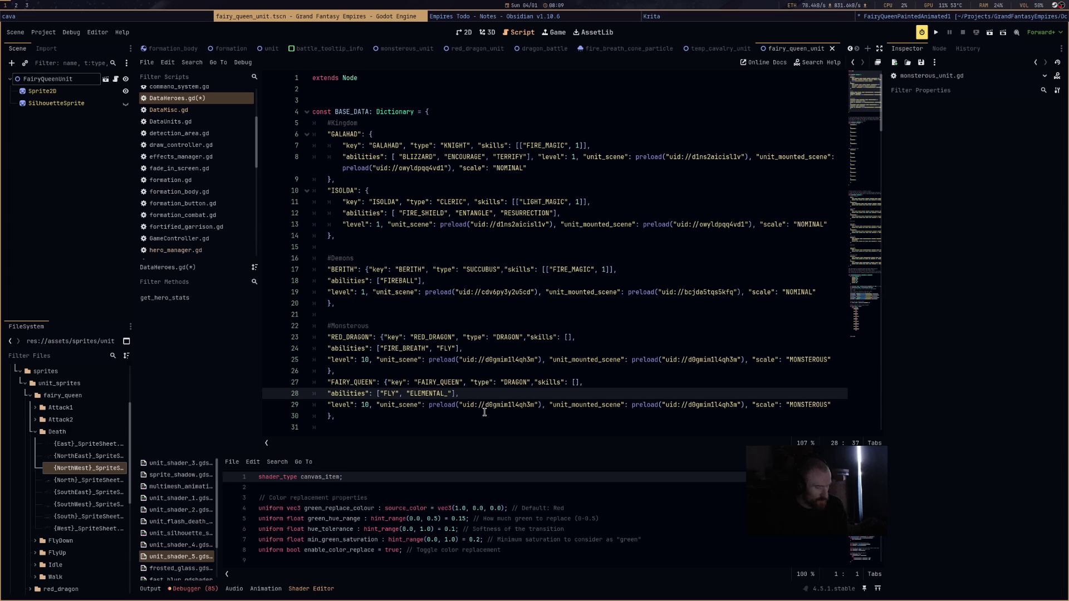
pyautogui.press('BackSpace')
pyautogui.press('BackSpace')
pyautogui.press('BackSpace')
pyautogui.write('AFFINITY')
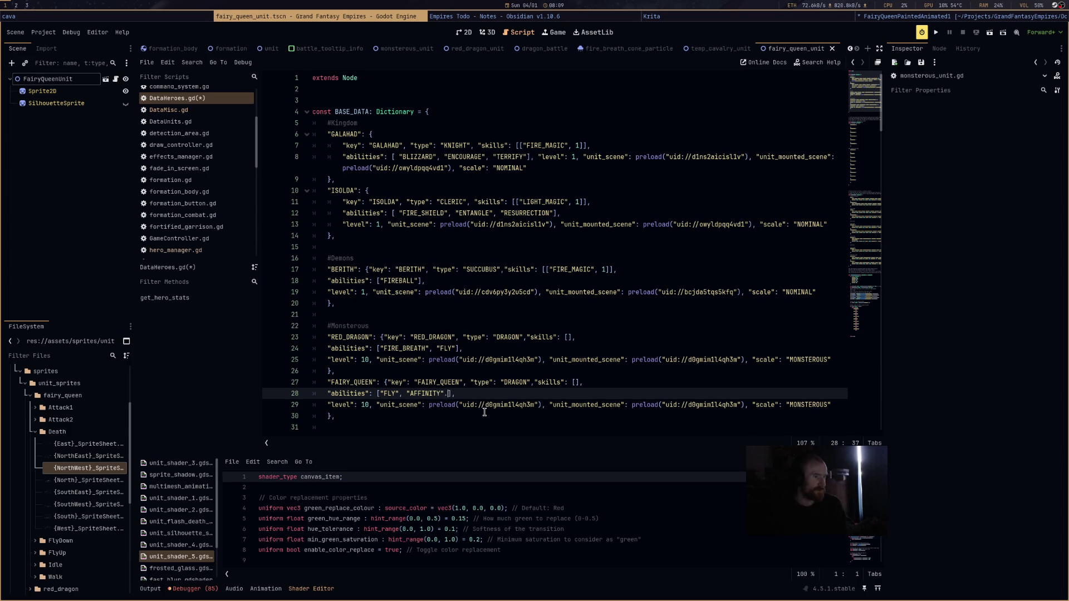
pyautogui.press('BackSpace')
pyautogui.press('BackSpace')
pyautogui.write(', ')
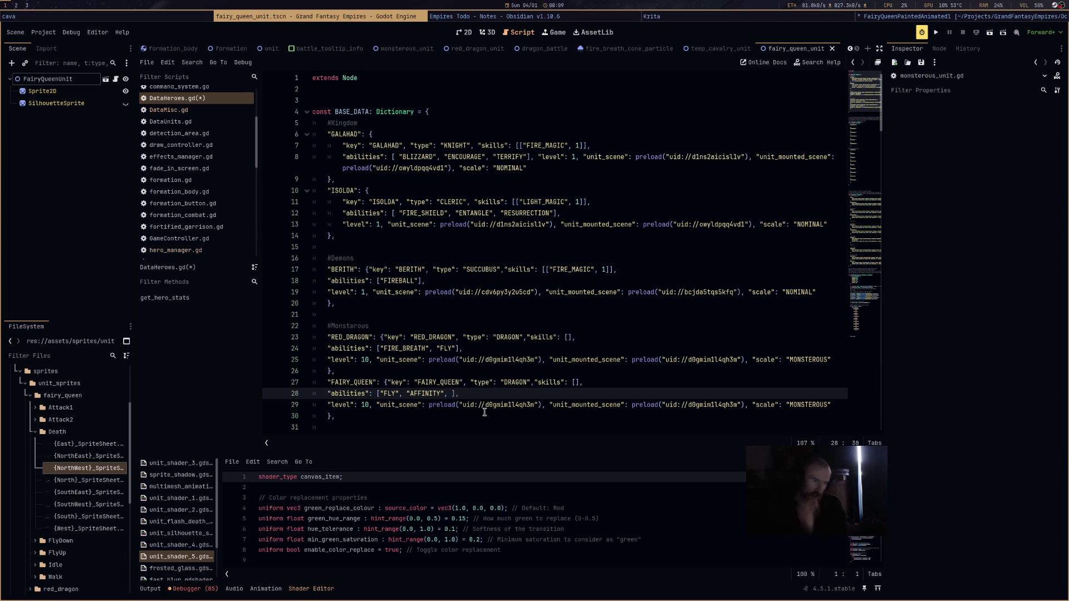
pyautogui.write('"GLI')
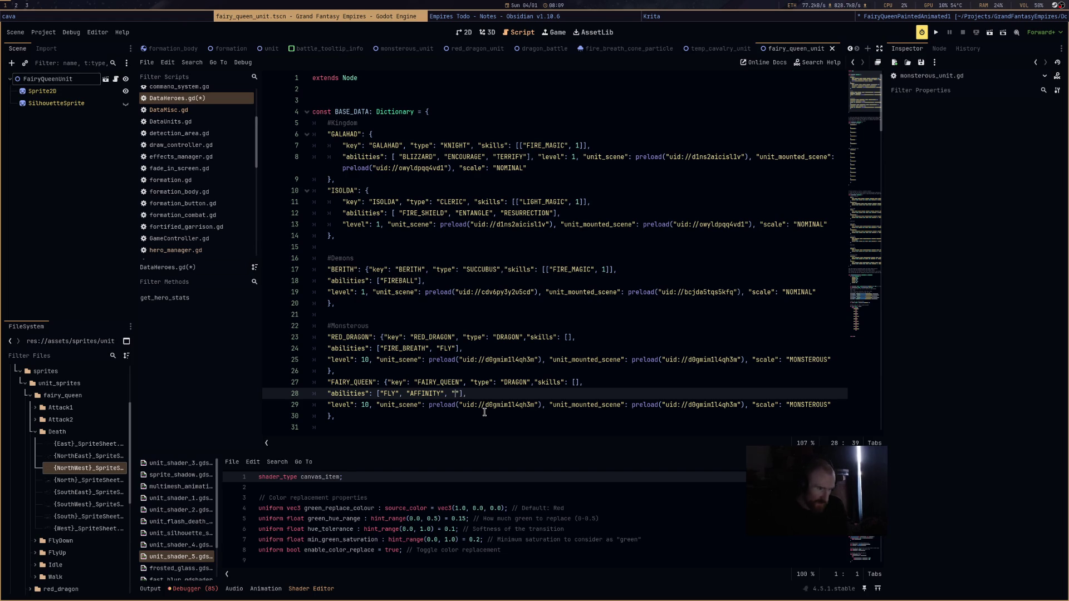
pyautogui.write('TTER')
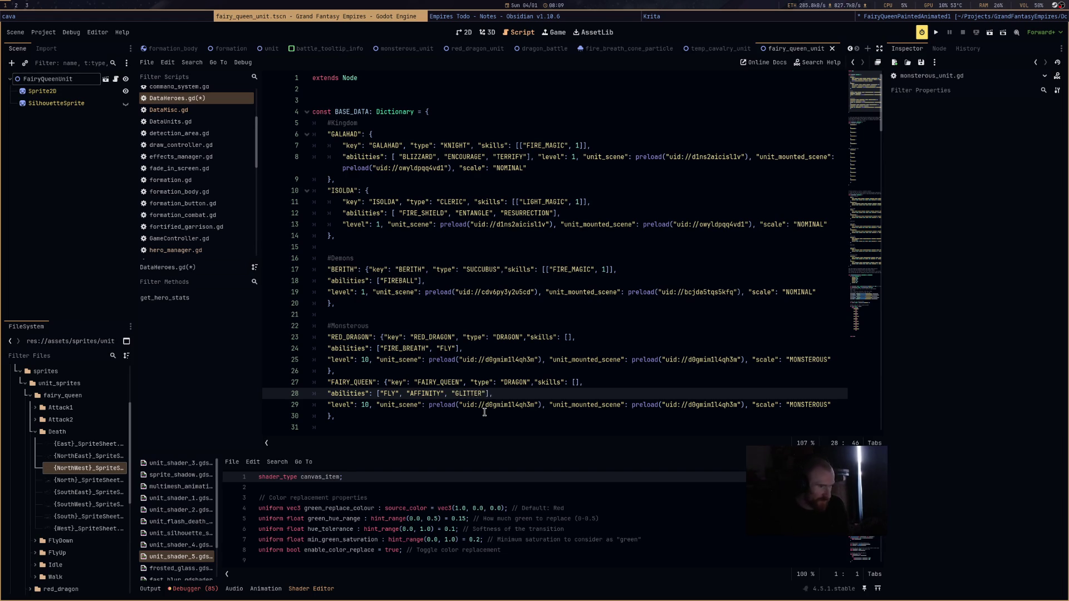
# Change the FAIRY_QUEEN type from DRAGON to FAIRY.
pyautogui.doubleClick(517, 383)
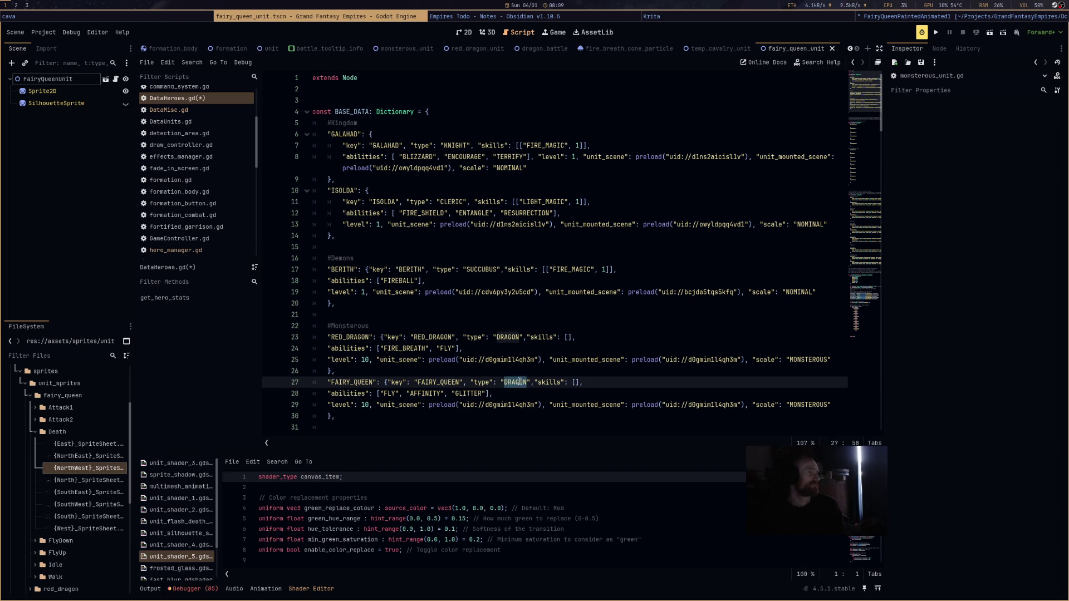
pyautogui.scroll(-2, 577, 378)
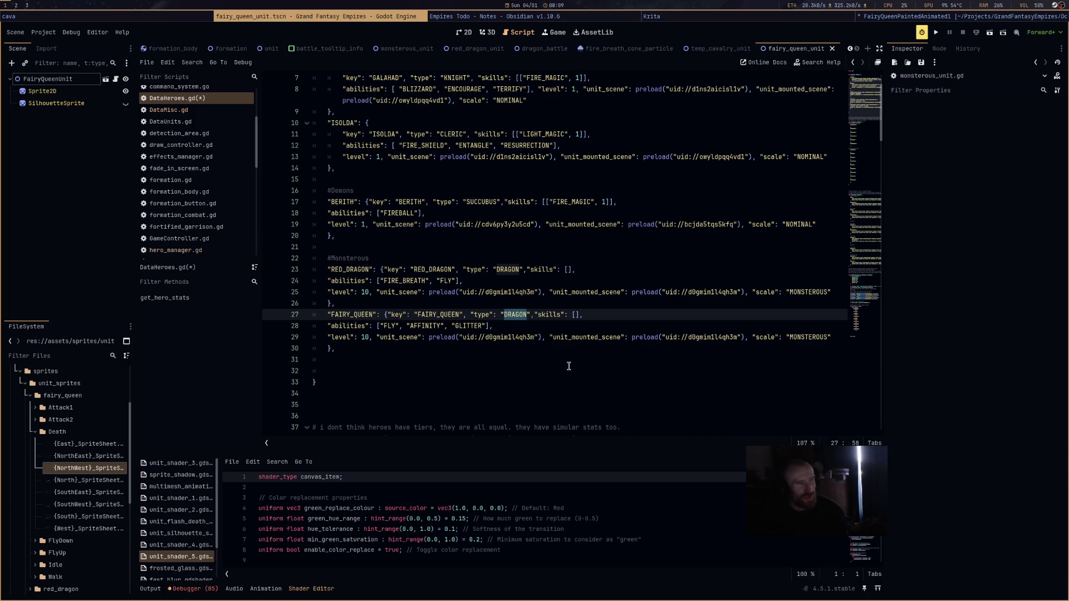
pyautogui.write('FAIRY')
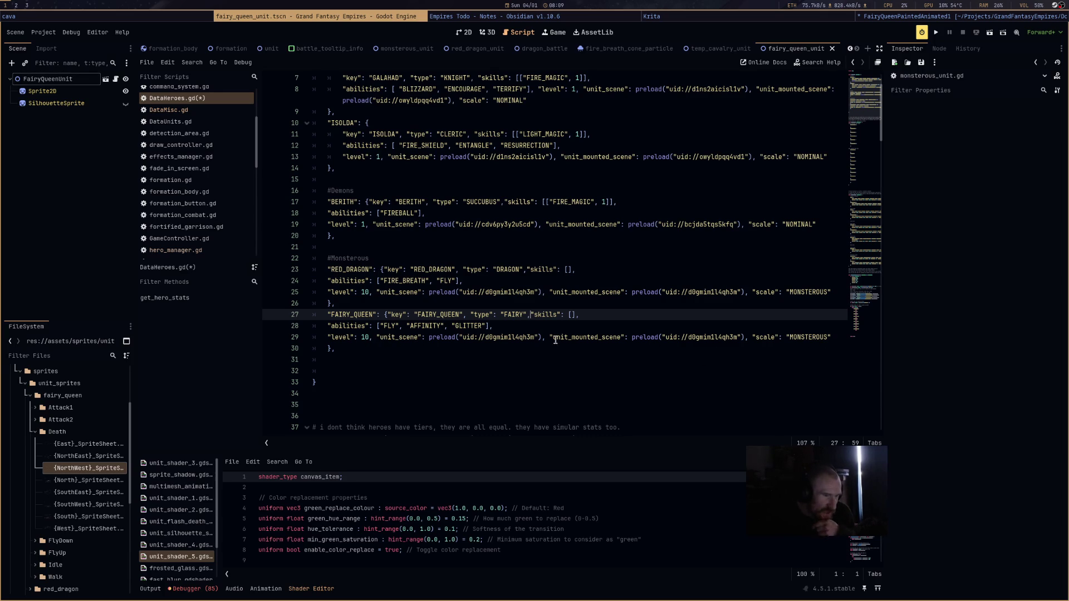
# Delete the dragon scene preloads on line 29 and expand scenes/units/monsterous_units in FileSystem.
pyautogui.moveTo(429, 338); pyautogui.dragTo(626, 338)
pyautogui.press('BackSpace')
pyautogui.press('BackSpace')
pyautogui.click(35, 432)
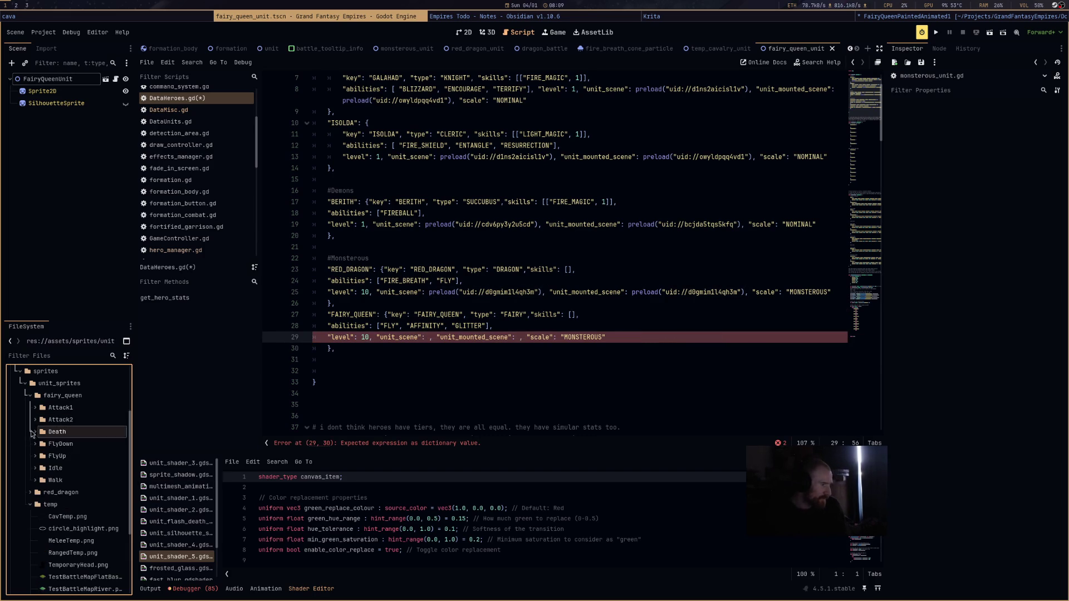
pyautogui.click(25, 397)
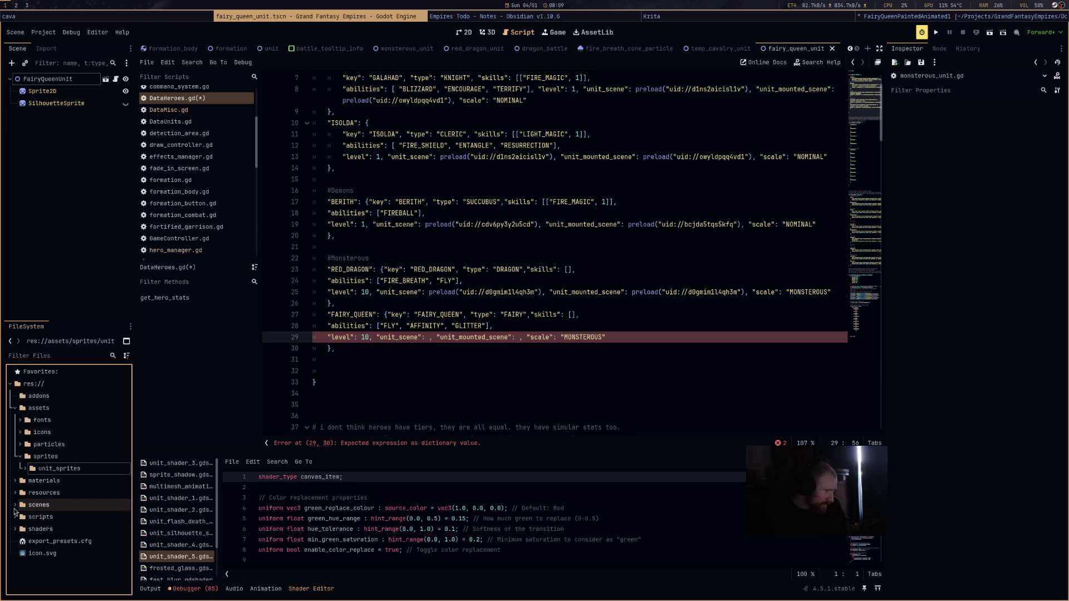
pyautogui.click(15, 505)
pyautogui.scroll(-3, 73, 503)
pyautogui.scroll(-5, 75, 507)
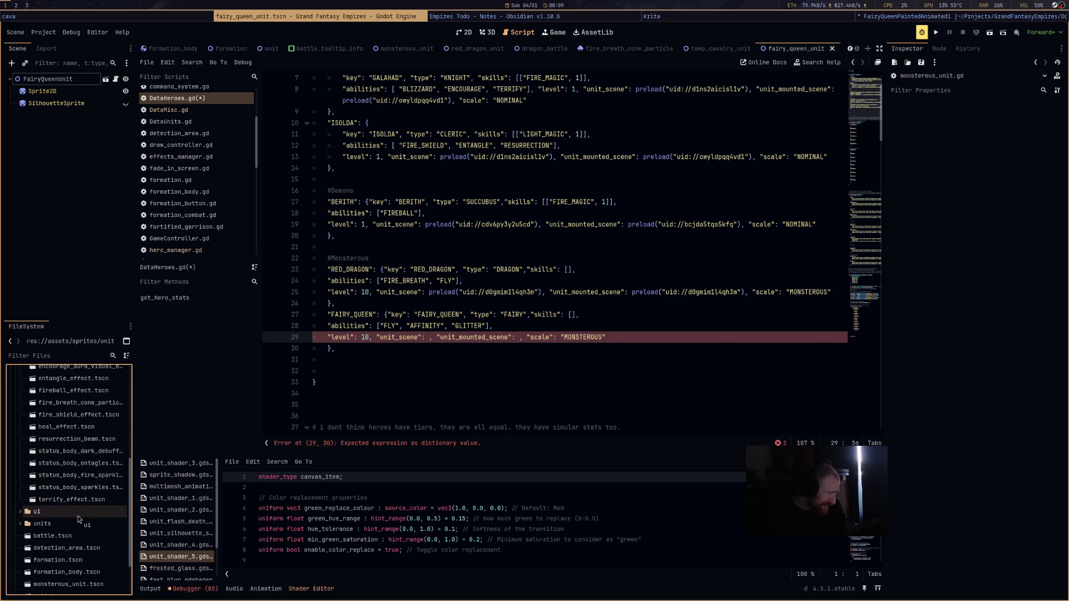
pyautogui.scroll(-3, 78, 516)
pyautogui.click(20, 466)
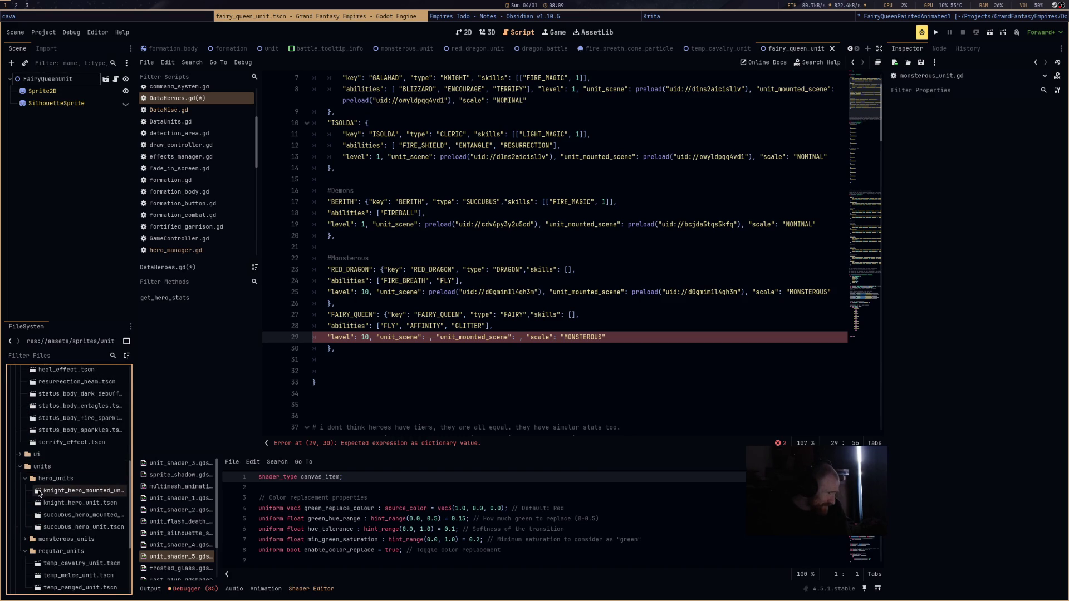
pyautogui.moveTo(96, 512)
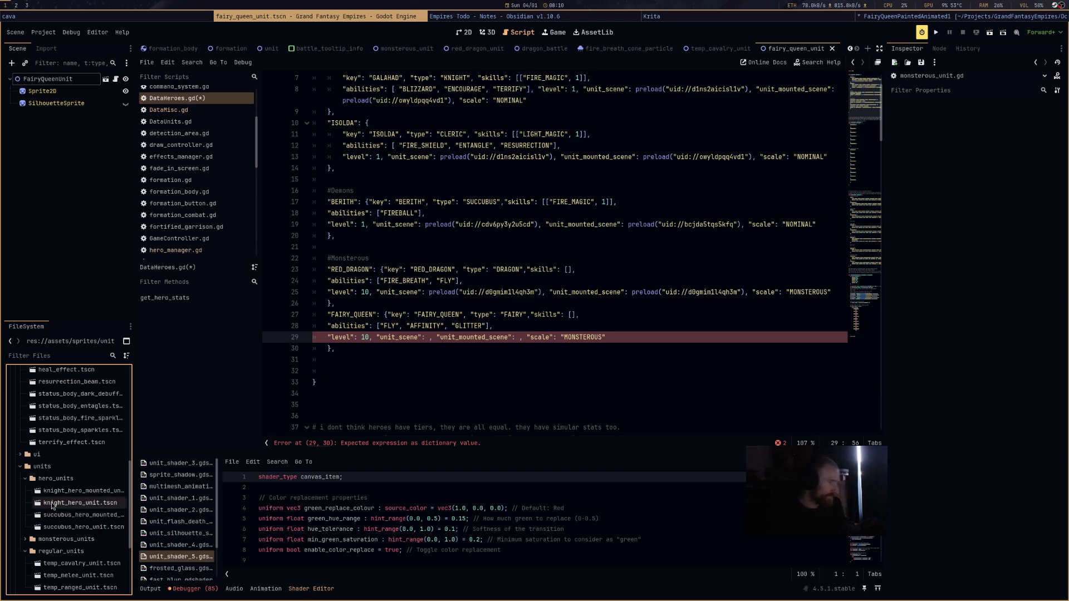
pyautogui.click(25, 539)
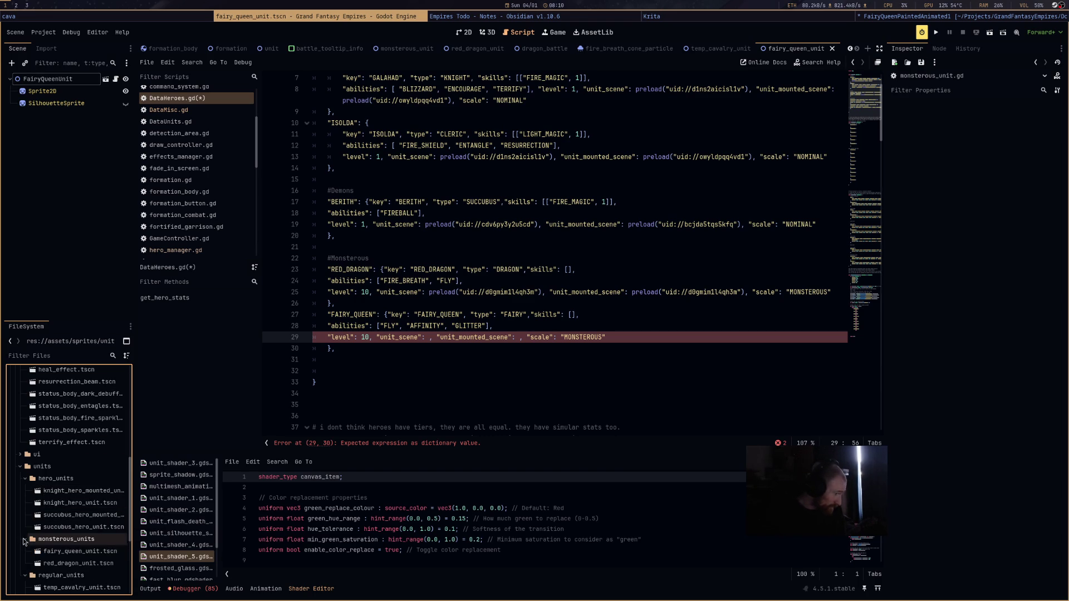
# Drop fairy_queen_unit.tscn into both the mounted scene and unit scene preload slots.
pyautogui.moveTo(71, 554)
pyautogui.mouseDown()
pyautogui.moveTo(484, 380)
pyautogui.moveTo(519, 339)
pyautogui.mouseUp()
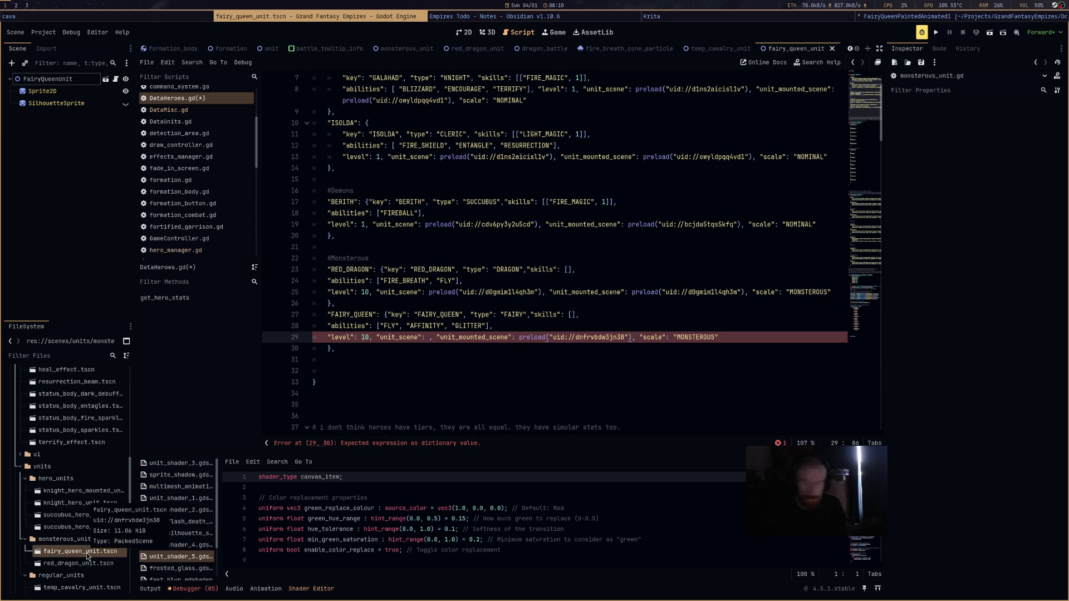
pyautogui.moveTo(87, 555)
pyautogui.mouseDown()
pyautogui.moveTo(468, 460)
pyautogui.moveTo(490, 365)
pyautogui.moveTo(430, 345)
pyautogui.mouseUp()
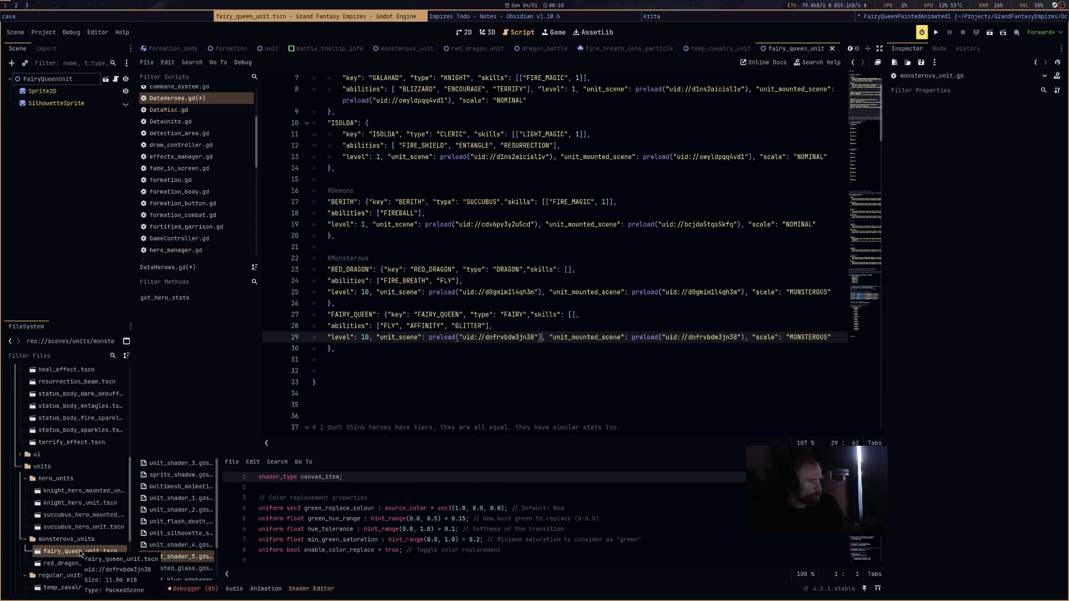
pyautogui.click(433, 387)
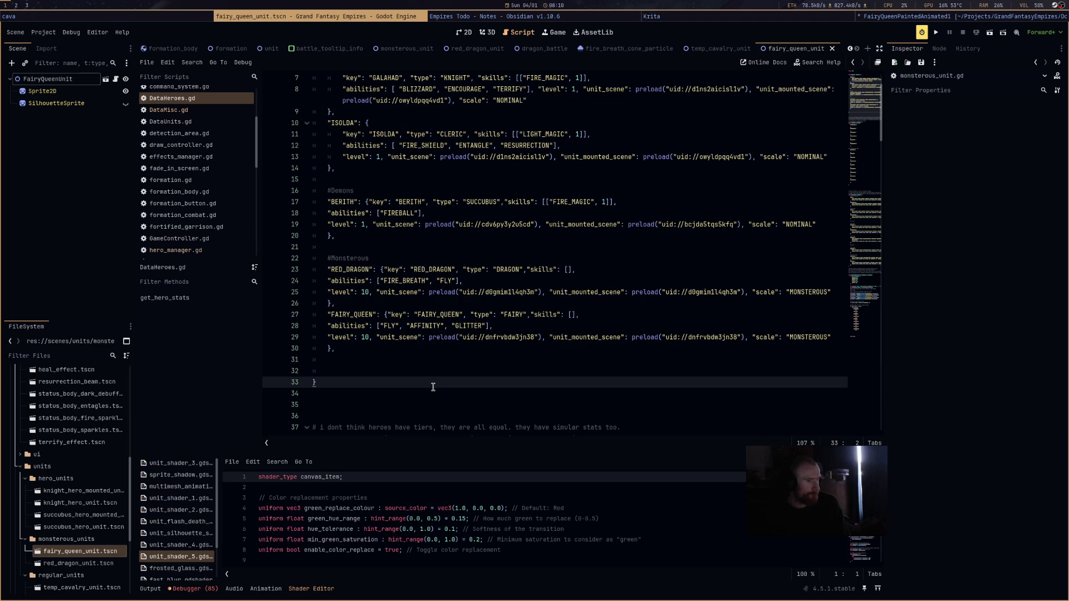
pyautogui.scroll(-8, 433, 386)
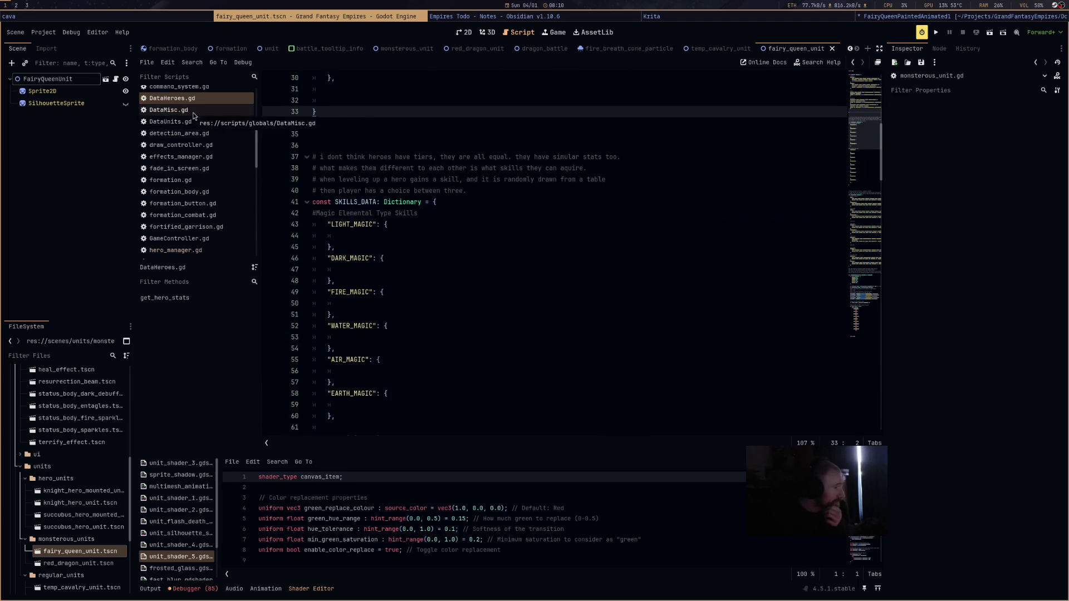
# In DataUnits.gd, paste a copy of the RED_DRAGON block below the original.
pyautogui.scroll(2, 223, 144)
pyautogui.click(218, 187)
pyautogui.scroll(15, 552, 229)
pyautogui.scroll(-2, 549, 273)
pyautogui.moveTo(335, 370); pyautogui.dragTo(268, 324)
pyautogui.hotkey('ctrl', 'c')
pyautogui.click(350, 369)
pyautogui.press('Return')
pyautogui.press('Return')
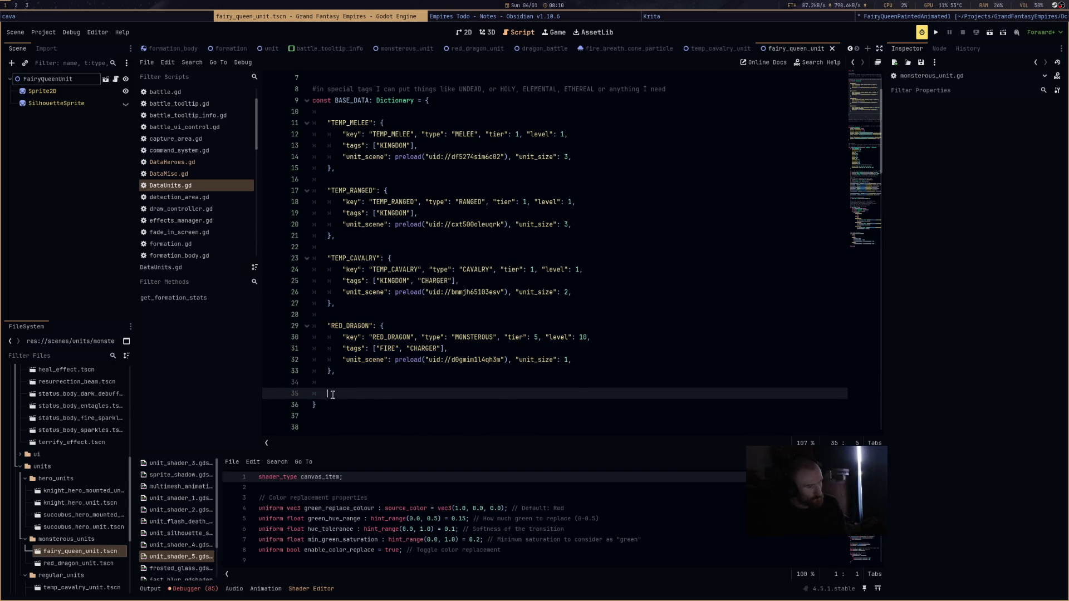
pyautogui.hotkey('ctrl', 'v')
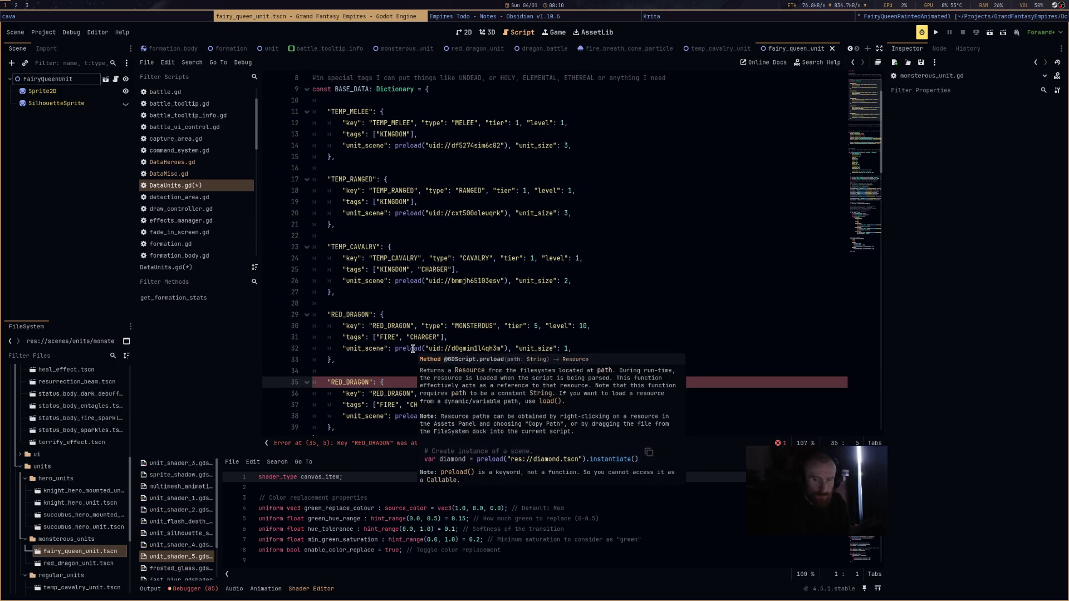
# Rename the copied entry and its key to FAIRY_QUEEN, with tier 4 and level 1.
pyautogui.press('Right')
pyautogui.hotkey('ctrl', 'shift', 'Right')
pyautogui.write('FAIRY_QU')
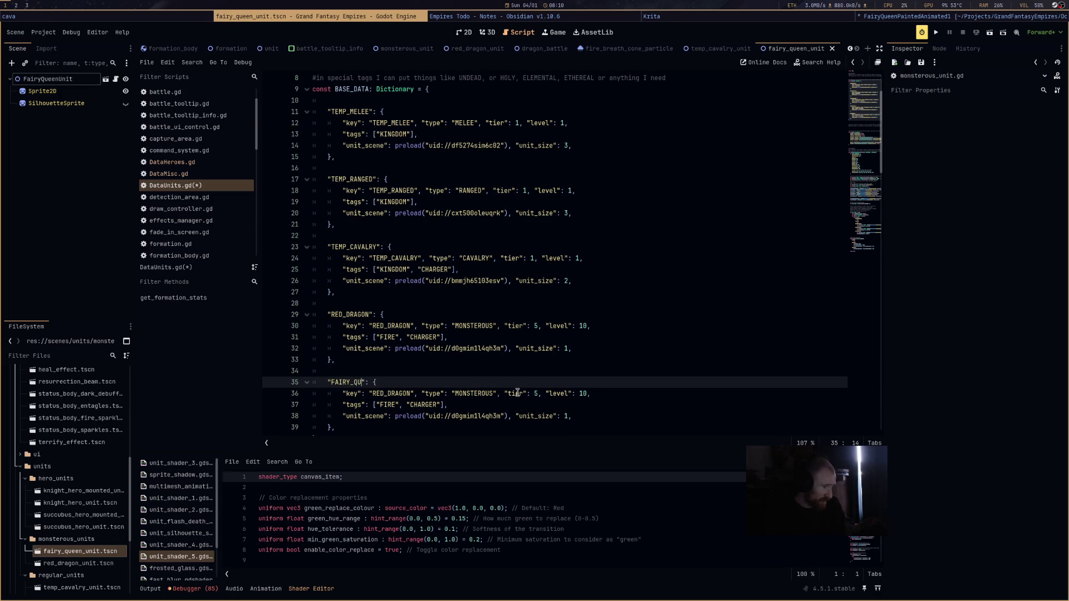
pyautogui.write('EEN')
pyautogui.doubleClick(345, 382)
pyautogui.hotkey('ctrl', 'c')
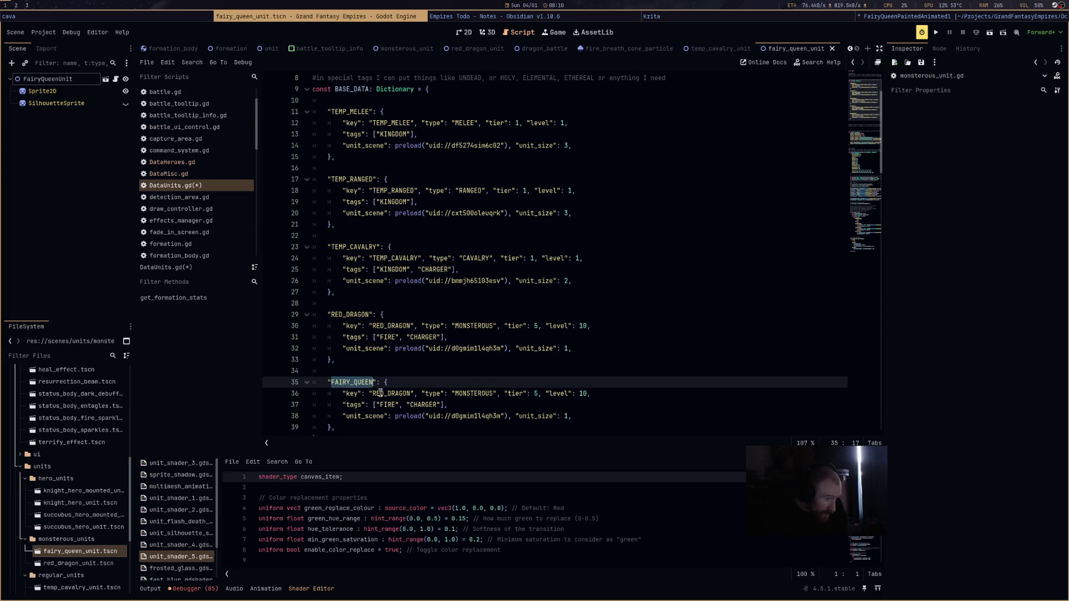
pyautogui.doubleClick(391, 394)
pyautogui.hotkey('ctrl', 'v')
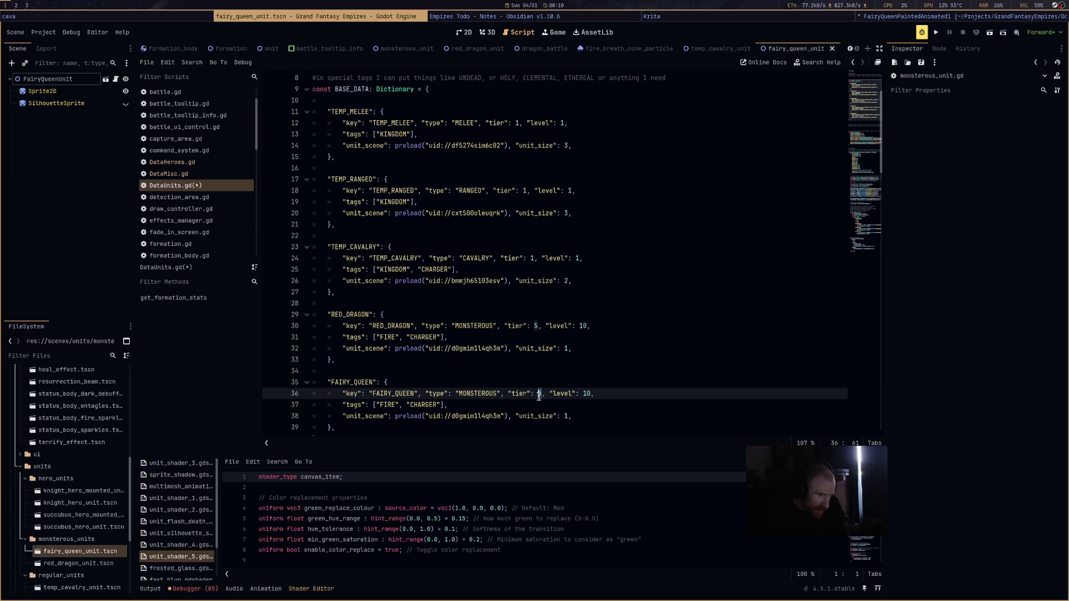
pyautogui.write('4')
pyautogui.doubleClick(585, 394)
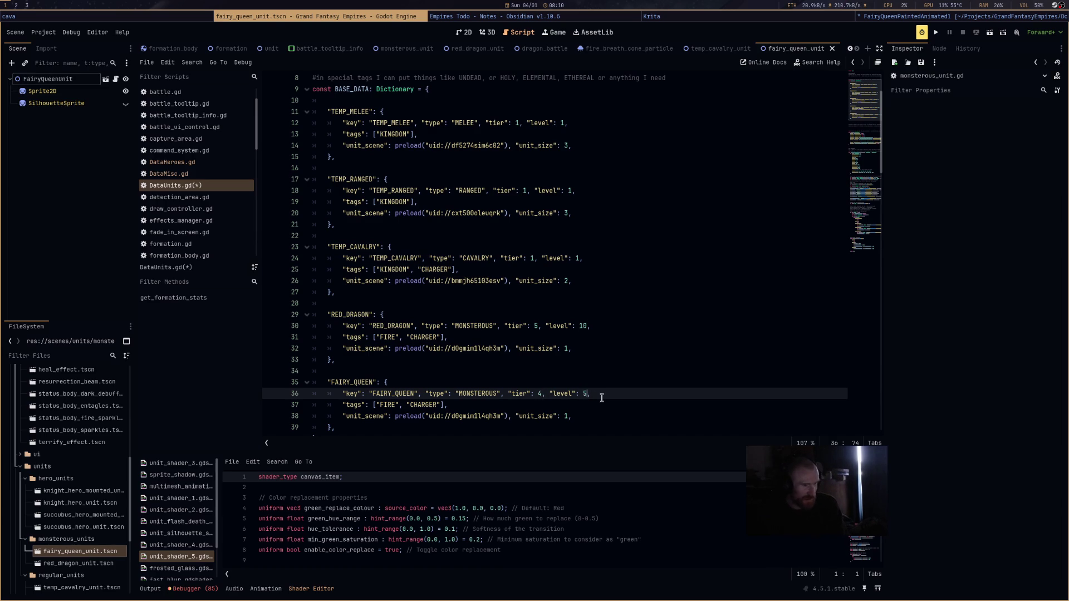
# Replace the FIRE and CHARGER tags with RANGED, save, and remove the dragon scene reference.
pyautogui.scroll(-3, 602, 398)
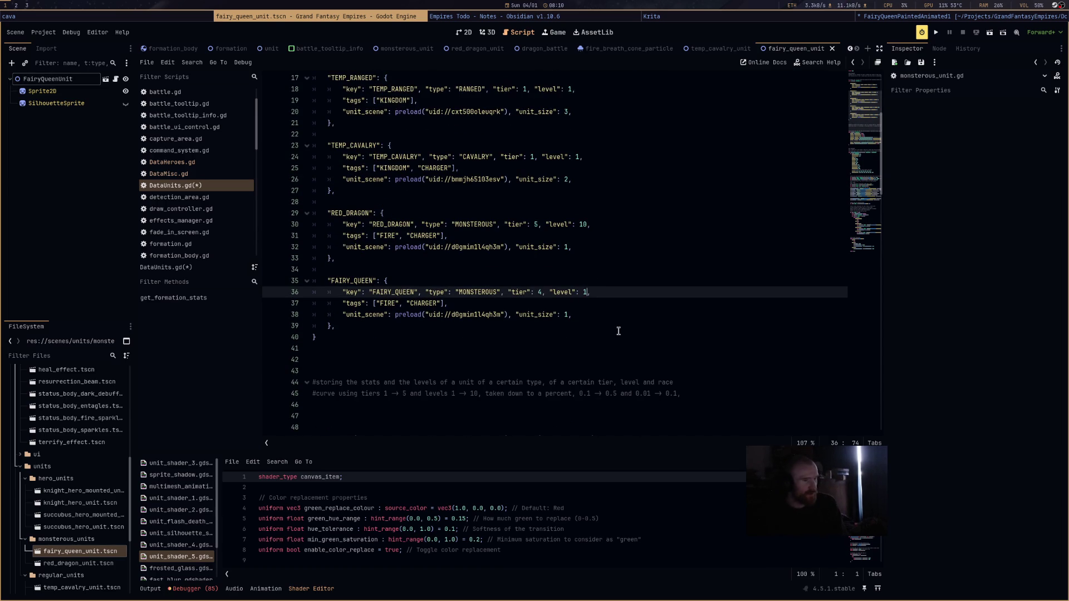
pyautogui.doubleClick(388, 303)
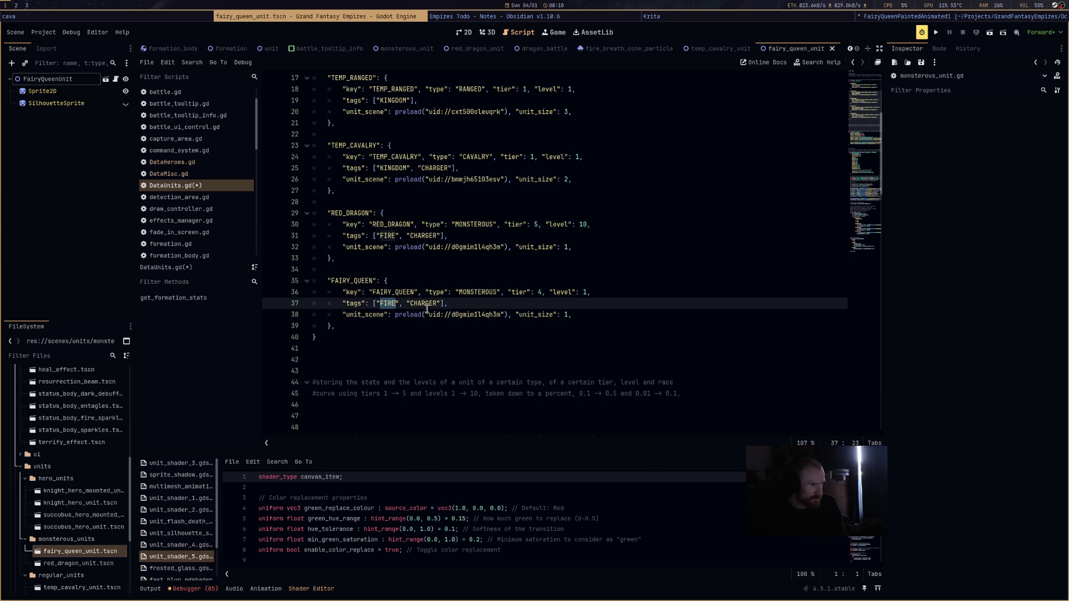
pyautogui.moveTo(441, 304); pyautogui.dragTo(376, 304)
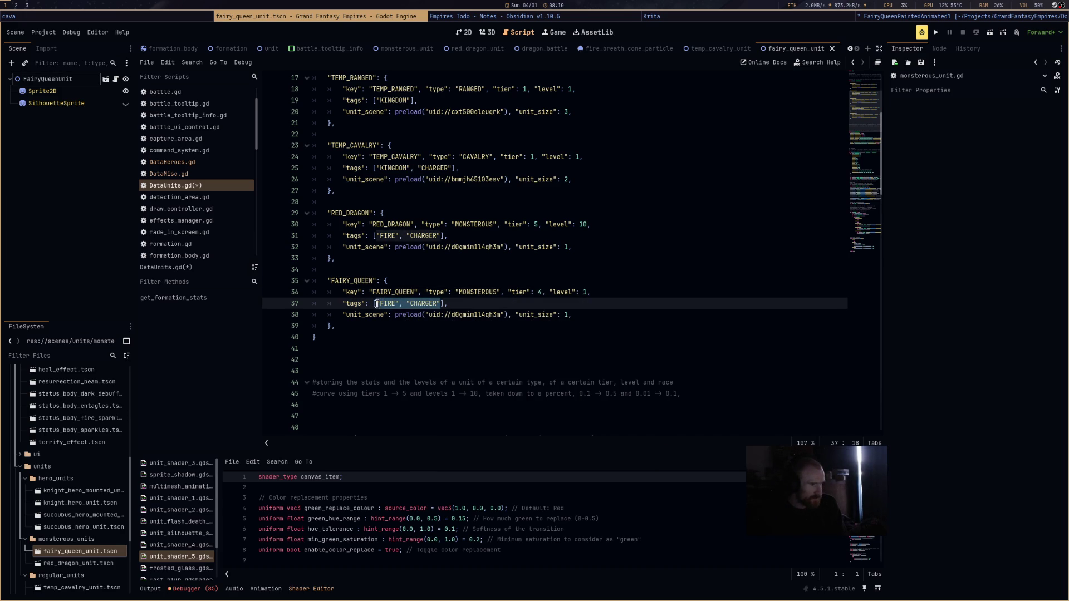
pyautogui.write('"RANNG')
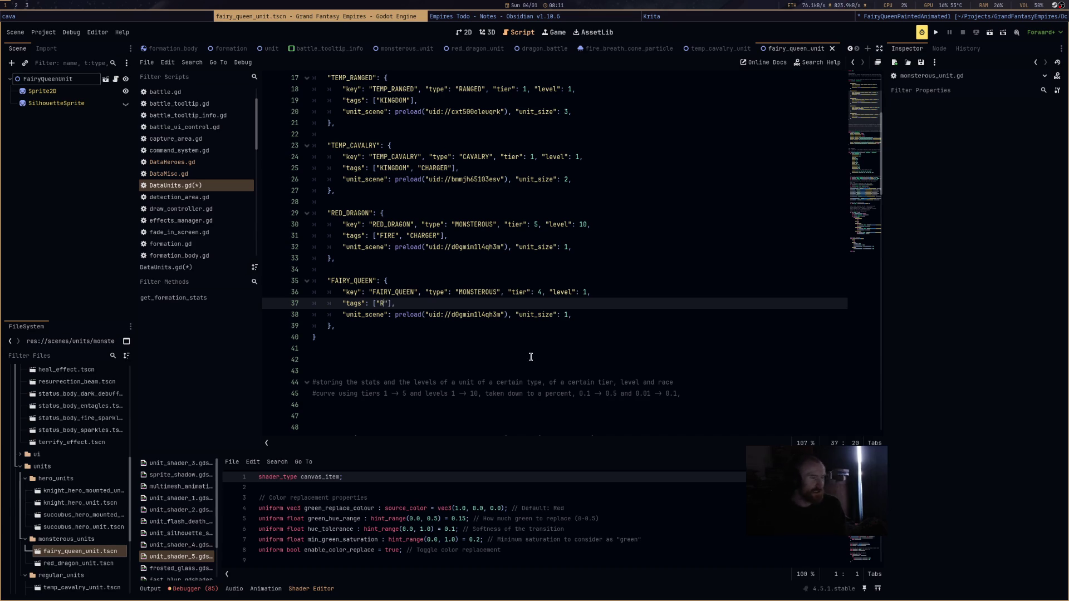
pyautogui.press('BackSpace')
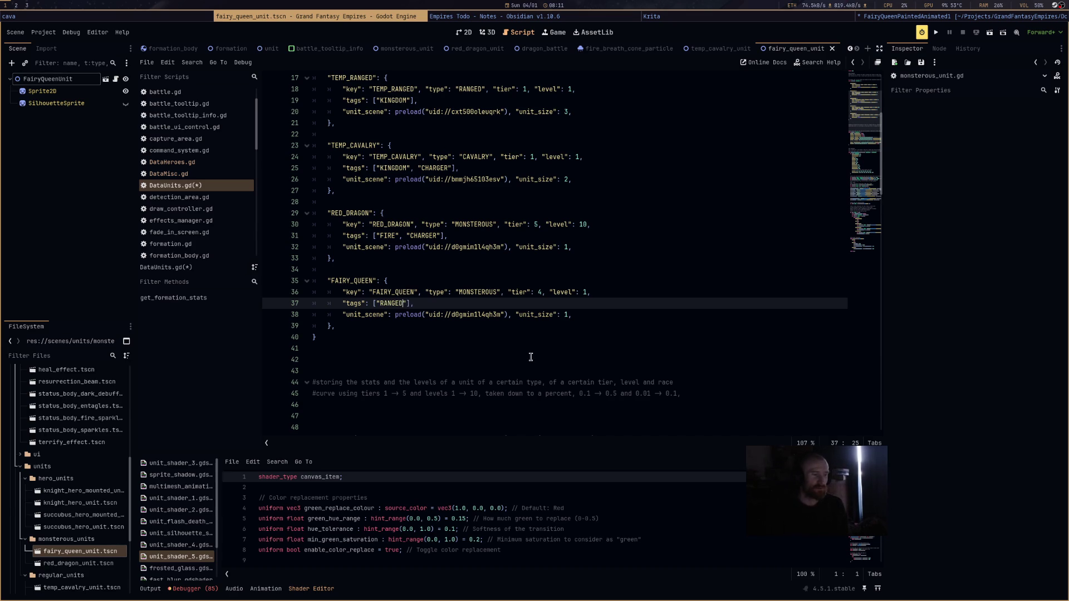
pyautogui.hotkey('ctrl', 's')
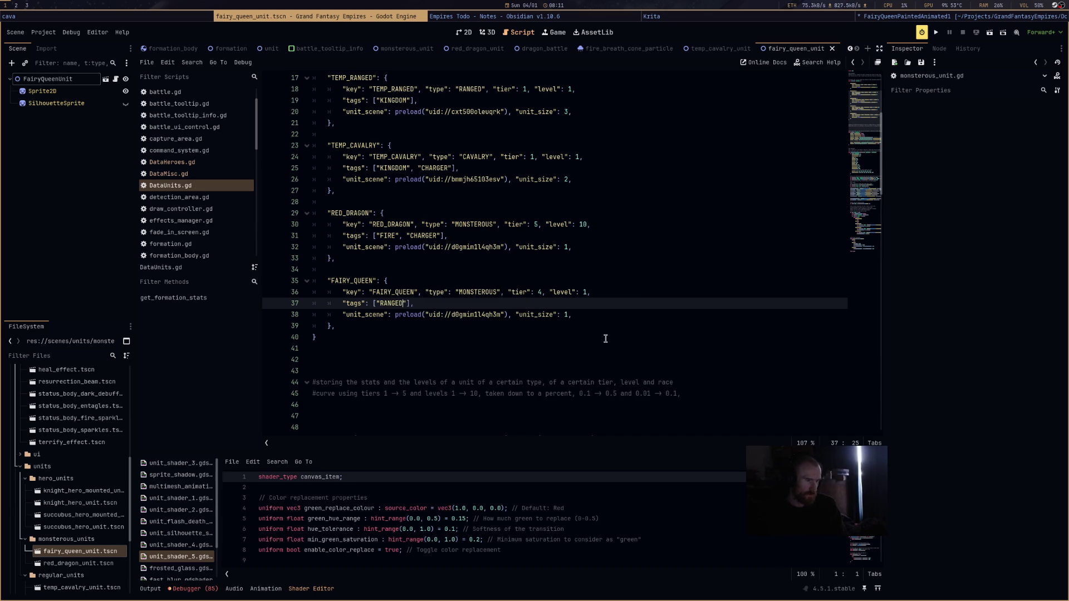
pyautogui.moveTo(395, 314); pyautogui.dragTo(505, 314)
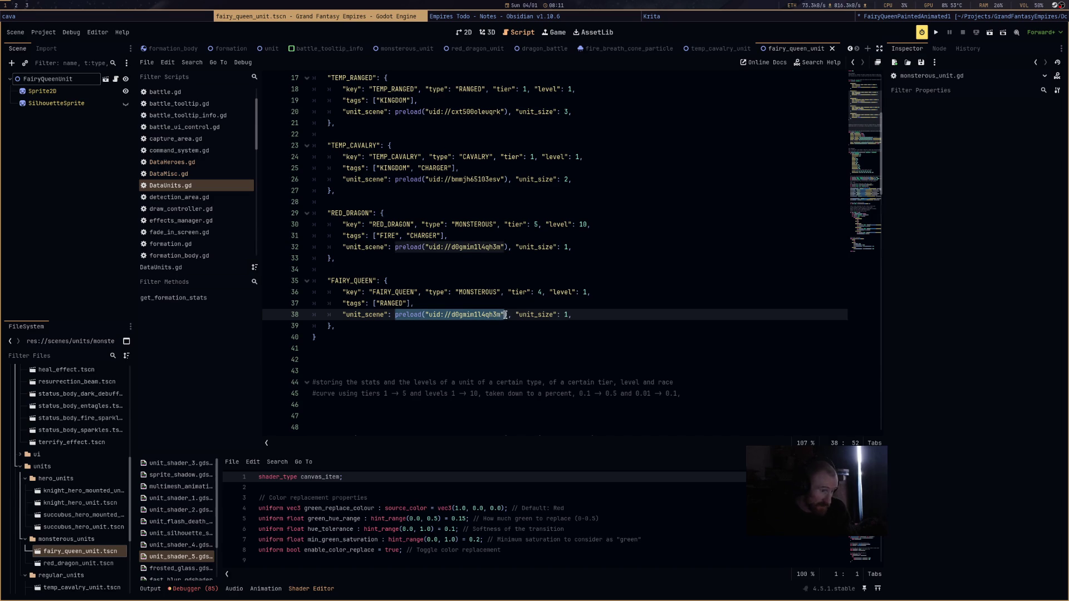
pyautogui.press('BackSpace')
# Preload fairy_queen_unit.tscn on line 38 and save DataUnits.gd.
pyautogui.moveTo(78, 551)
pyautogui.mouseDown()
pyautogui.moveTo(421, 335)
pyautogui.moveTo(395, 318)
pyautogui.mouseUp()
pyautogui.scroll(-5, 529, 352)
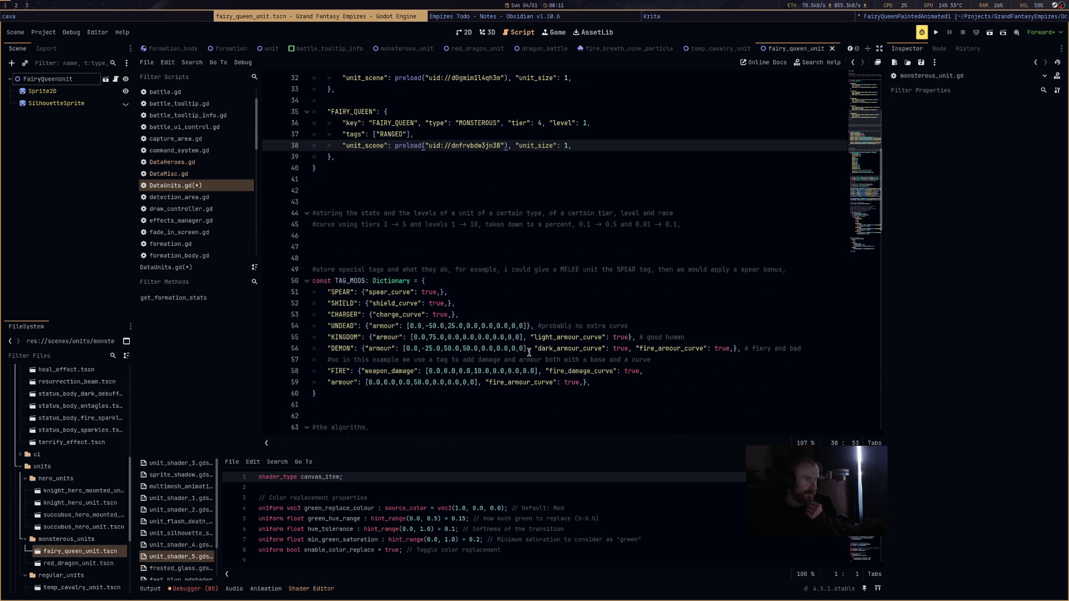
pyautogui.scroll(-10, 529, 351)
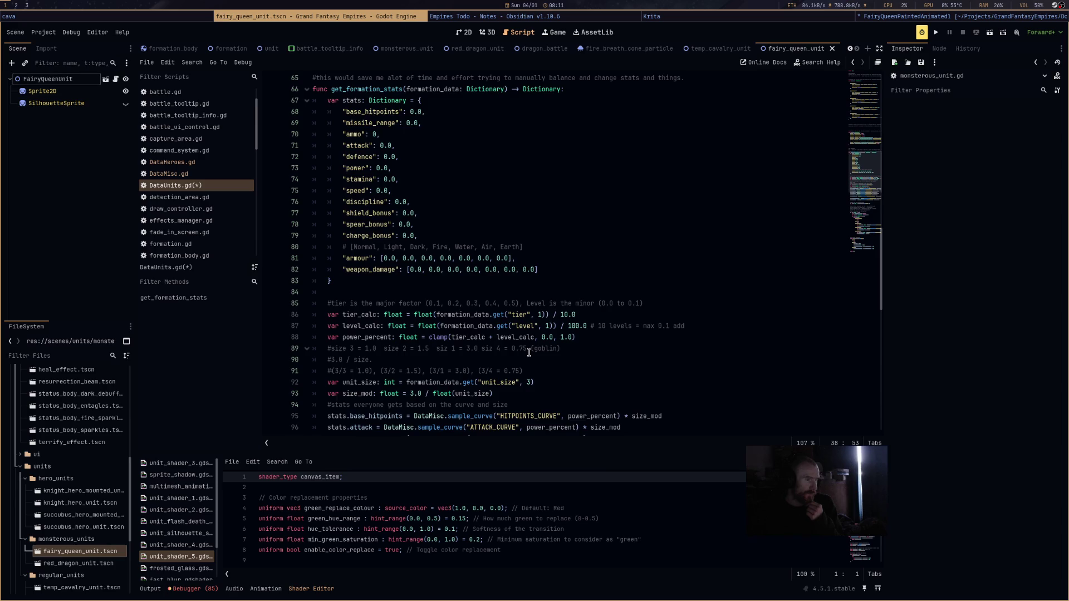
pyautogui.scroll(-16, 529, 352)
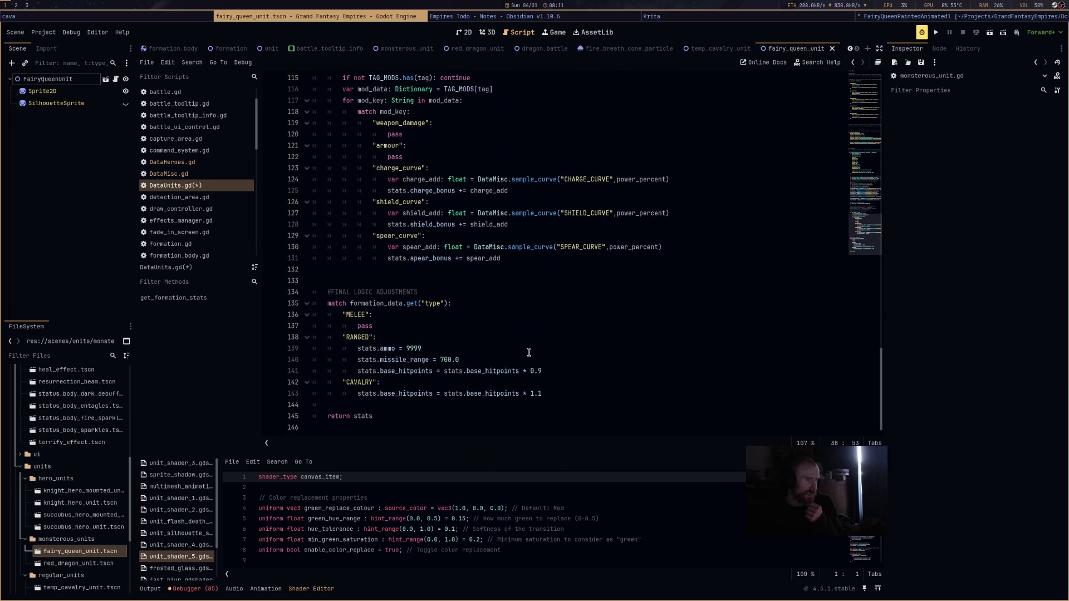
pyautogui.scroll(16, 529, 352)
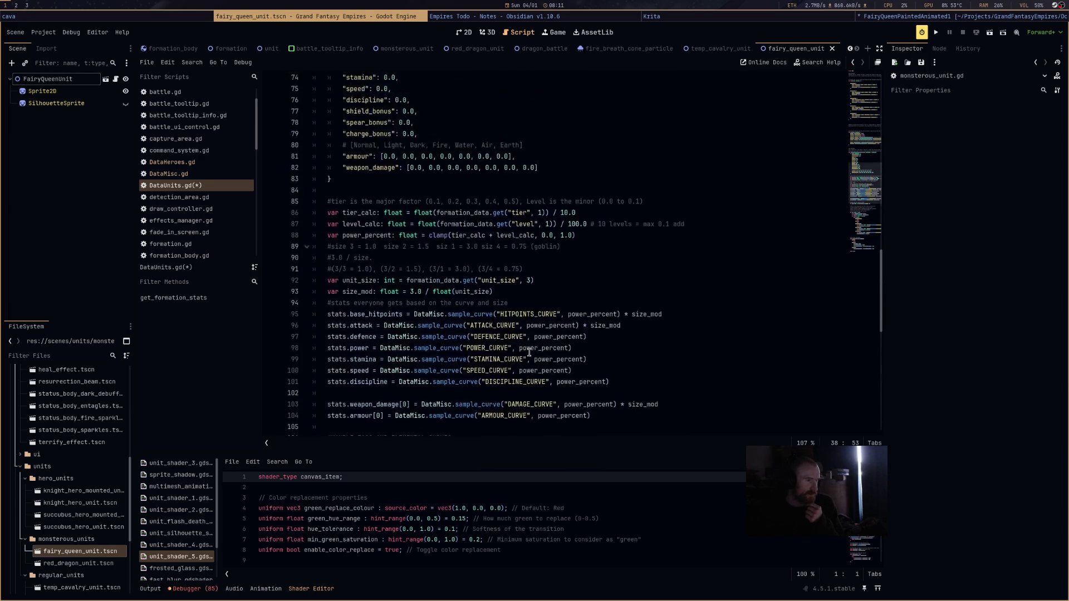
pyautogui.scroll(9, 529, 352)
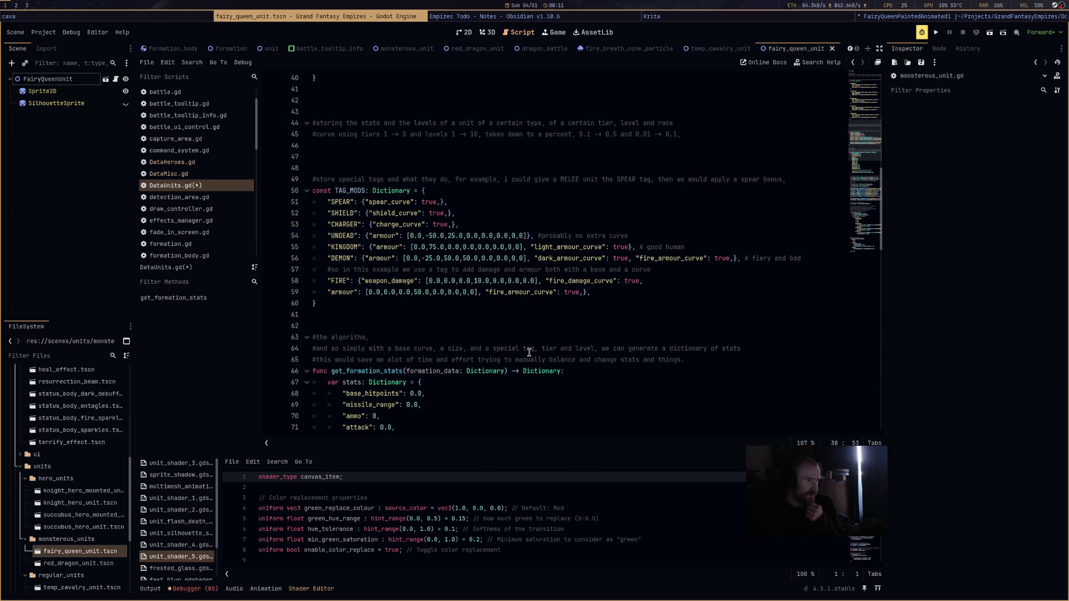
pyautogui.hotkey('ctrl', 's')
# Look through DataMisc.gd and DataUnits.gd, ending on DataHeroes.gd.
pyautogui.scroll(8, 529, 352)
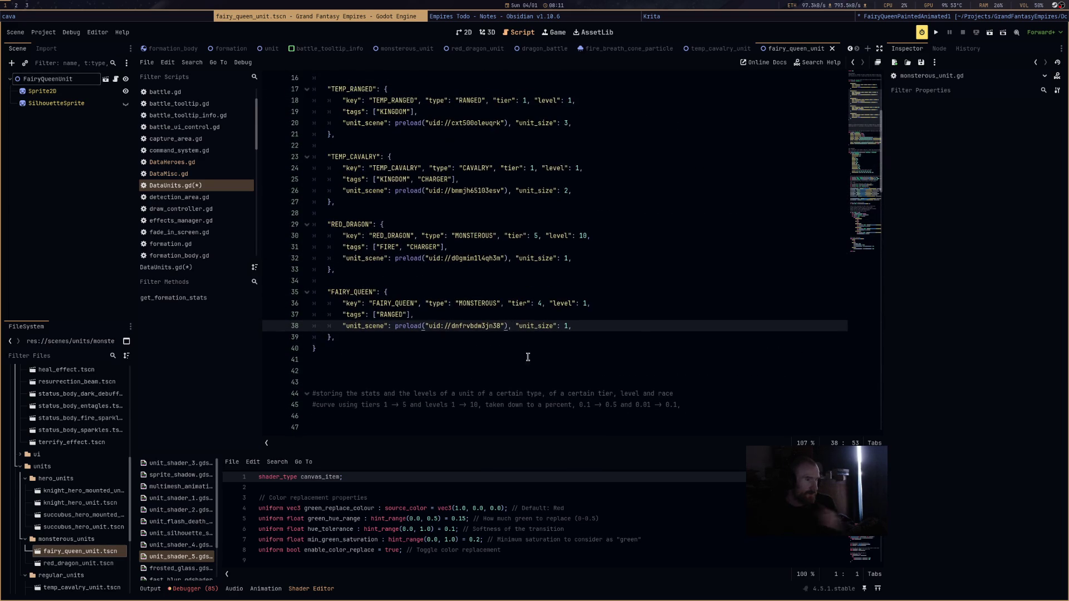
pyautogui.click(222, 175)
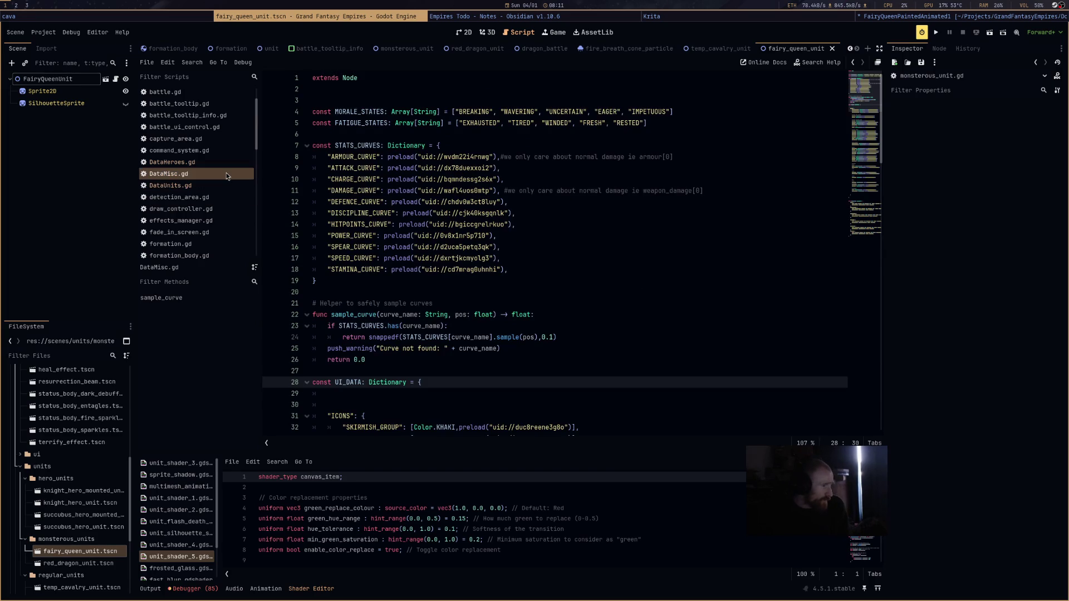
pyautogui.click(226, 184)
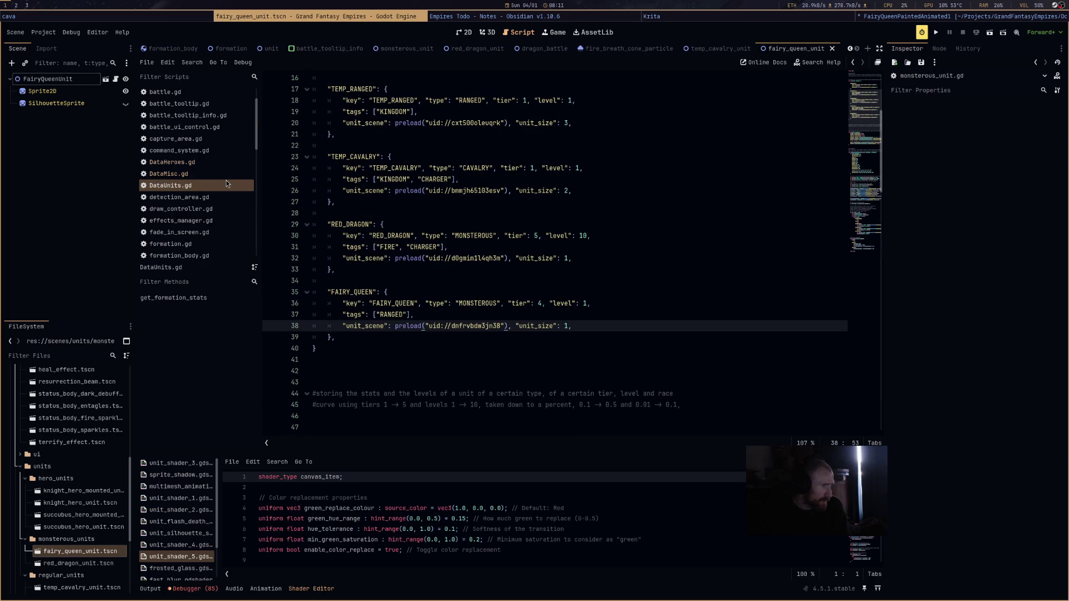
pyautogui.click(229, 176)
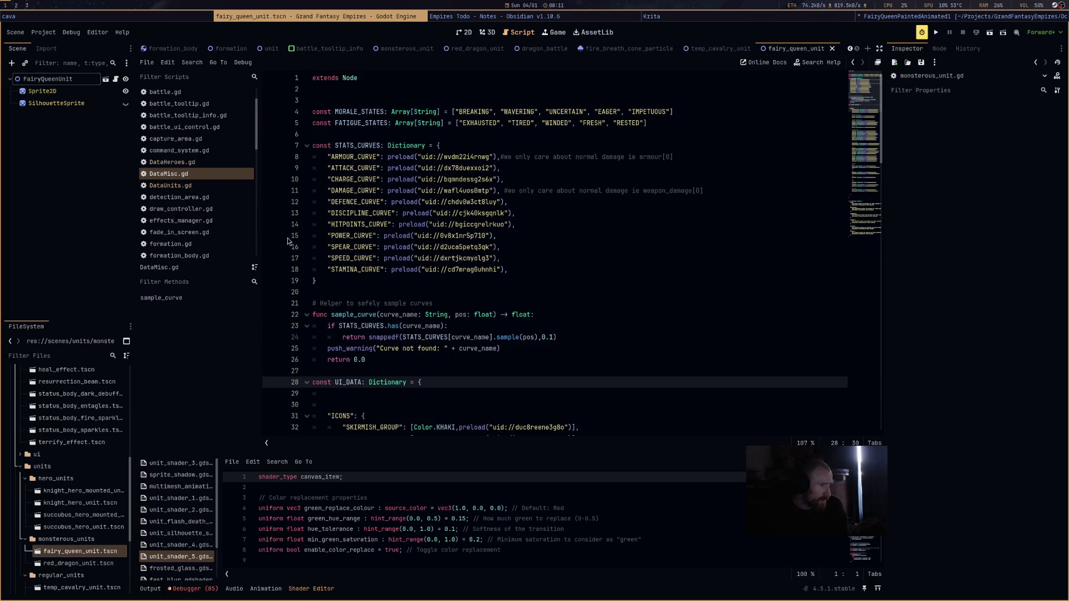
pyautogui.click(225, 160)
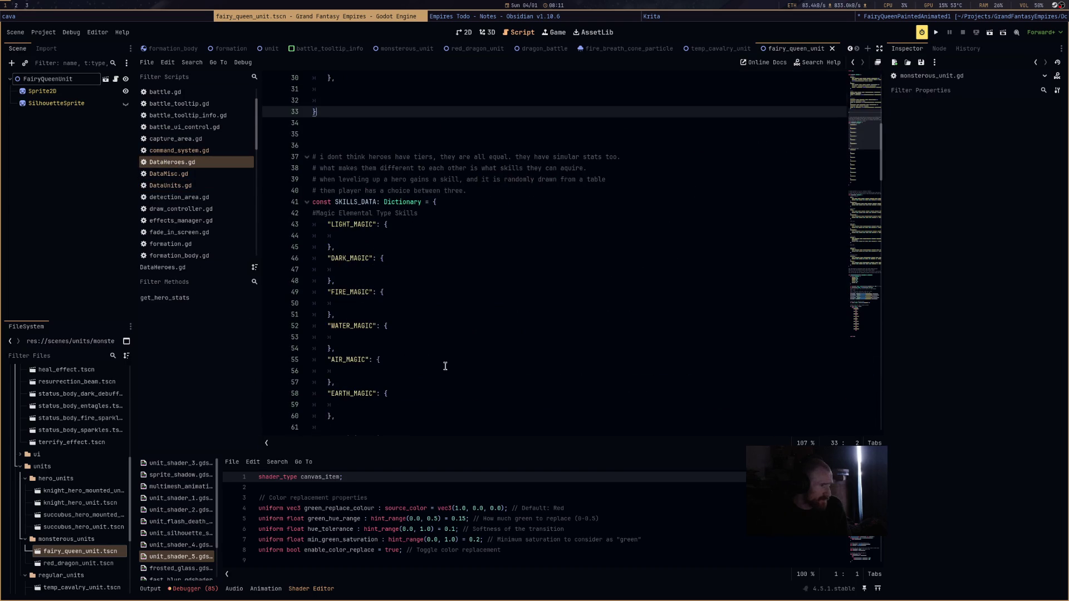
# Delete AFFINITY and GLITTER from FAIRY_QUEEN's abilities on line 28, leaving FLY, save, and switch to DataMisc.gd.
pyautogui.scroll(-20, 445, 365)
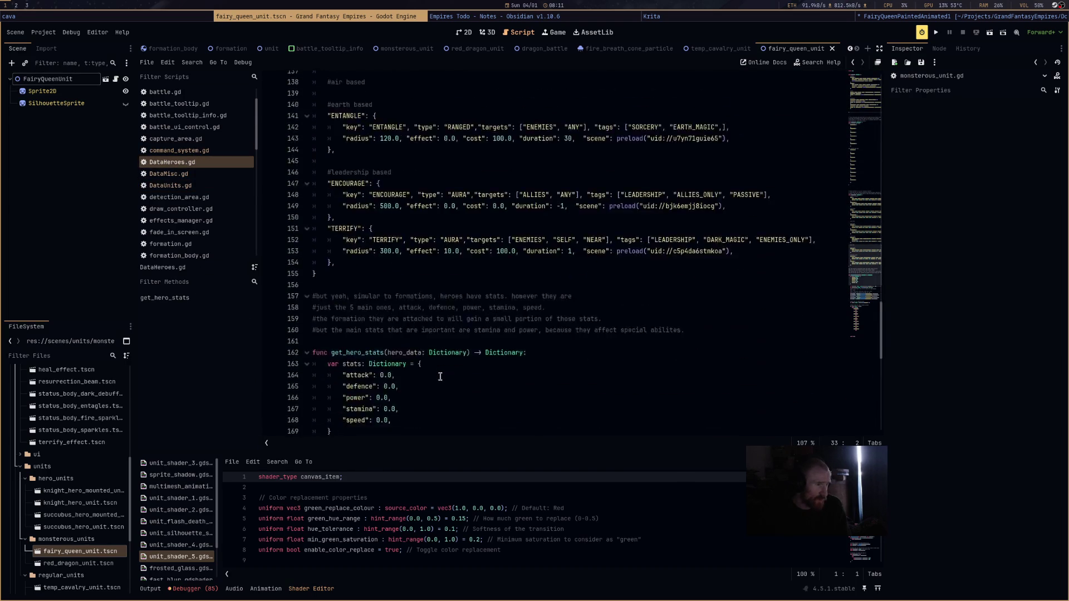
pyautogui.scroll(-5, 439, 376)
pyautogui.scroll(9, 441, 379)
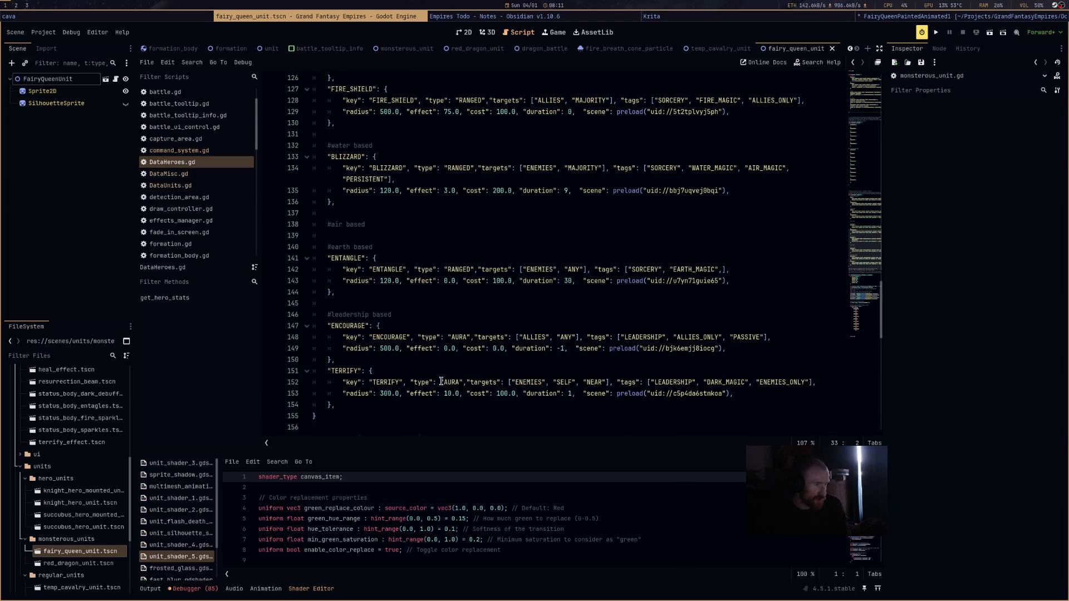
pyautogui.scroll(20, 442, 373)
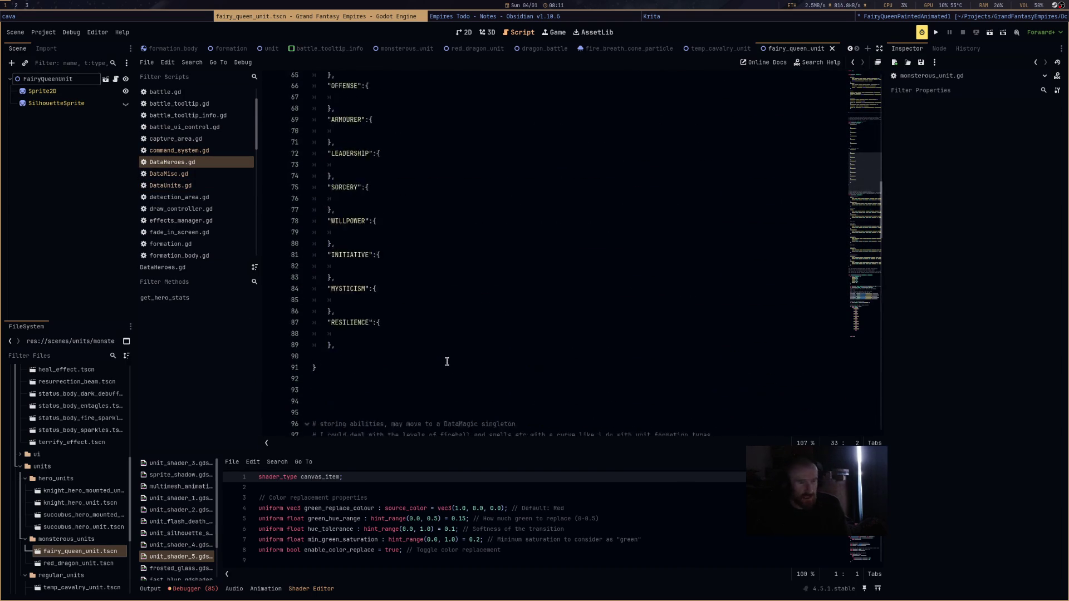
pyautogui.scroll(5, 446, 362)
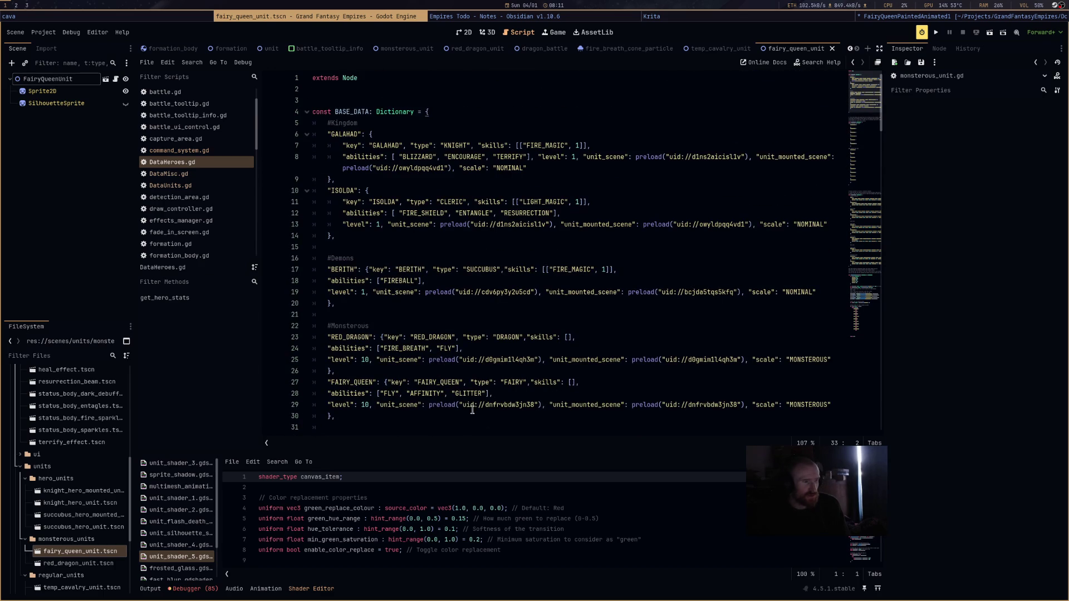
pyautogui.moveTo(486, 394); pyautogui.dragTo(383, 396)
pyautogui.press('Delete')
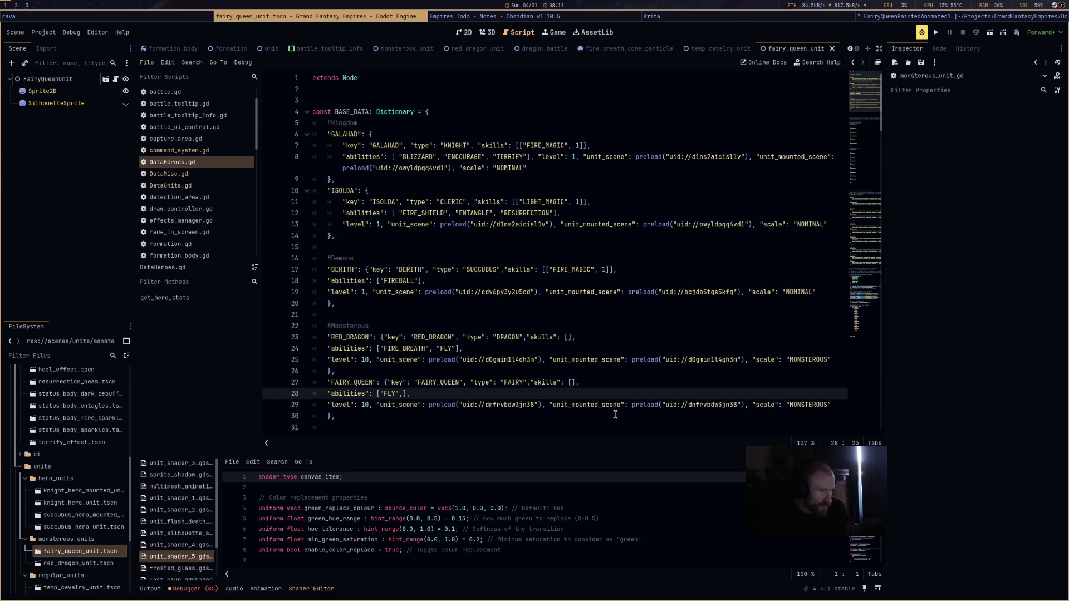
pyautogui.hotkey('ctrl', 's')
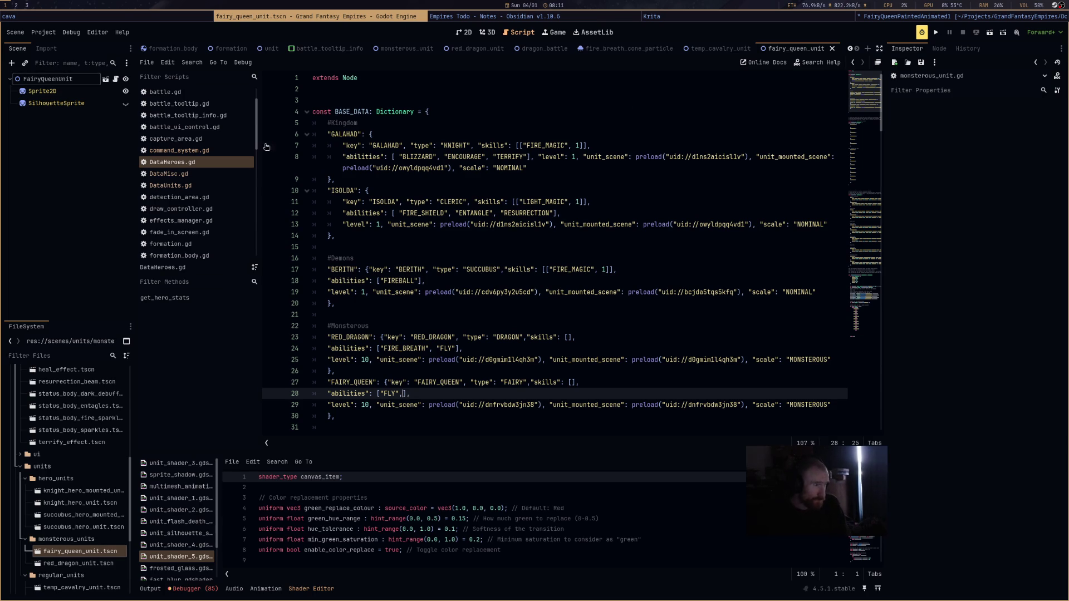
pyautogui.click(207, 175)
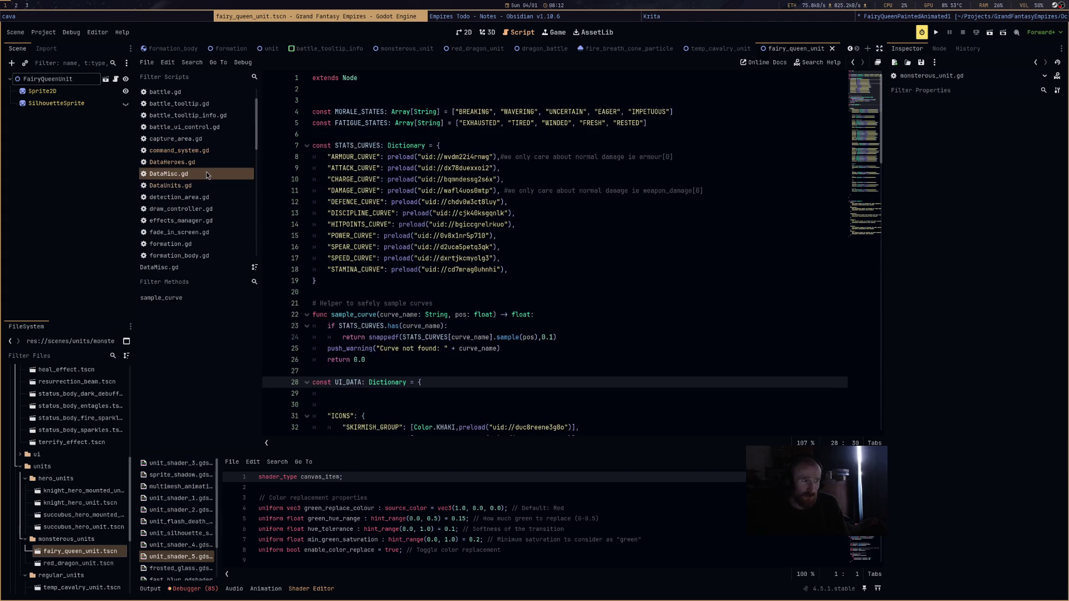
# Review DataMisc.gd's effect data, then view the fairy_queen_unit scene in 2D.
pyautogui.scroll(-13, 539, 284)
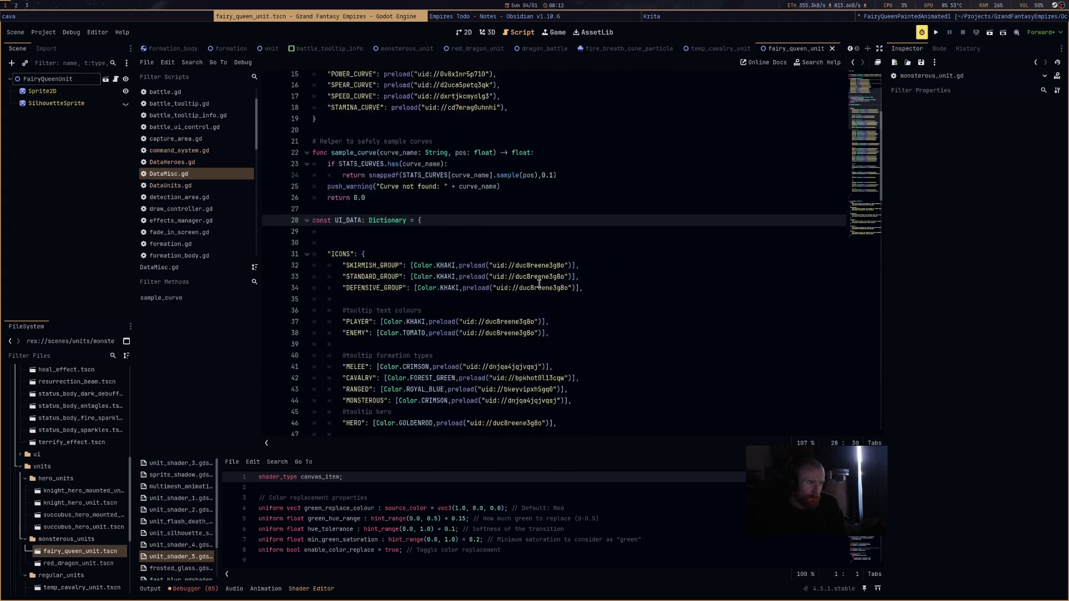
pyautogui.scroll(-20, 539, 284)
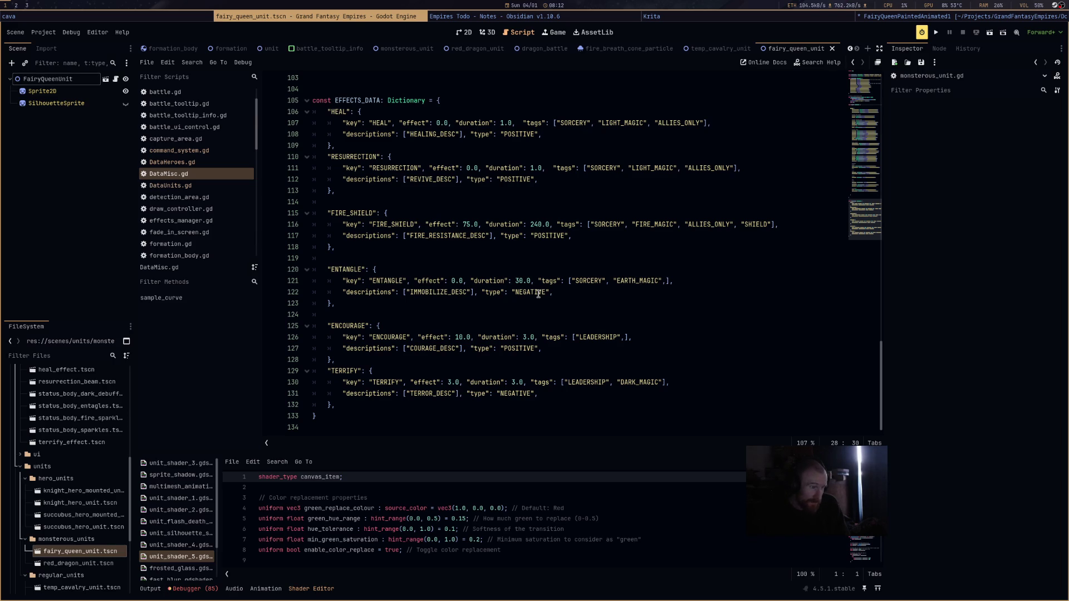
pyautogui.scroll(9, 538, 294)
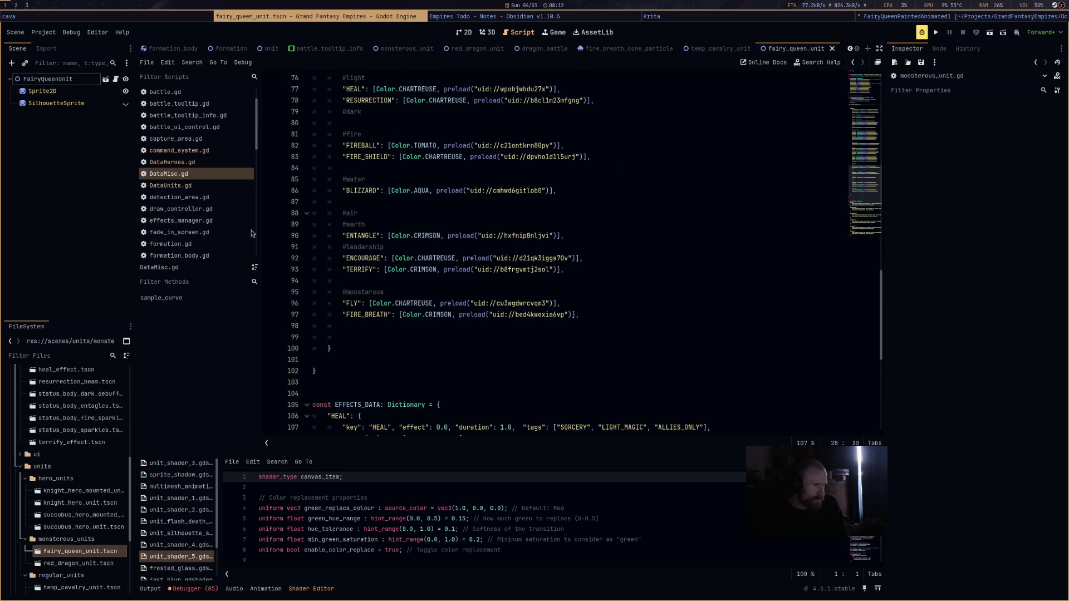
pyautogui.click(222, 187)
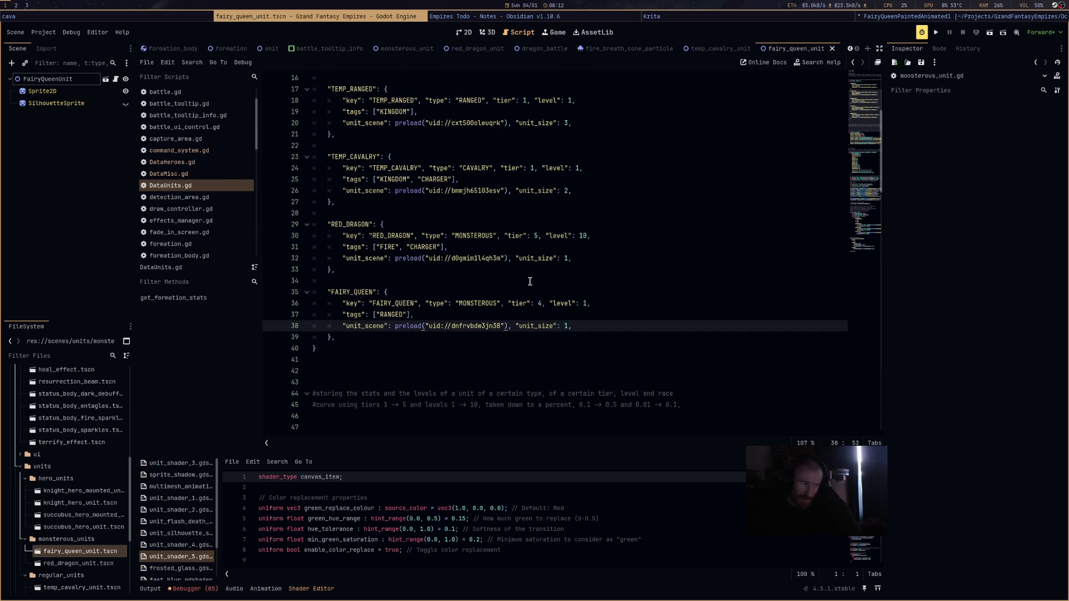
pyautogui.click(465, 33)
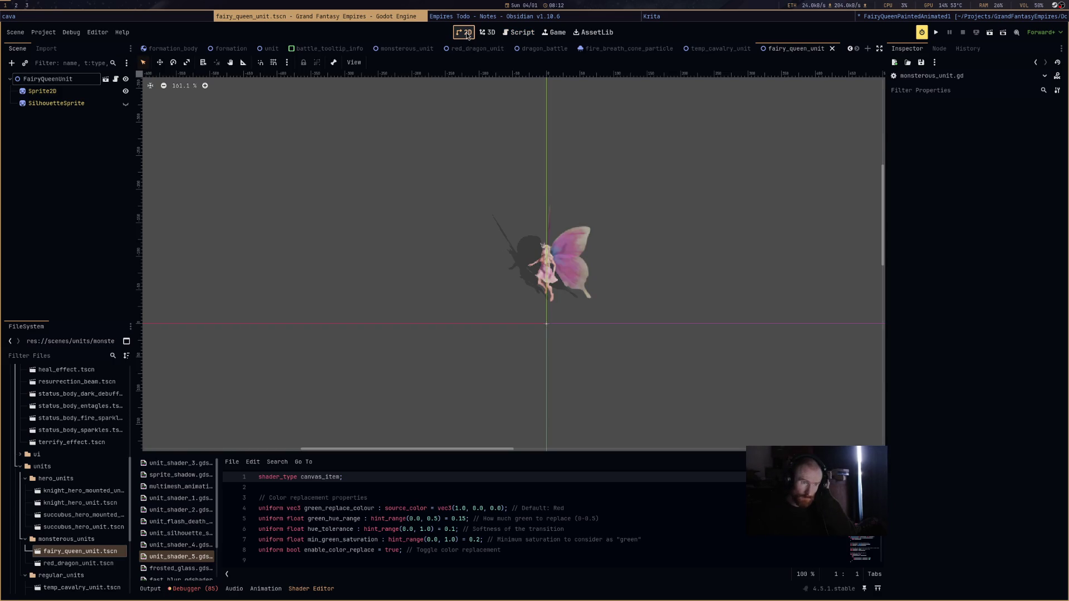
# In dragon_battle, set Defender Data 0's hero_key and unit_key to FAIRY_QUEEN and save.
pyautogui.click(541, 49)
pyautogui.scroll(5, 573, 264)
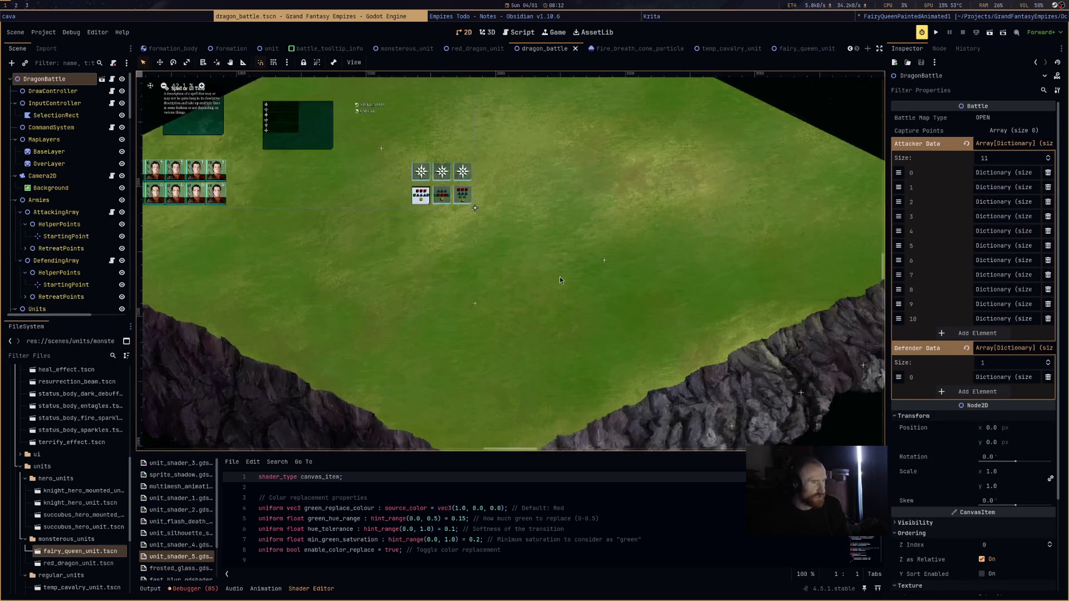
pyautogui.click(1003, 377)
pyautogui.click(974, 407)
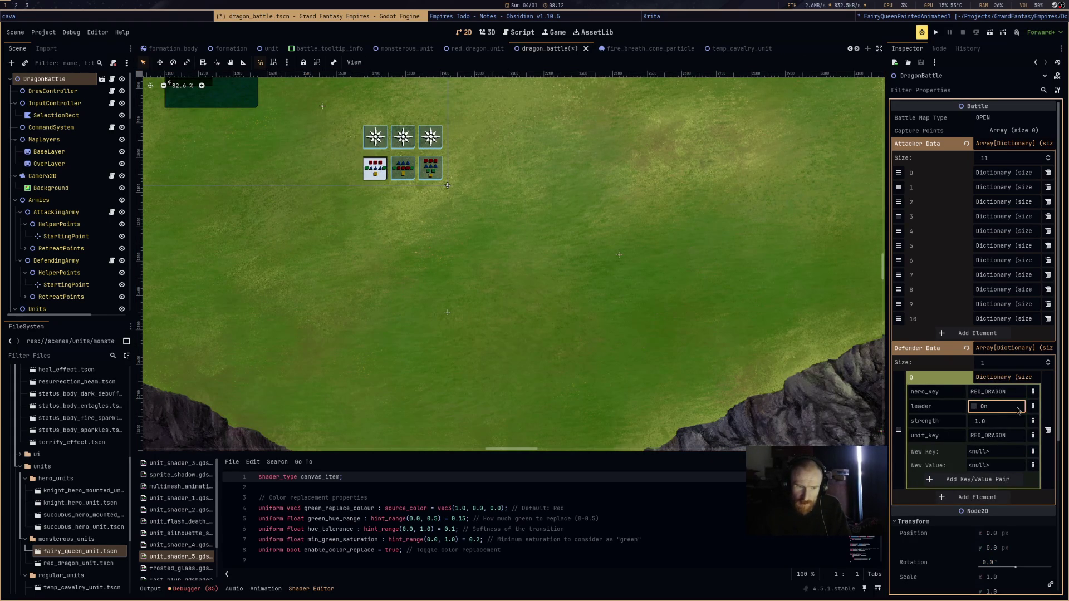
pyautogui.click(1016, 391)
pyautogui.write('FAIRY_QUEEN')
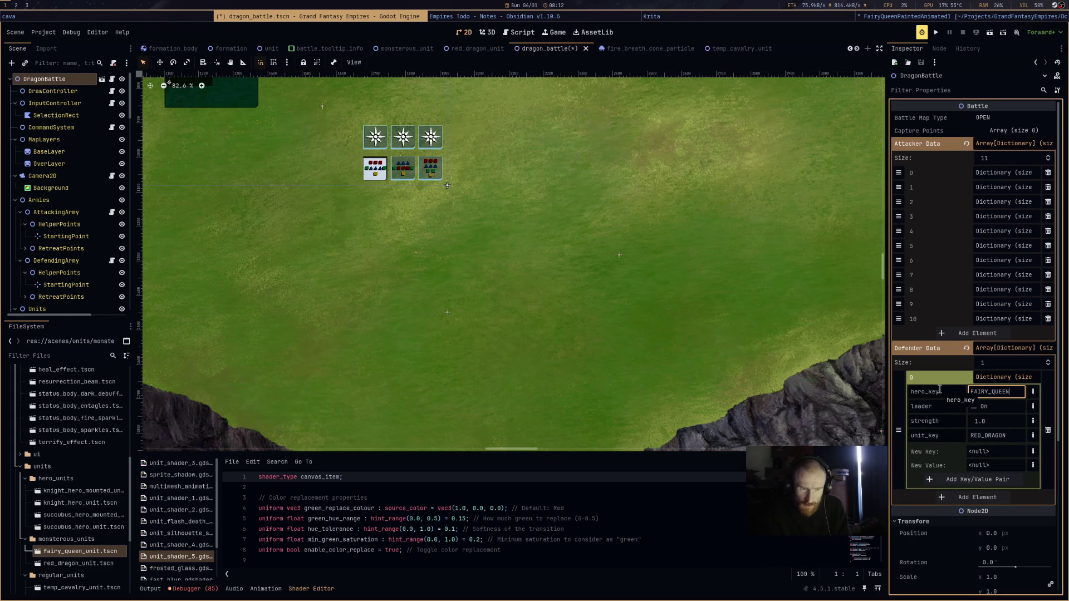
pyautogui.click(979, 434)
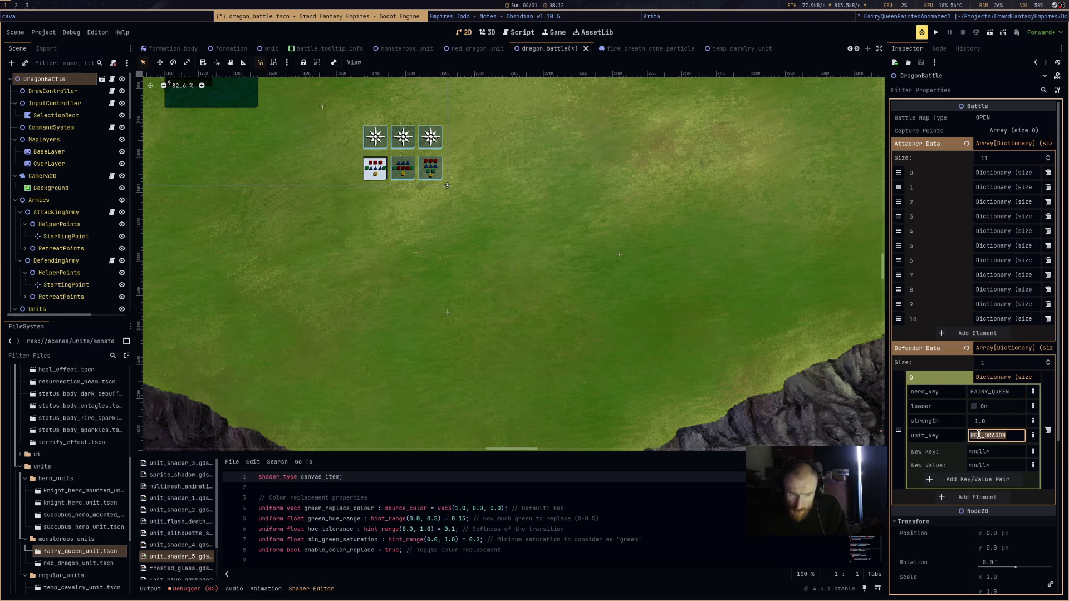
pyautogui.write('FAIRY_QUEEN')
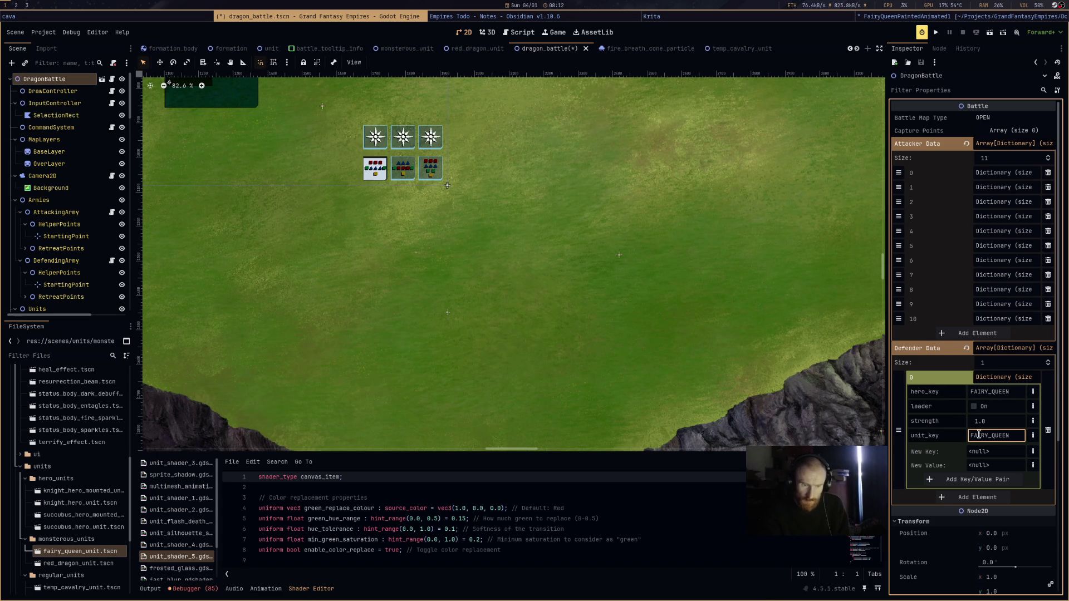
pyautogui.hotkey('ctrl', 's')
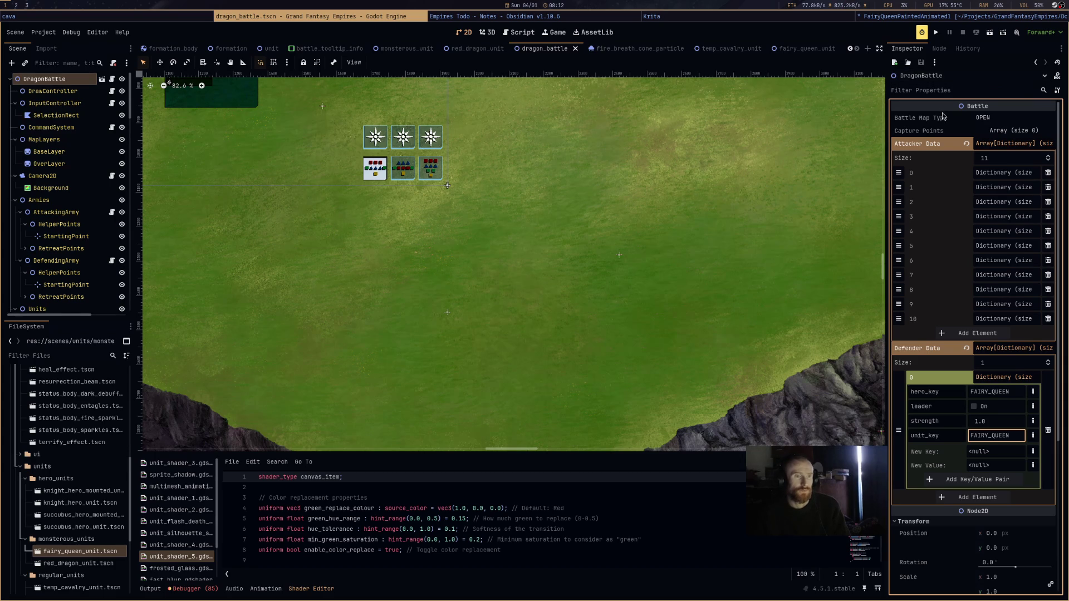
# Re-enable the defender's leader flag, check both armies, save, and run the scene.
pyautogui.click(974, 406)
pyautogui.scroll(-1, 79, 236)
pyautogui.click(56, 182)
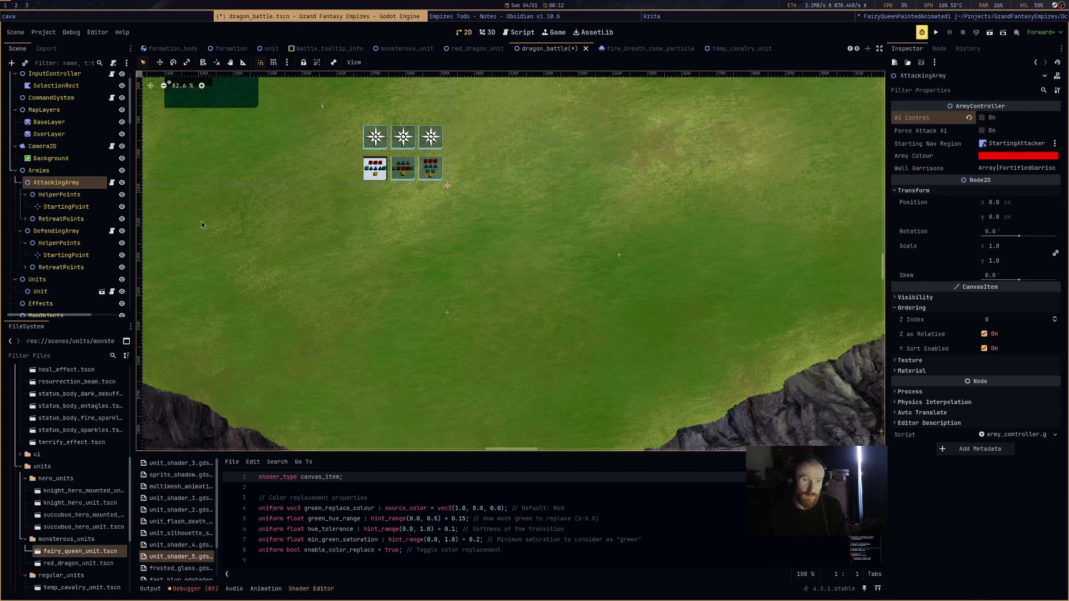
pyautogui.click(56, 231)
pyautogui.hotkey('ctrl', 's')
pyautogui.click(991, 34)
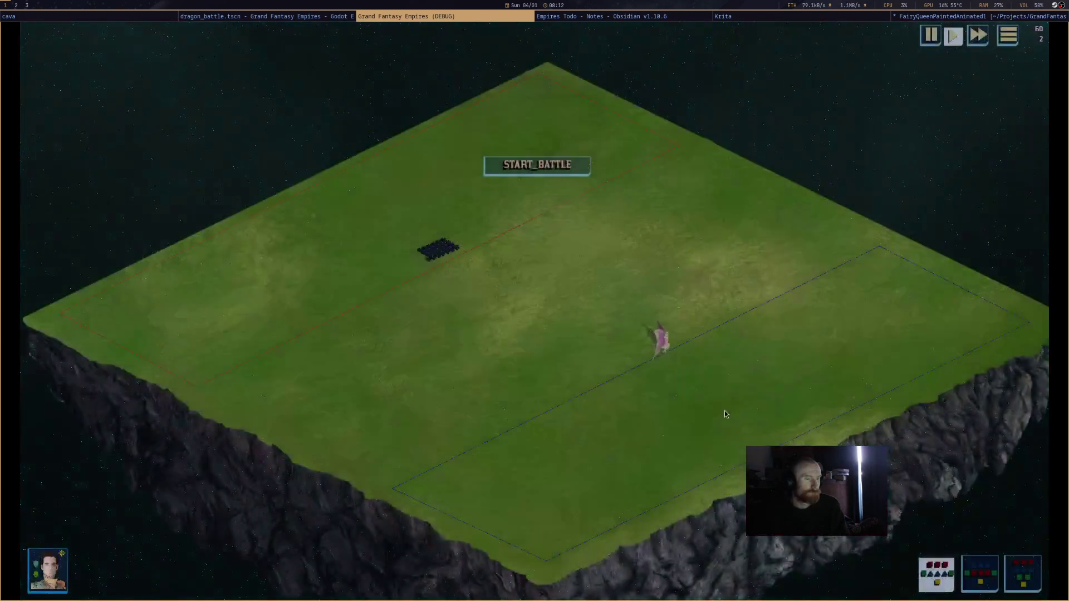
# Move the Fairy Queen left and down on the battlefield and start the battle.
pyautogui.scroll(3, 701, 419)
pyautogui.moveTo(680, 319)
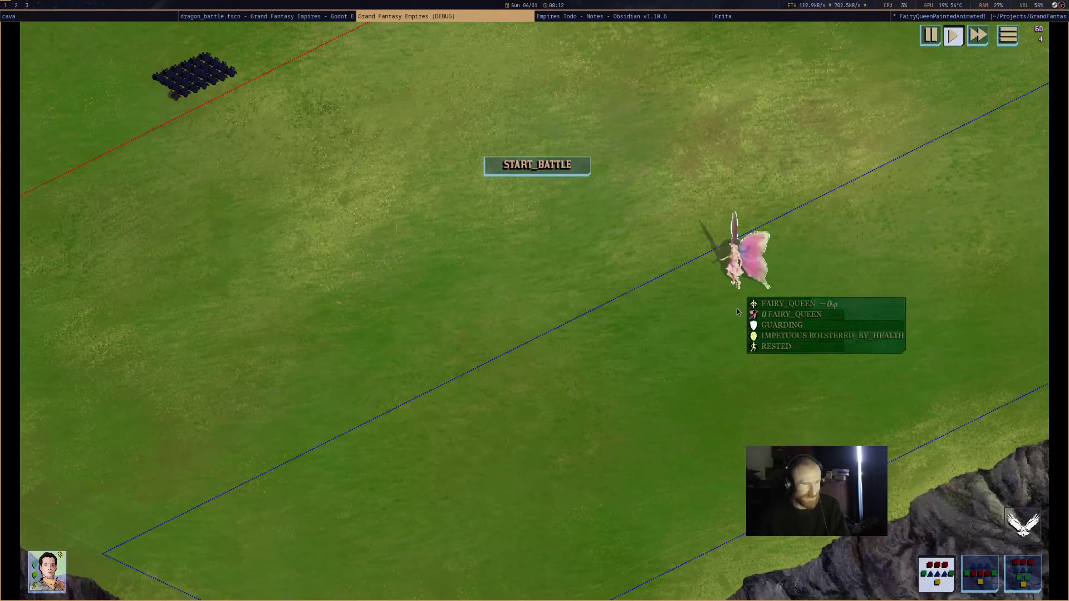
pyautogui.moveTo(737, 312)
pyautogui.mouseDown()
pyautogui.moveTo(730, 360)
pyautogui.moveTo(653, 336)
pyautogui.moveTo(613, 308)
pyautogui.moveTo(668, 306)
pyautogui.mouseUp()
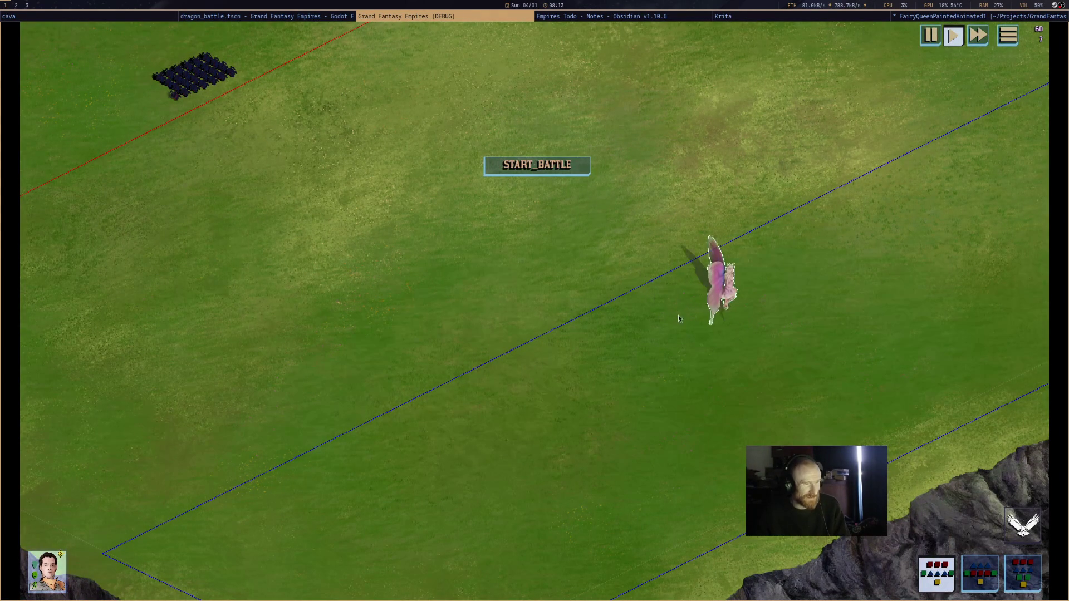
pyautogui.click(572, 170)
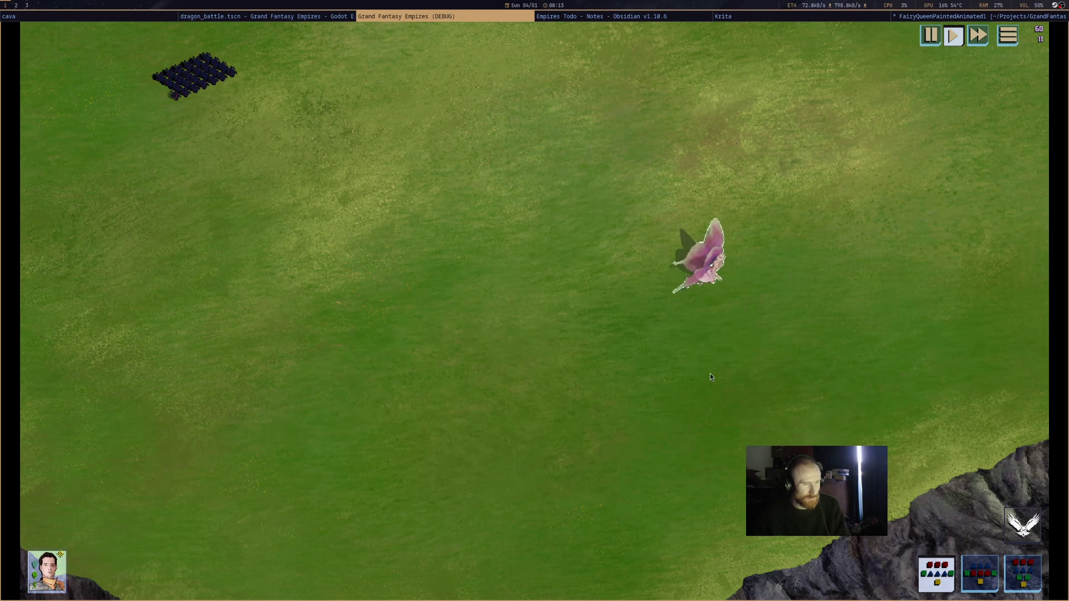
# Watch the battle, then quit the test game and return to Blender.
pyautogui.moveTo(702, 317)
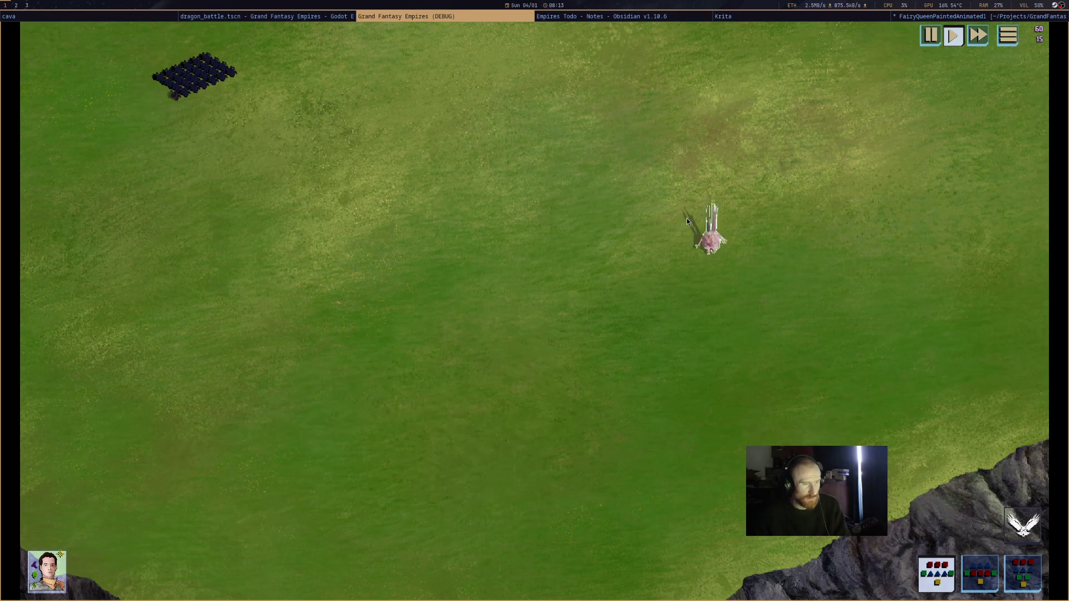
pyautogui.moveTo(696, 273)
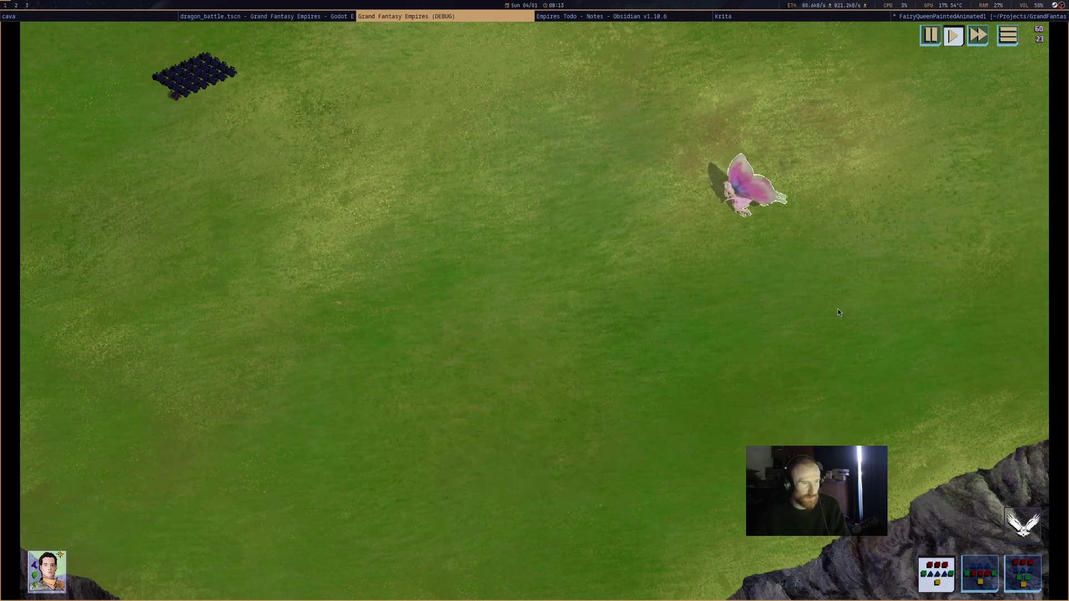
pyautogui.moveTo(844, 276)
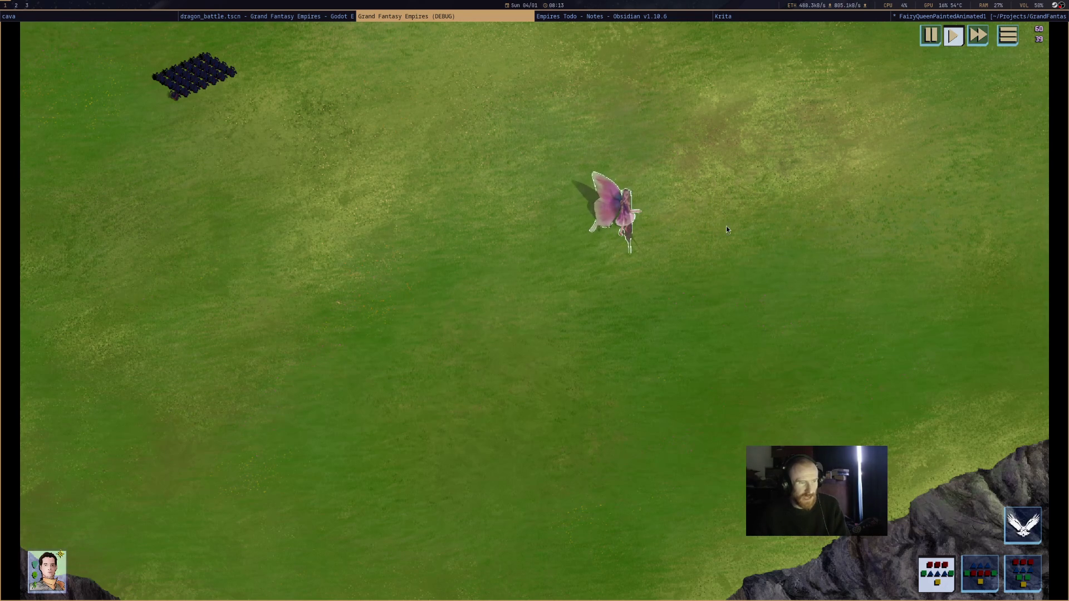
pyautogui.moveTo(633, 231)
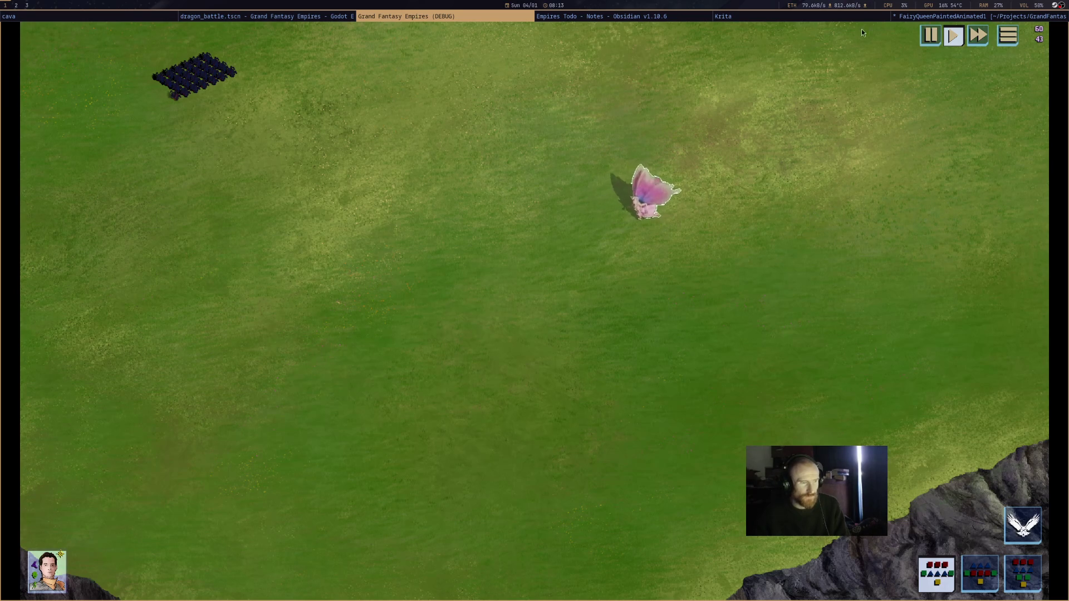
pyautogui.press('super+shift+q')
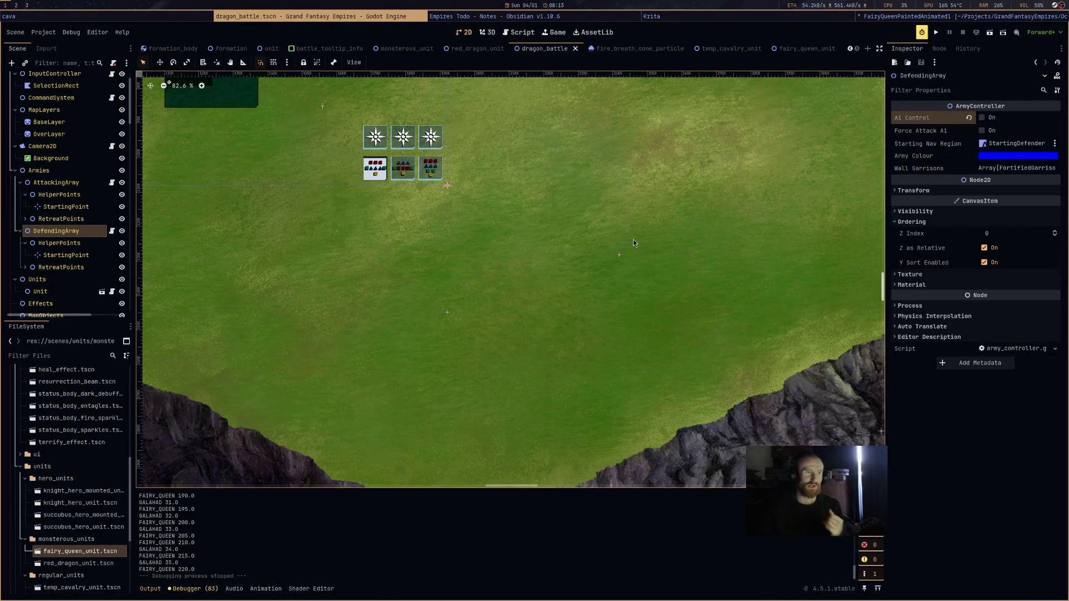
pyautogui.click(885, 16)
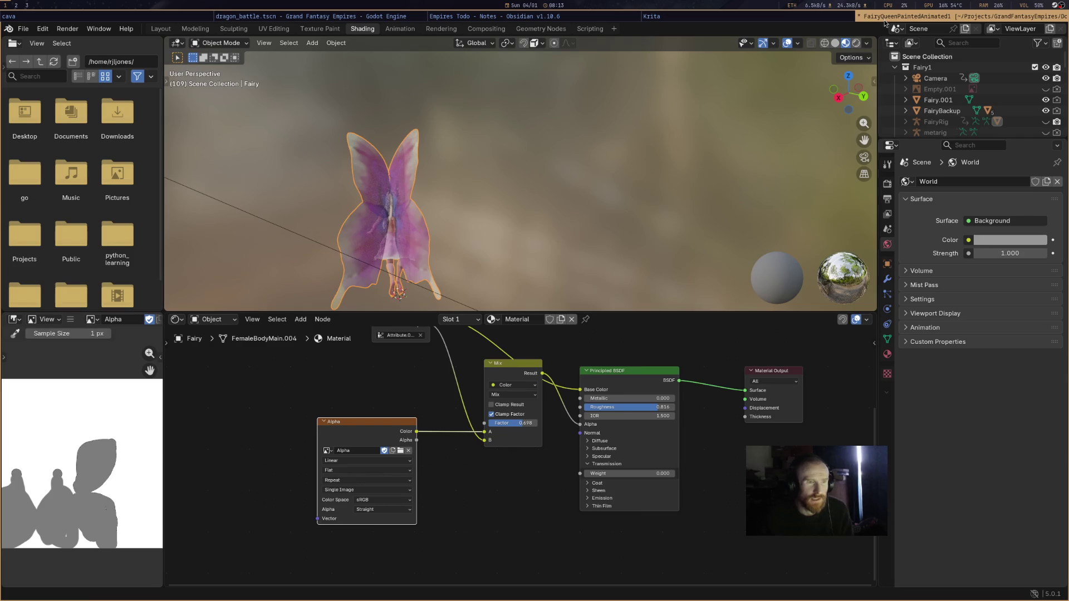
# Save the fairy queen blend file and select the angle direction labels in the render script.
pyautogui.hotkey('ctrl', 's')
pyautogui.click(590, 28)
pyautogui.scroll(2, 576, 287)
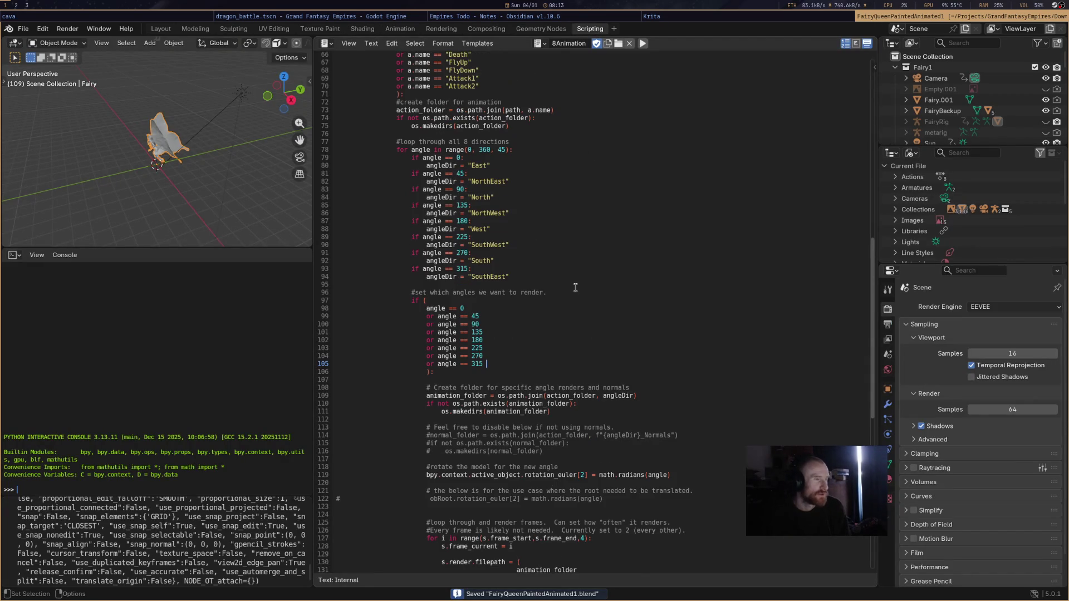
pyautogui.moveTo(402, 157)
pyautogui.mouseDown()
pyautogui.moveTo(650, 258)
pyautogui.moveTo(660, 288)
pyautogui.mouseUp()
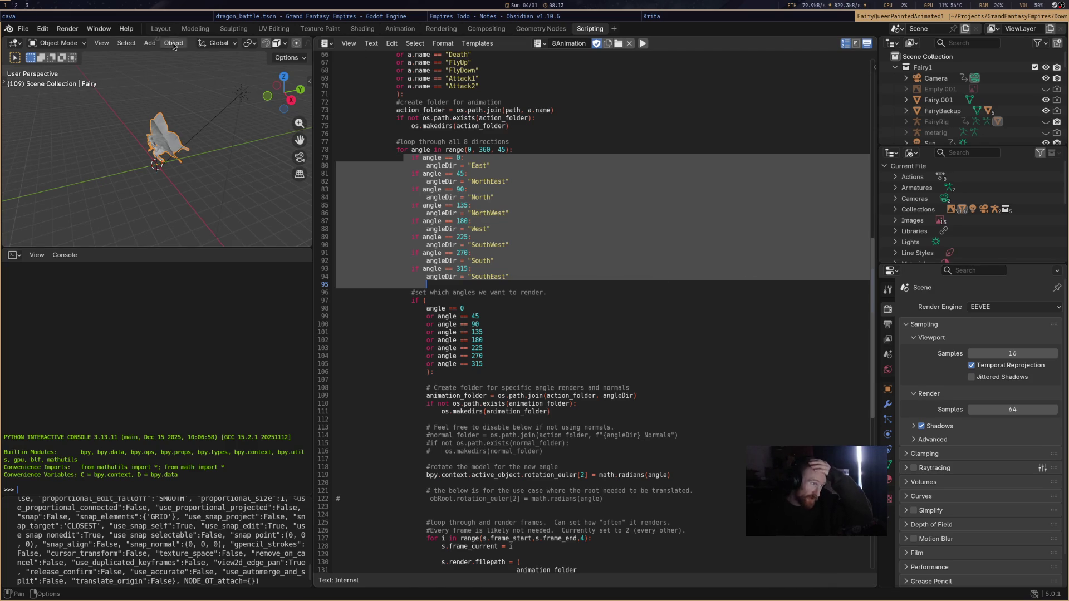
# In the Layout workspace, orbit to see the whole scene and select the Camera.
pyautogui.click(161, 28)
pyautogui.scroll(-5, 657, 301)
pyautogui.moveTo(599, 296)
pyautogui.mouseDown()
pyautogui.moveTo(547, 298)
pyautogui.moveTo(726, 232)
pyautogui.mouseUp()
pyautogui.click(875, 80)
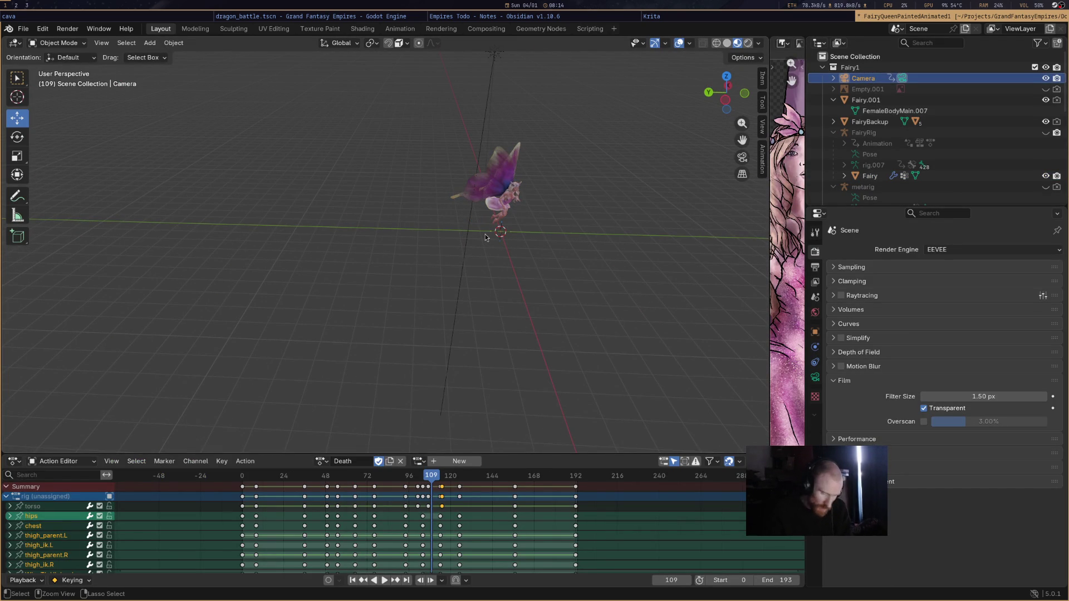
# Through the camera view, set the FairyRig's Z rotation to 0° and save.
pyautogui.press('KP_0')
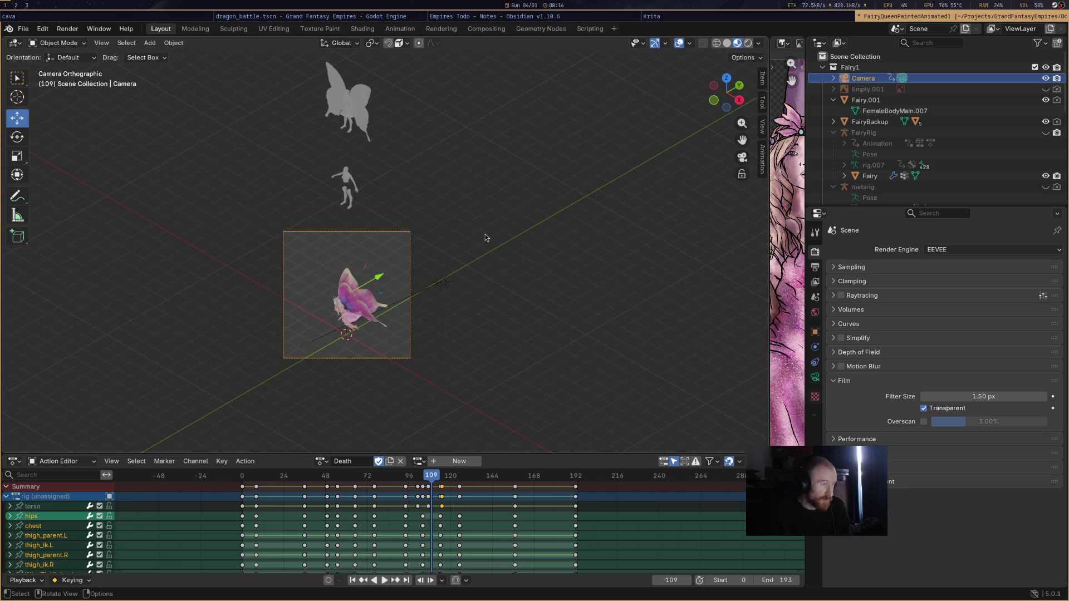
pyautogui.scroll(3, 324, 335)
pyautogui.scroll(-1, 338, 346)
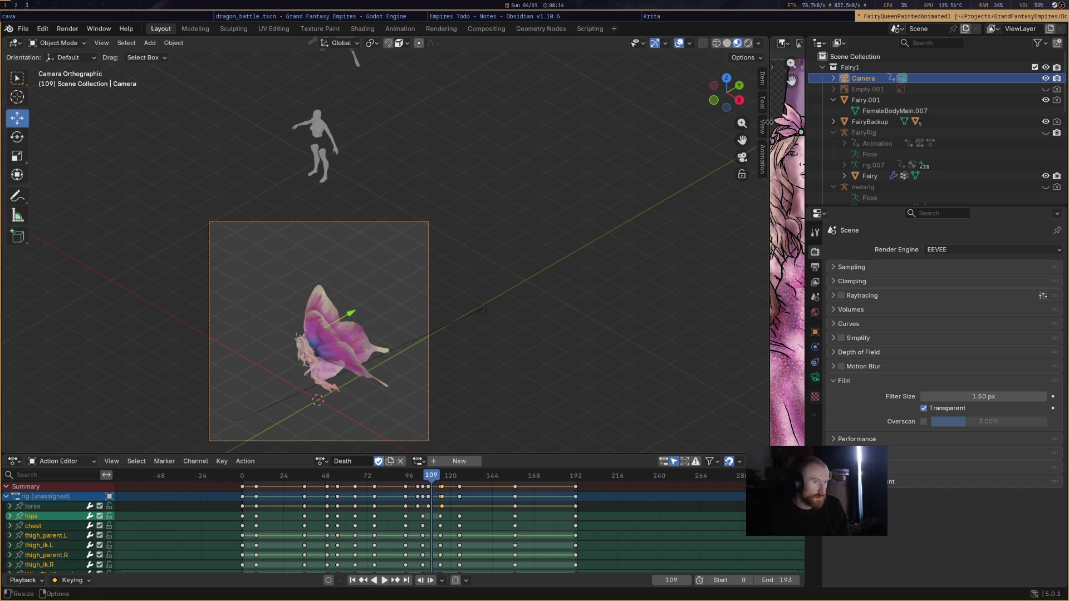
pyautogui.click(758, 77)
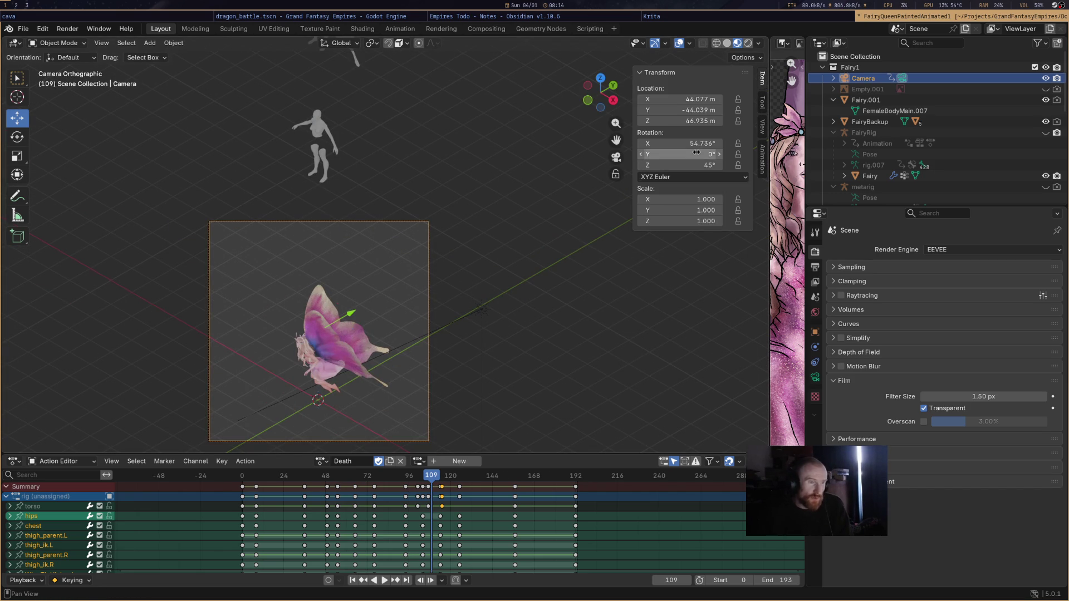
pyautogui.click(482, 309)
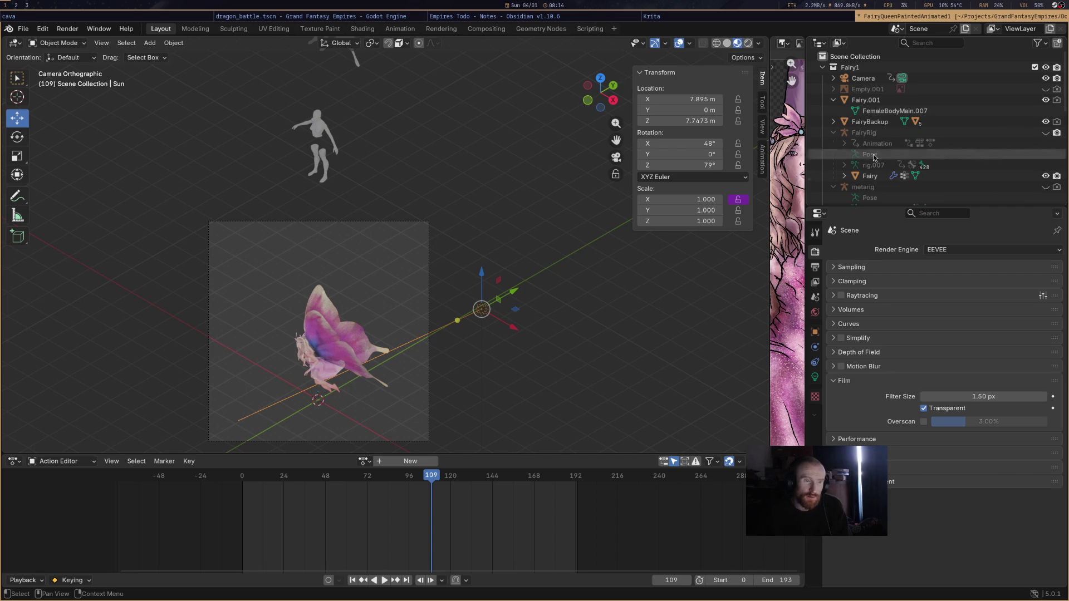
pyautogui.click(873, 134)
pyautogui.click(699, 164)
pyautogui.write('0')
pyautogui.press('Return')
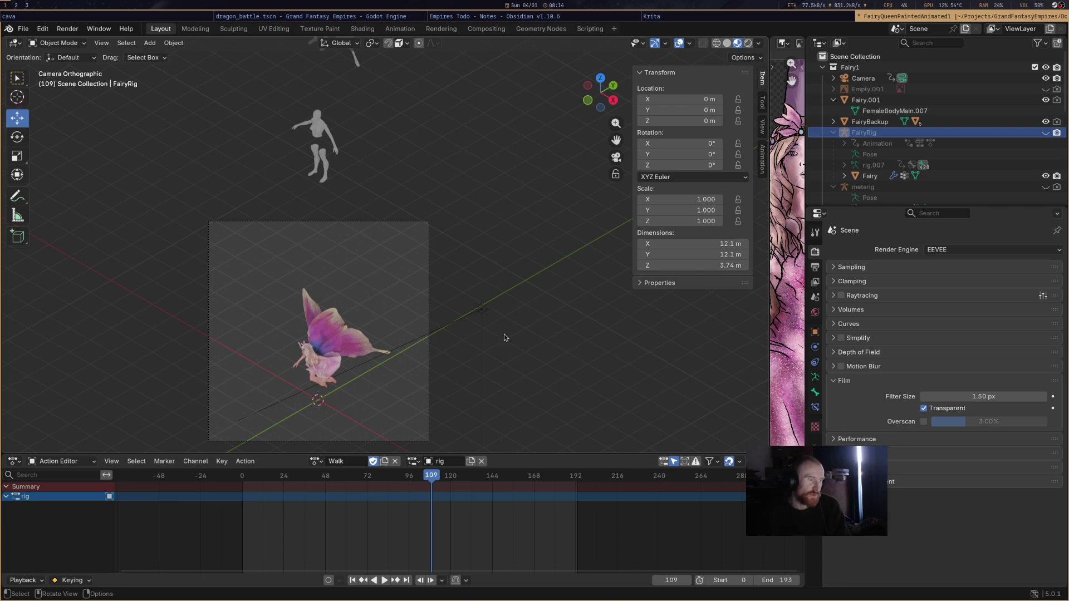
pyautogui.hotkey('ctrl', 's')
# In the render script, start replacing the angle 0 label East with SouthWest.
pyautogui.click(677, 20)
pyautogui.click(677, 20)
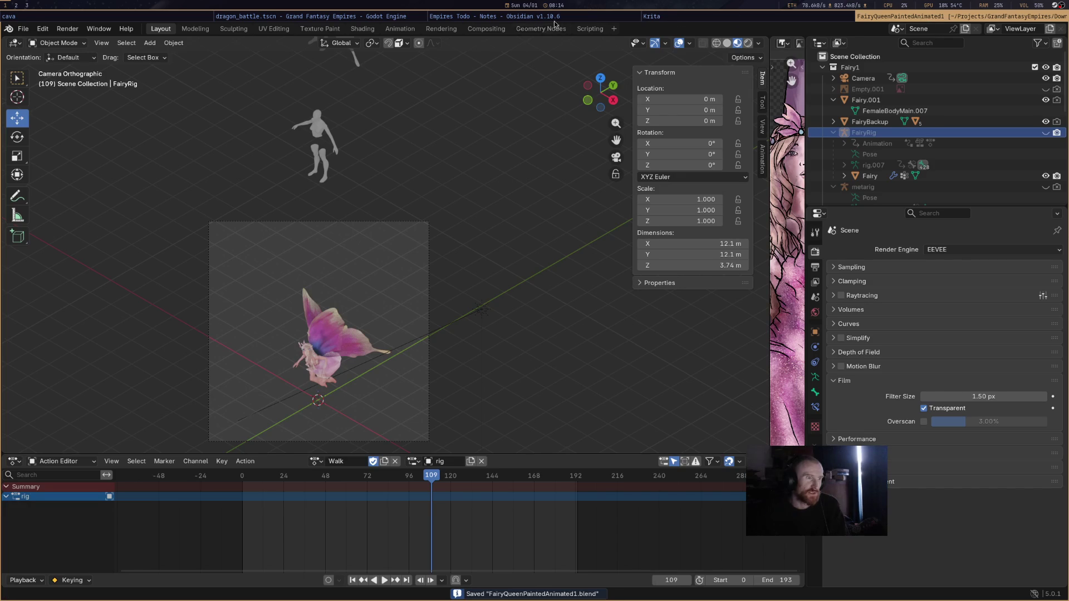
pyautogui.click(560, 17)
pyautogui.click(721, 18)
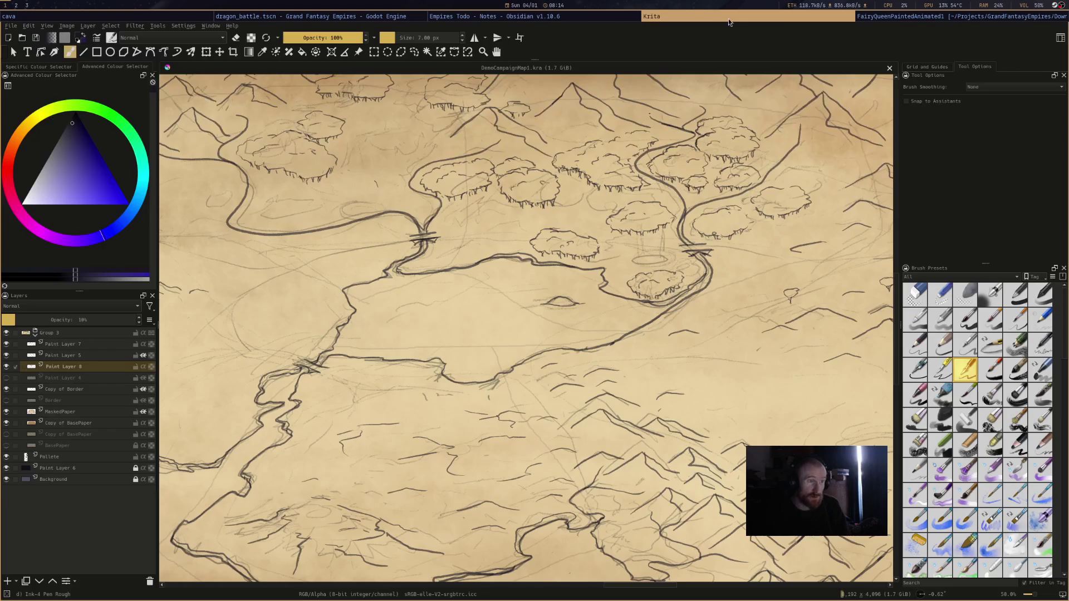
pyautogui.click(720, 18)
pyautogui.click(589, 29)
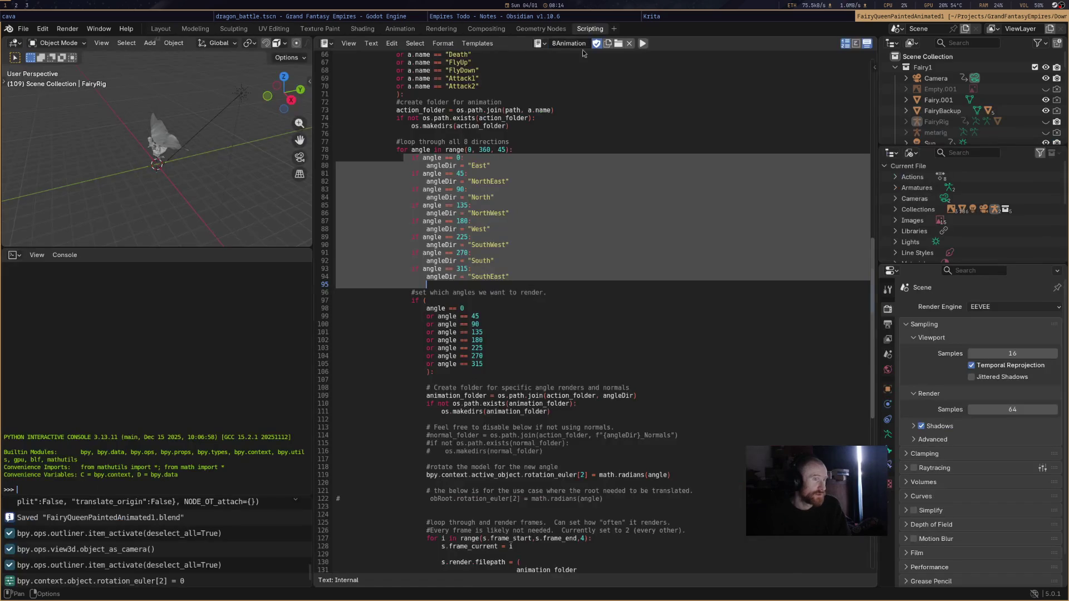
pyautogui.doubleClick(474, 166)
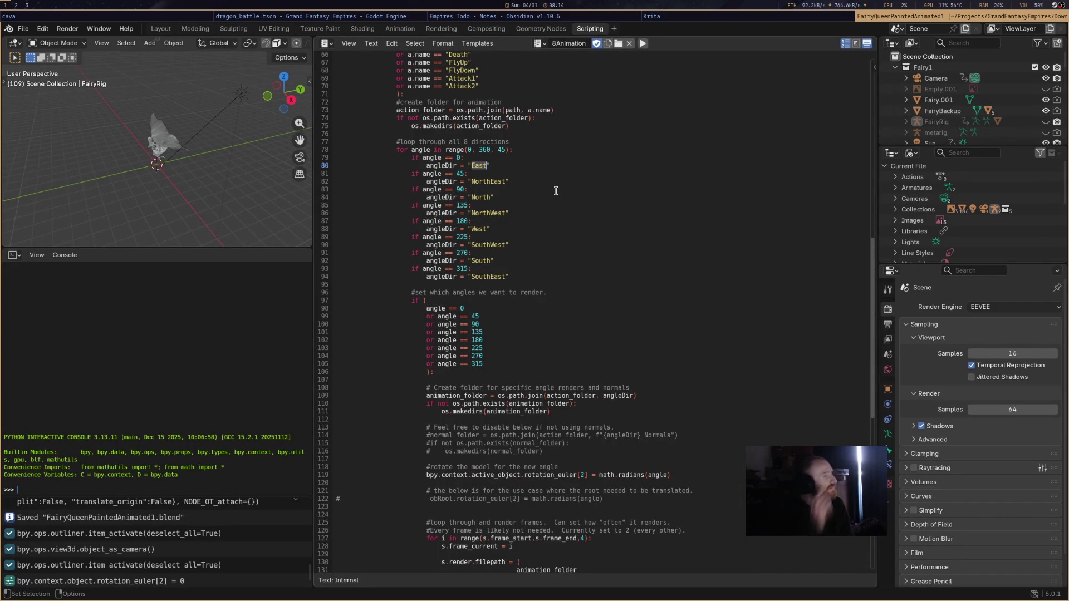
pyautogui.write('SputhWest')
# Finish the SouthWest label, save, and relabel the next angles South, SouthEast and East.
pyautogui.press('Return')
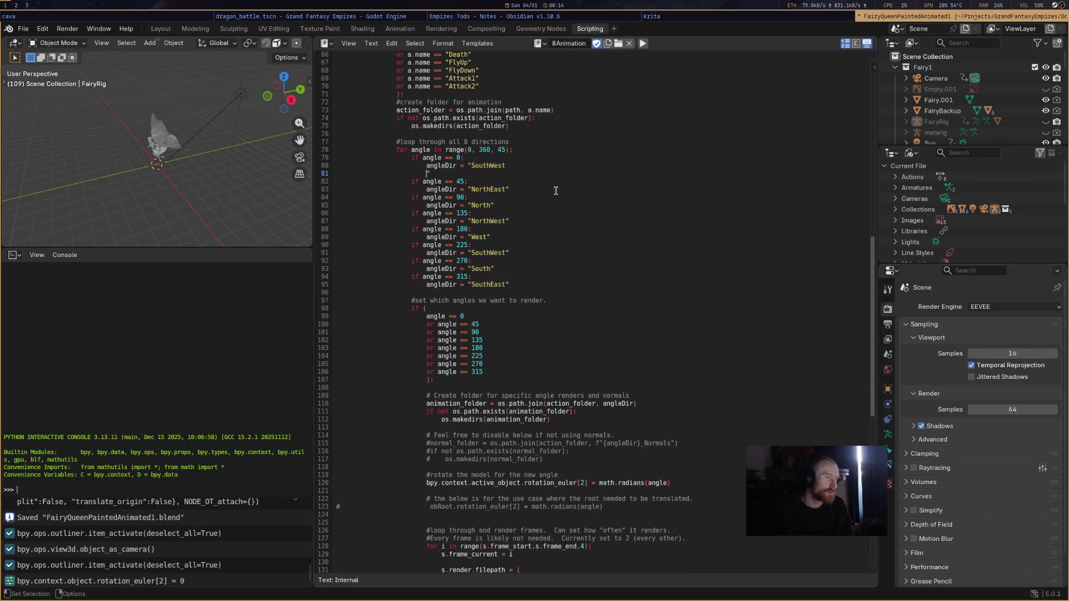
pyautogui.press('BackSpace')
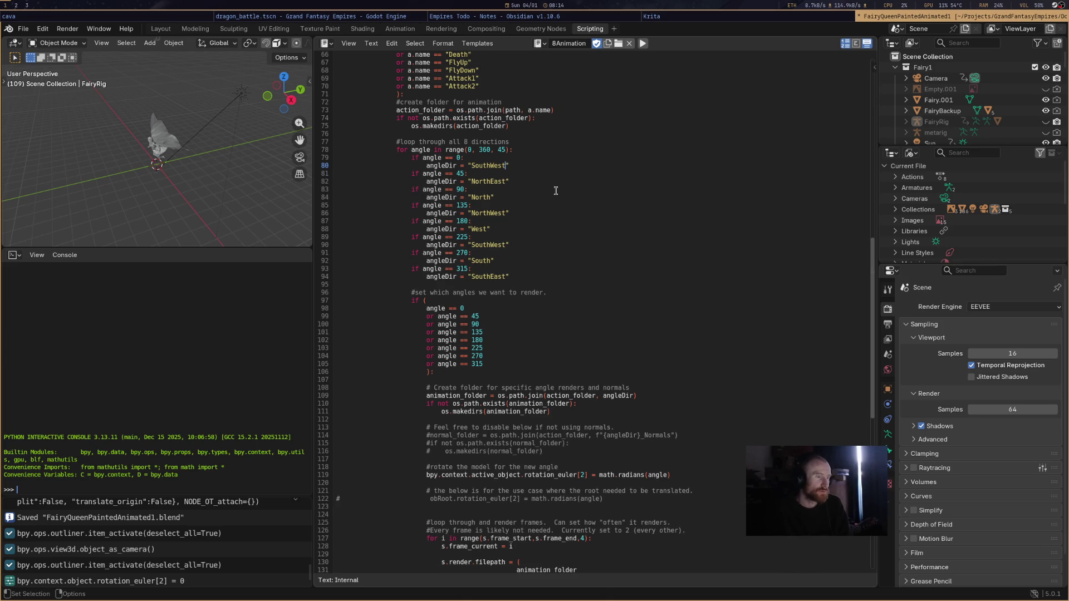
pyautogui.hotkey('ctrl', 's')
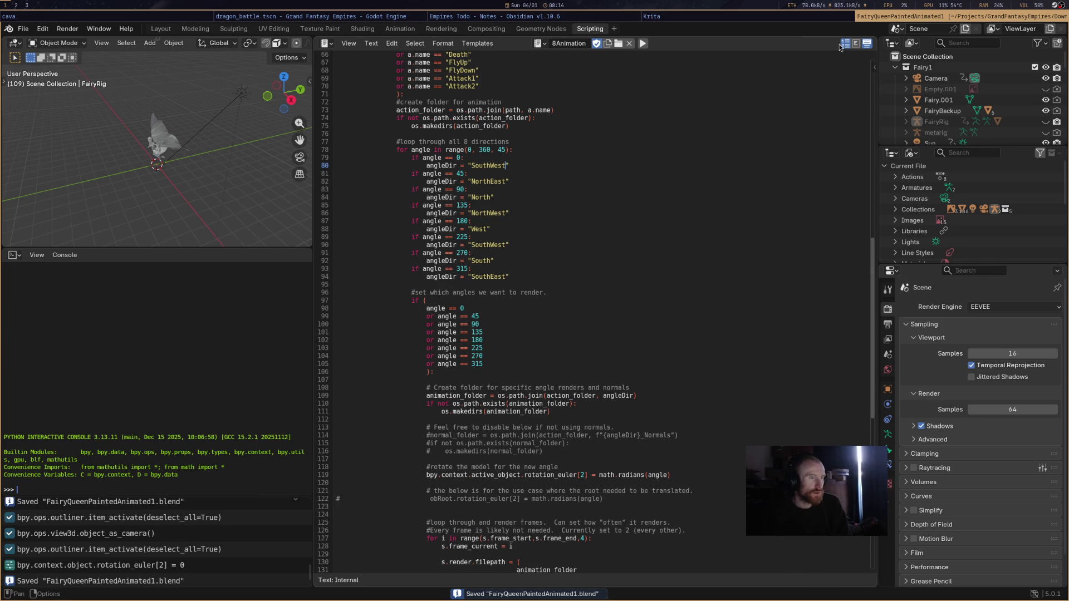
pyautogui.doubleClick(491, 181)
pyautogui.write('South')
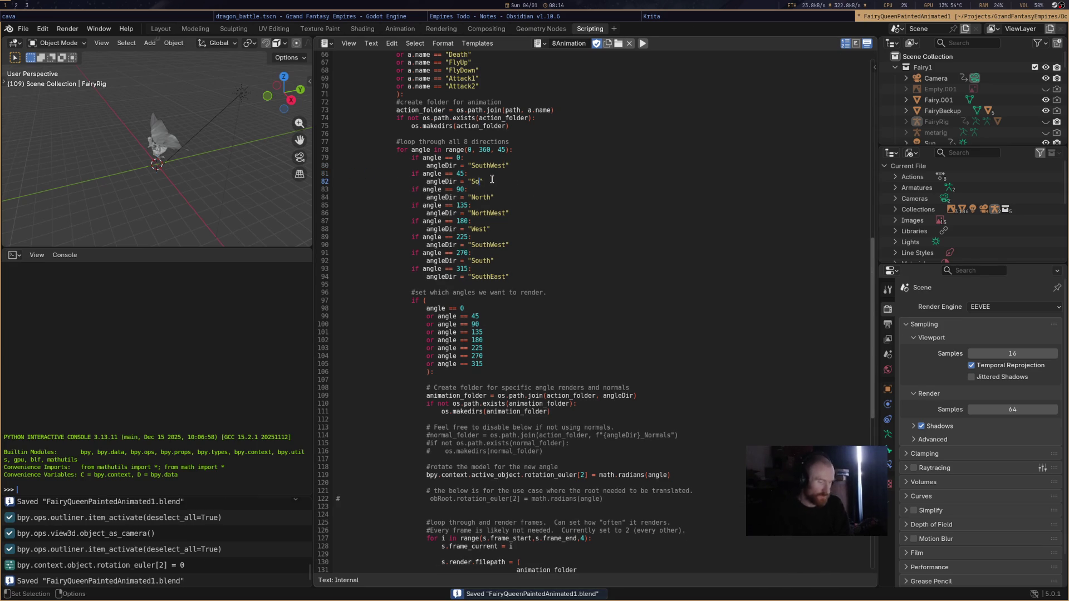
pyautogui.doubleClick(482, 197)
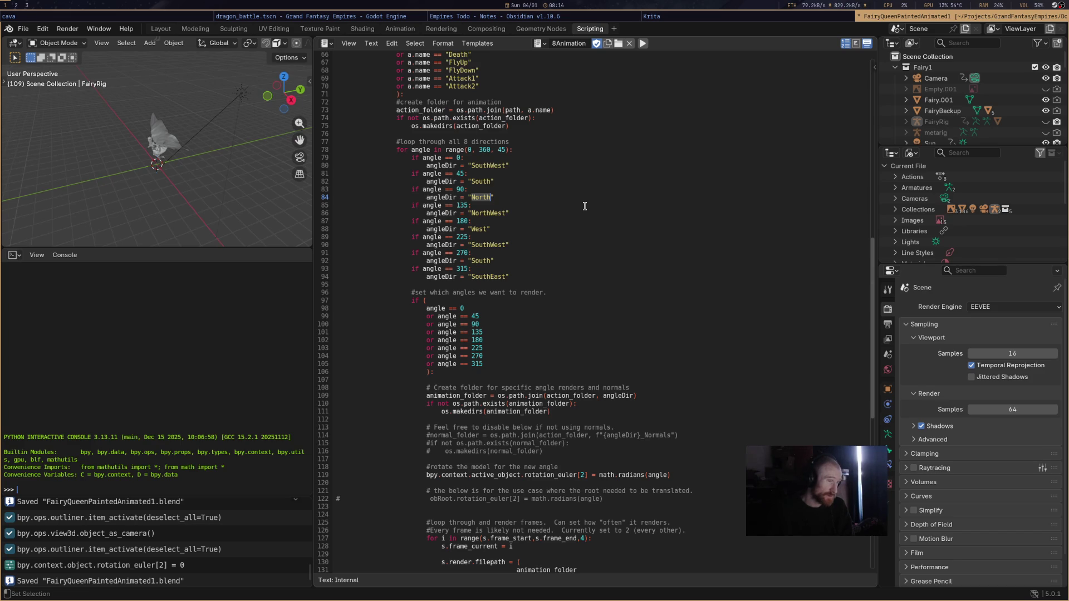
pyautogui.write('SouthEast')
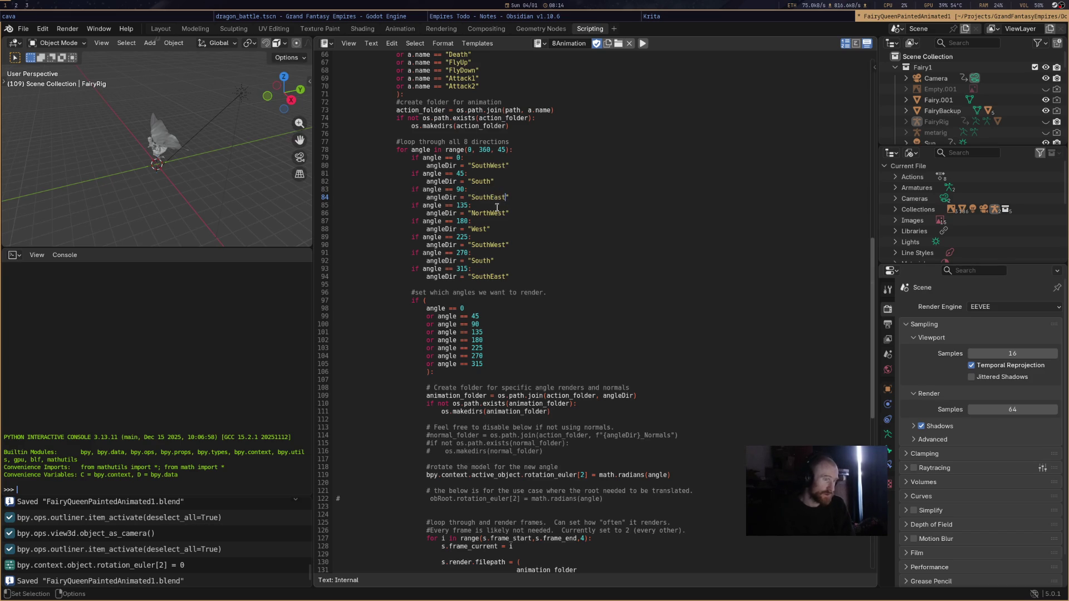
pyautogui.doubleClick(489, 212)
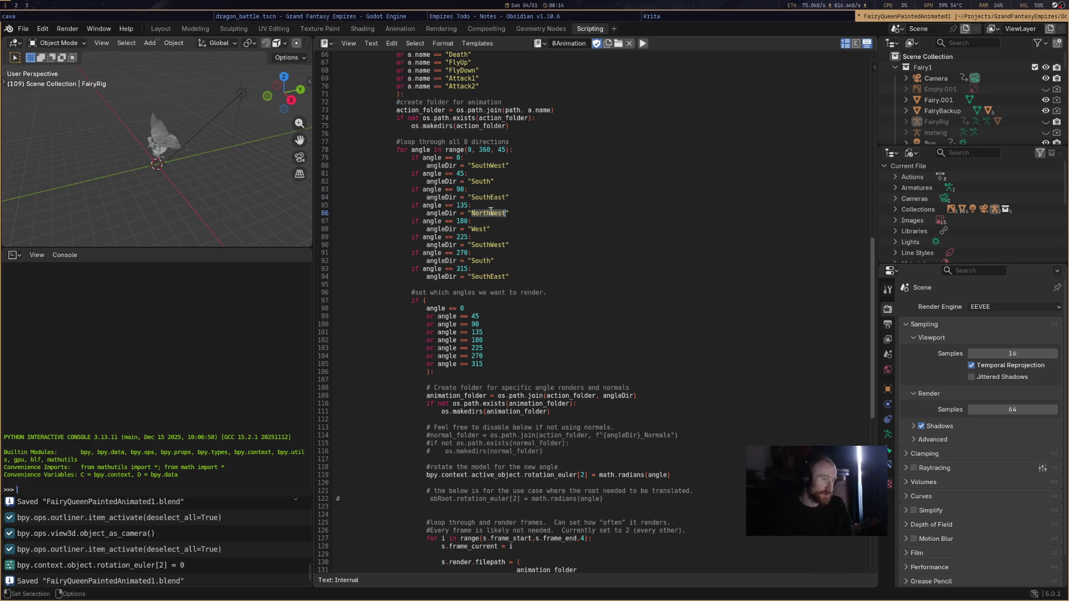
pyautogui.write('East')
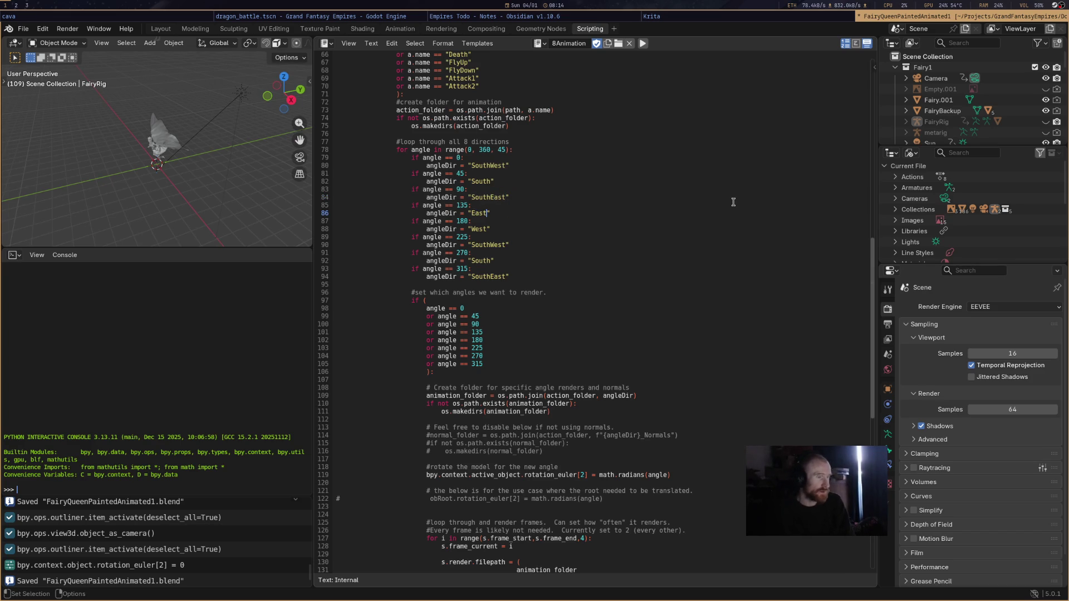
# Relabel the remaining angles NorthEast, North, NorthWest and West, then save the script.
pyautogui.doubleClick(472, 229)
pyautogui.write('NorthEa')
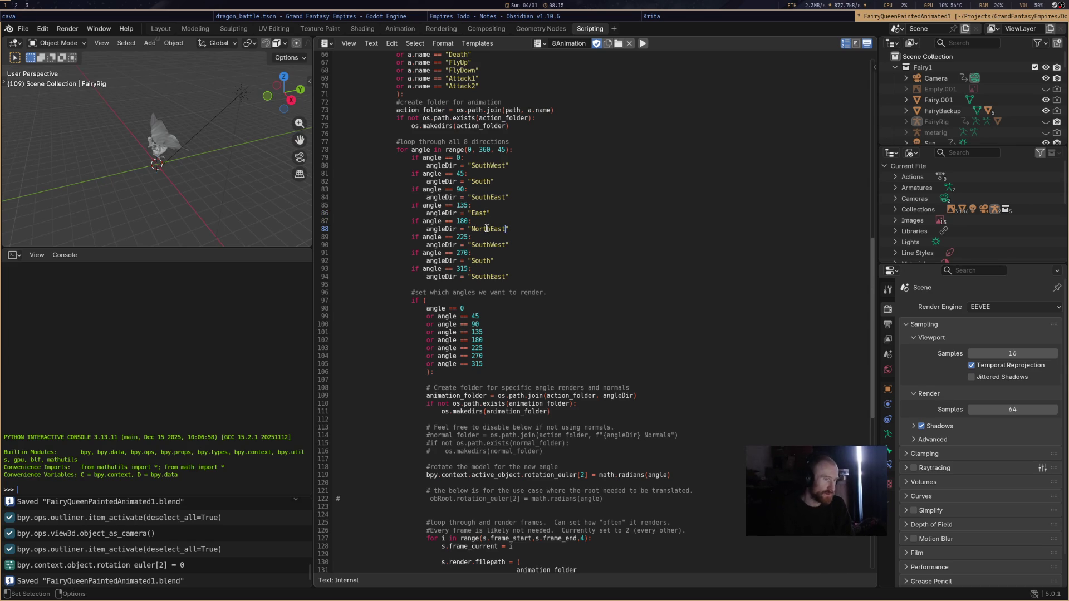
pyautogui.doubleClick(489, 245)
pyautogui.write('North')
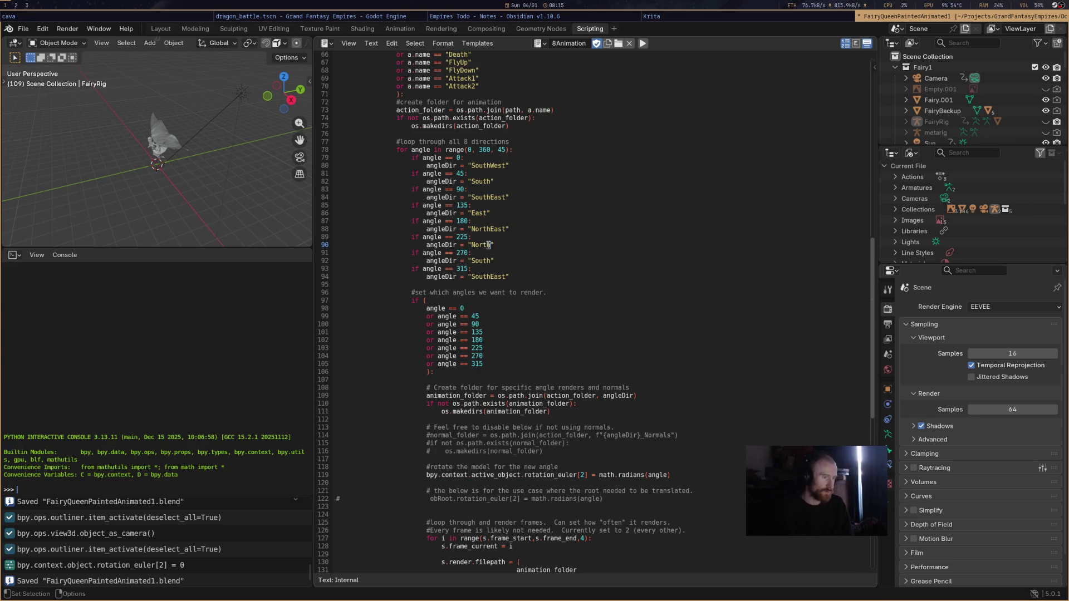
pyautogui.doubleClick(483, 260)
pyautogui.write('North')
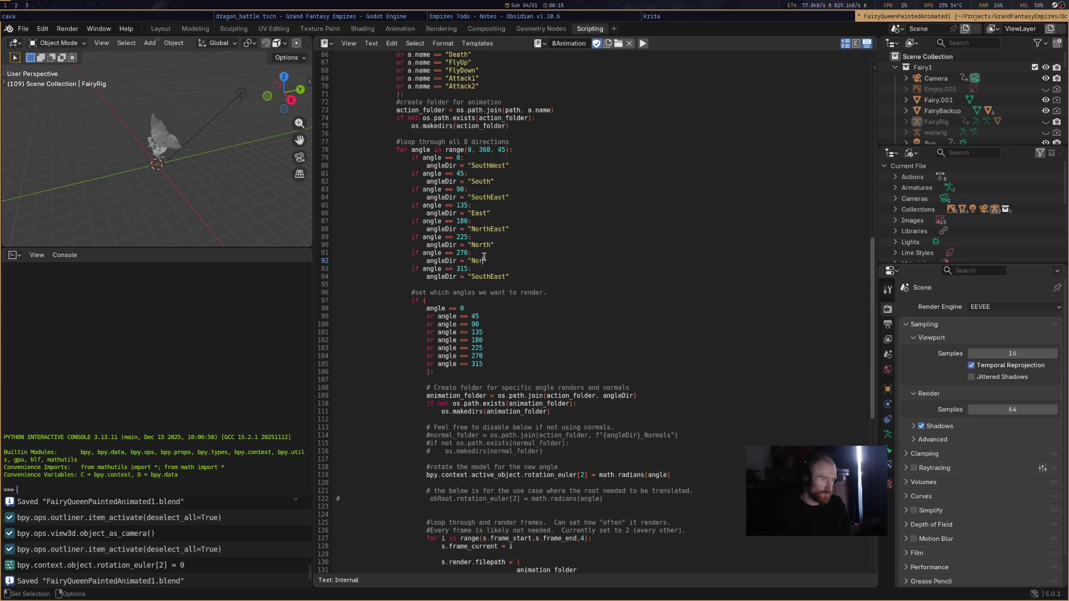
pyautogui.write('West')
pyautogui.doubleClick(477, 277)
pyautogui.write('West')
pyautogui.hotkey('ctrl', 's')
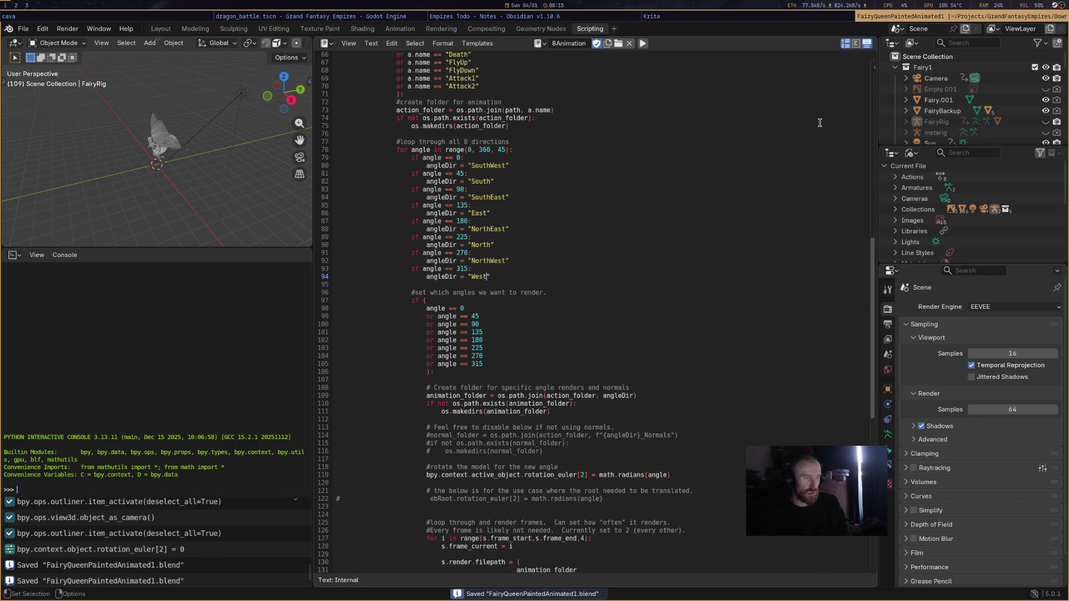
pyautogui.click(723, 17)
# Cycle through the to-do notes and Krita windows back to the Godot battle map view.
pyautogui.click(631, 16)
pyautogui.click(736, 17)
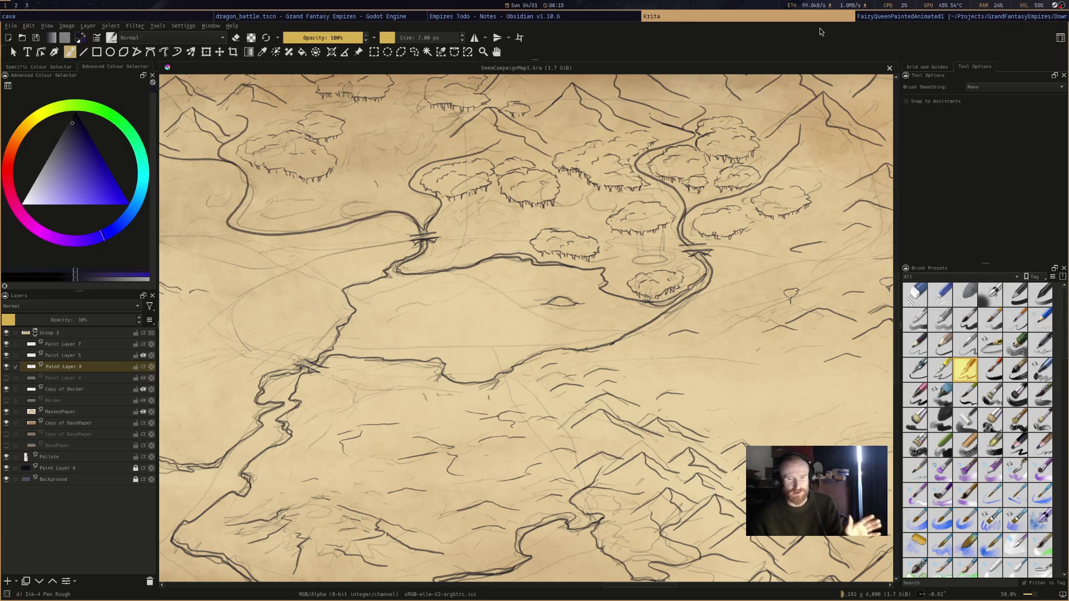
pyautogui.click(874, 16)
pyautogui.click(556, 15)
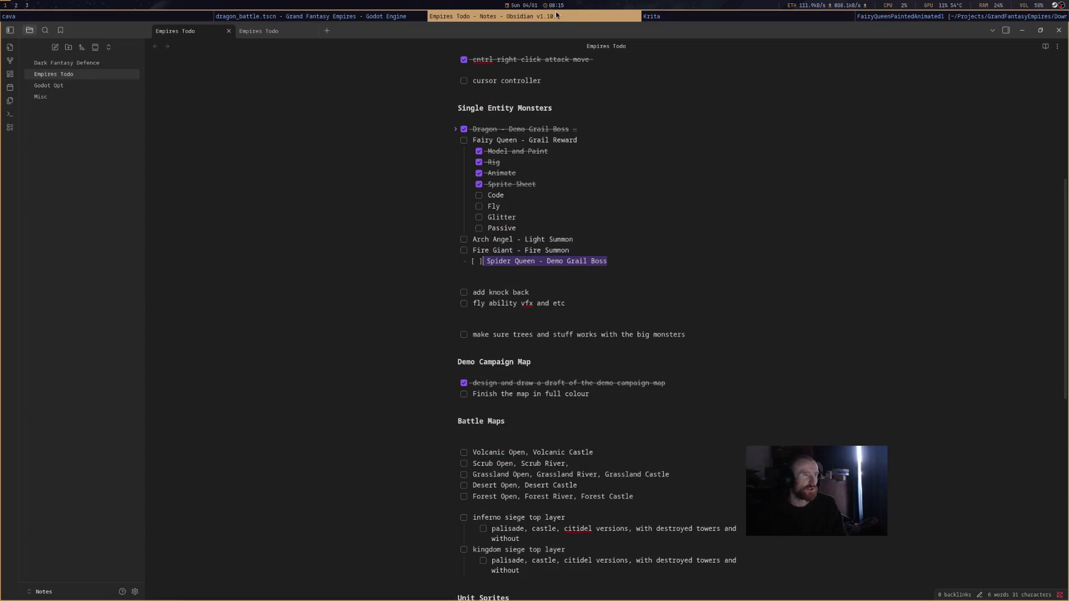
pyautogui.click(345, 16)
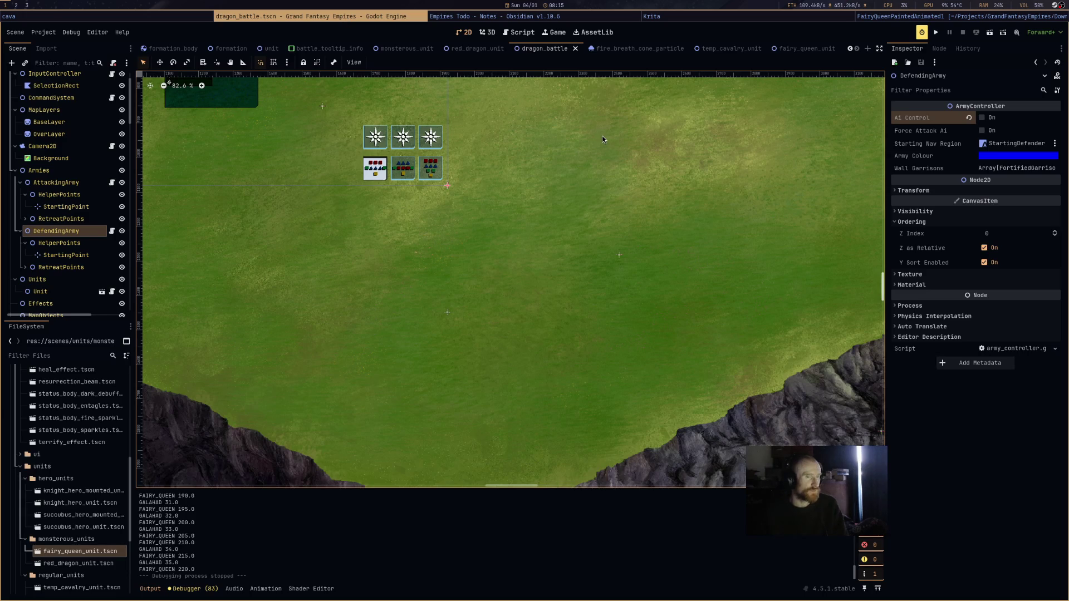
pyautogui.scroll(10, 129, 537)
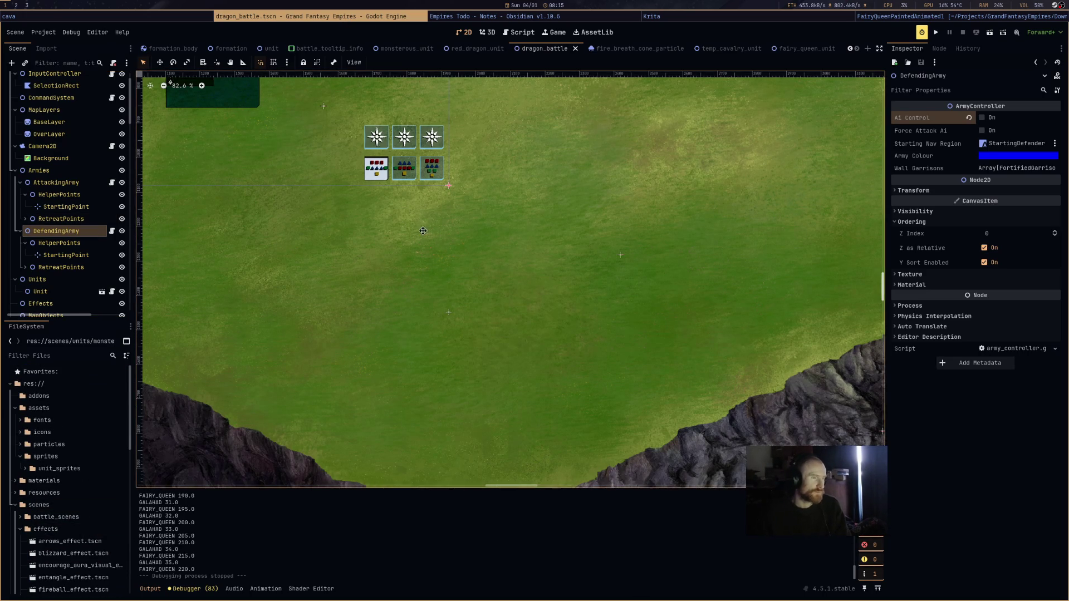
pyautogui.moveTo(414, 223); pyautogui.dragTo(465, 268)
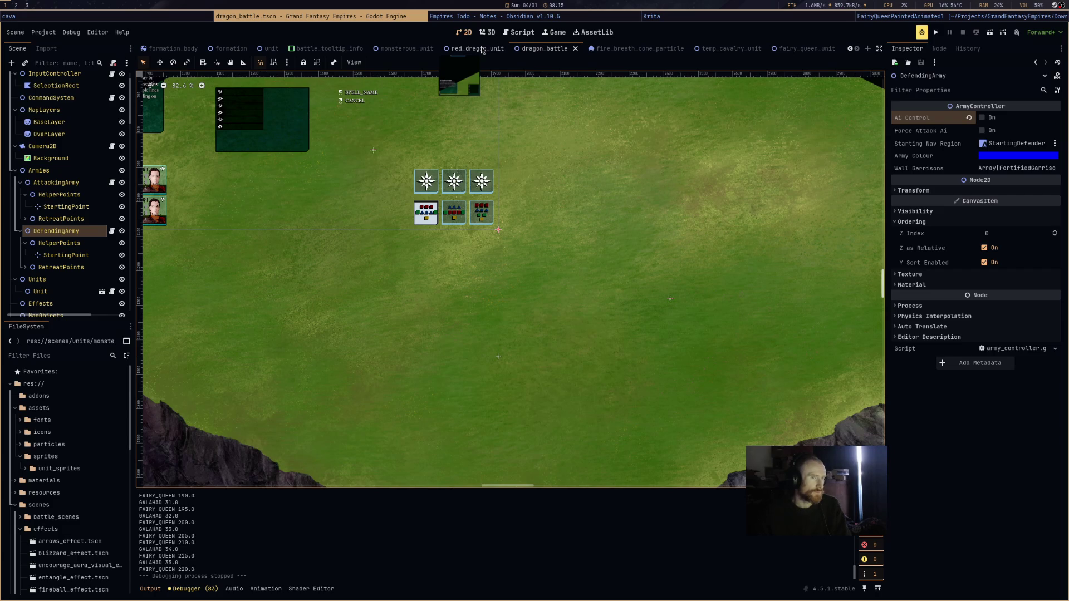
# Preview FairyQueenUnit's Sprite Sheet Idle element 0 texture, then open Thunar at the home folder.
pyautogui.click(801, 49)
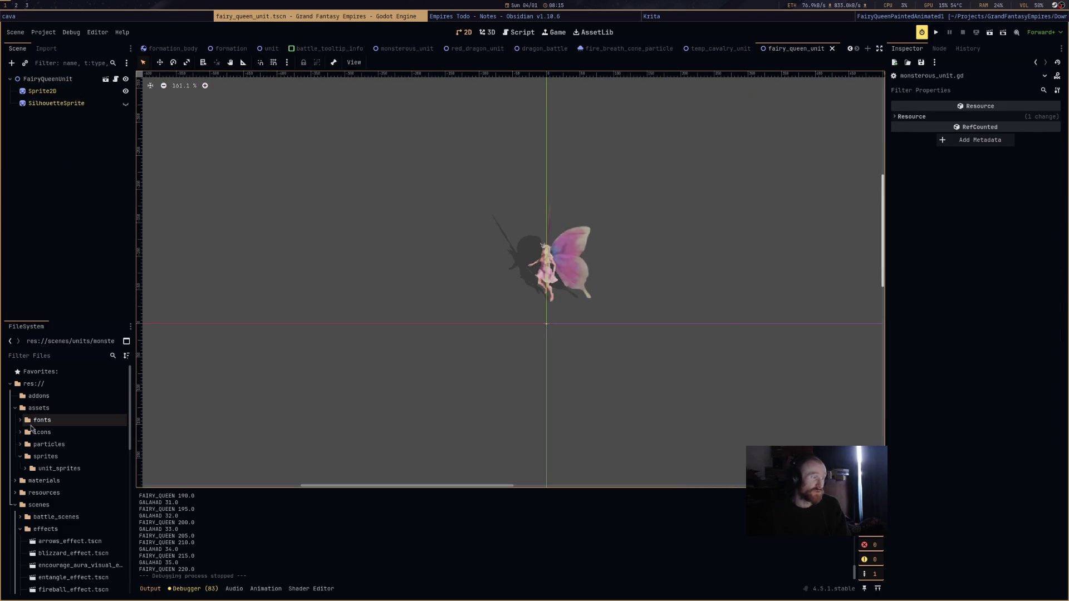
pyautogui.click(47, 78)
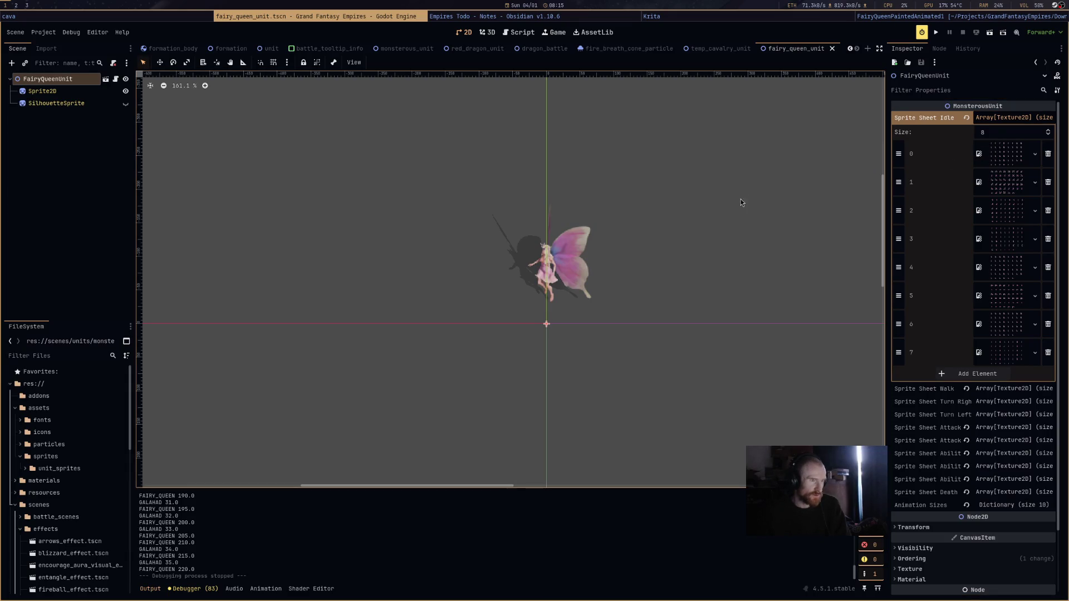
pyautogui.click(1006, 156)
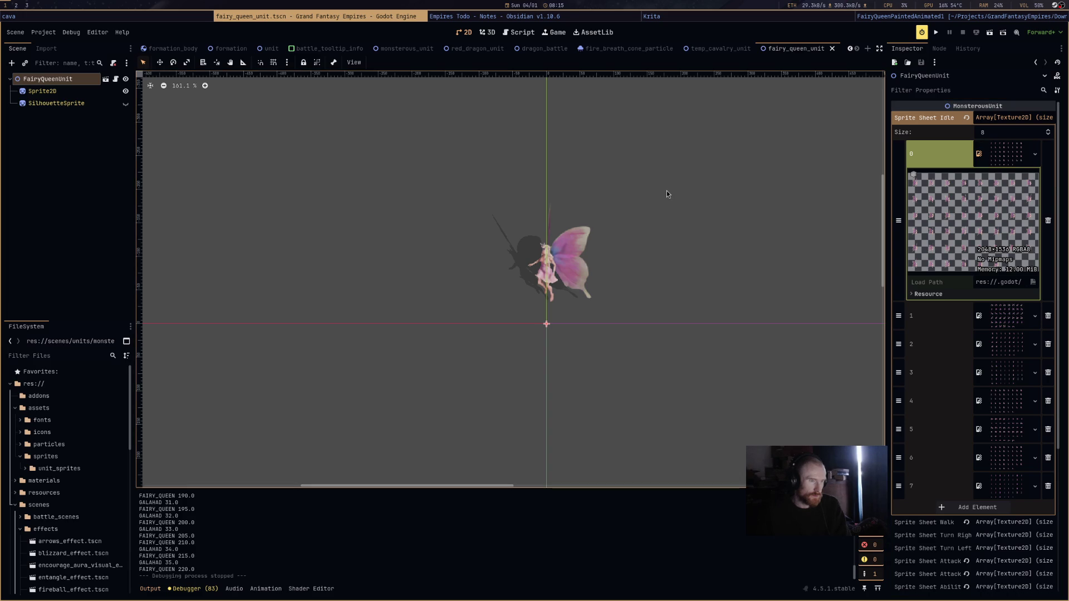
pyautogui.press('super+e')
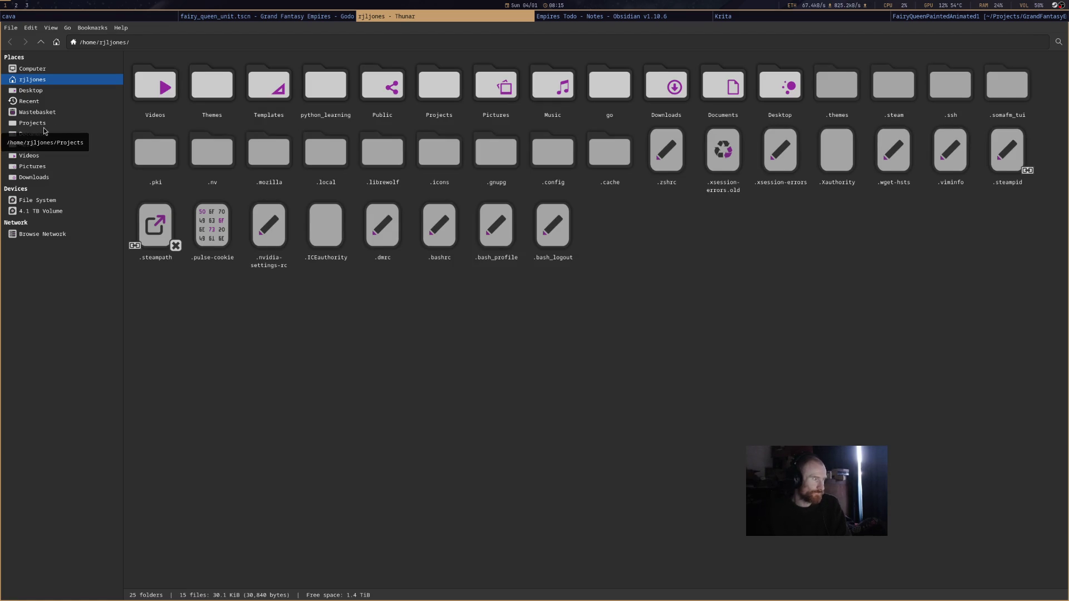
# Browse to GrandFantasyEmpiresArt/Sheets/FairyQueenSheets/Walk and preview the West walk sprite sheet.
pyautogui.click(107, 125)
pyautogui.doubleClick(278, 98)
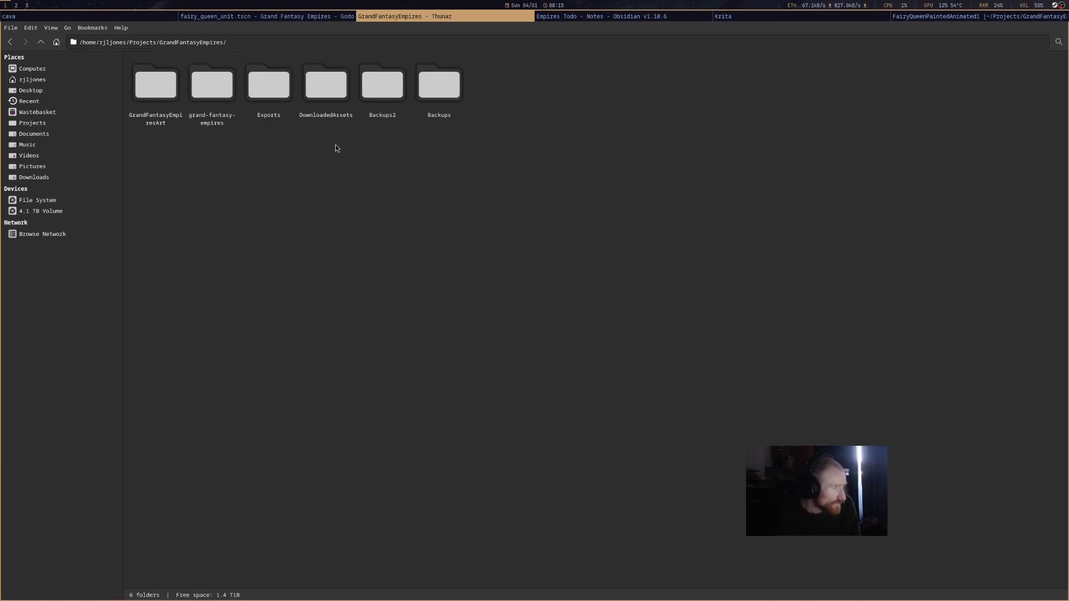
pyautogui.doubleClick(159, 88)
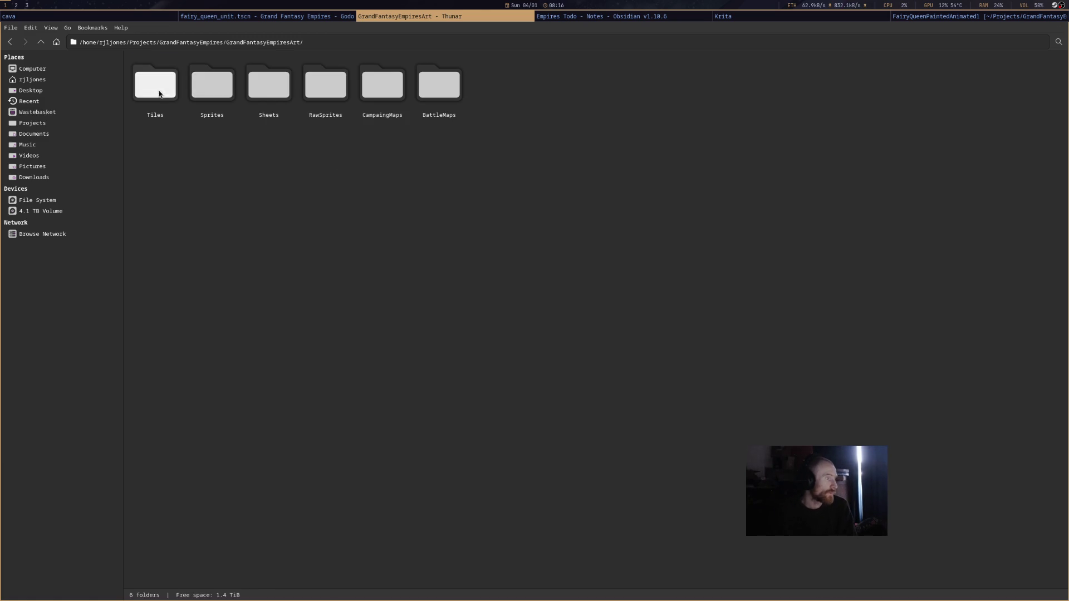
pyautogui.doubleClick(279, 95)
pyautogui.doubleClick(206, 84)
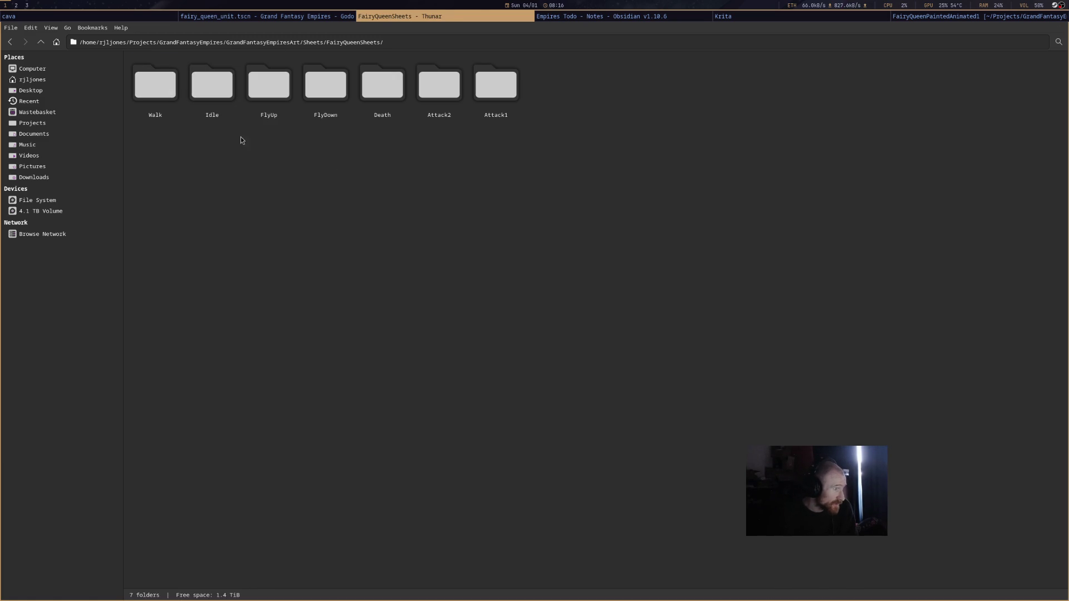
pyautogui.doubleClick(162, 88)
pyautogui.doubleClick(162, 88)
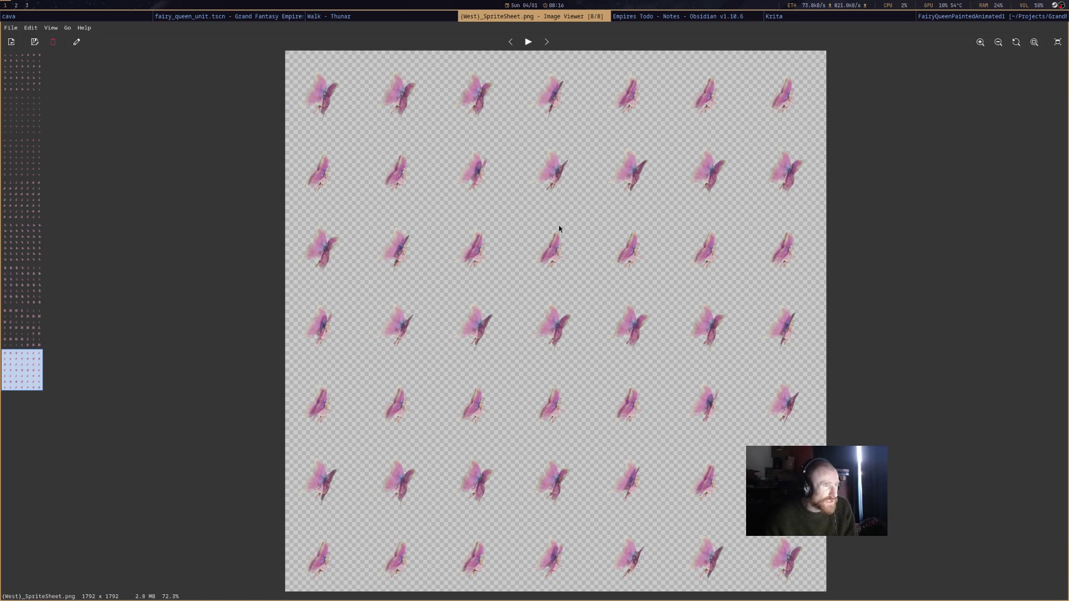
pyautogui.middleClick(558, 20)
# Rename (West)_SpriteSheet.png so its direction label reads NorthEast.
pyautogui.rightClick(160, 100)
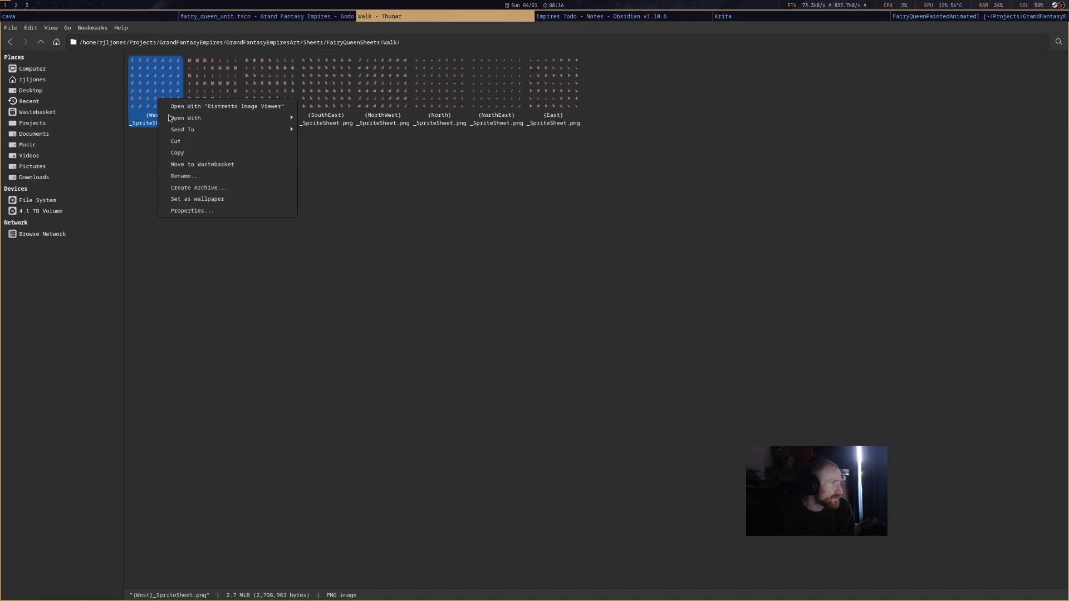
pyautogui.click(191, 176)
pyautogui.click(46, 43)
pyautogui.doubleClick(47, 43)
pyautogui.write('NorthEast')
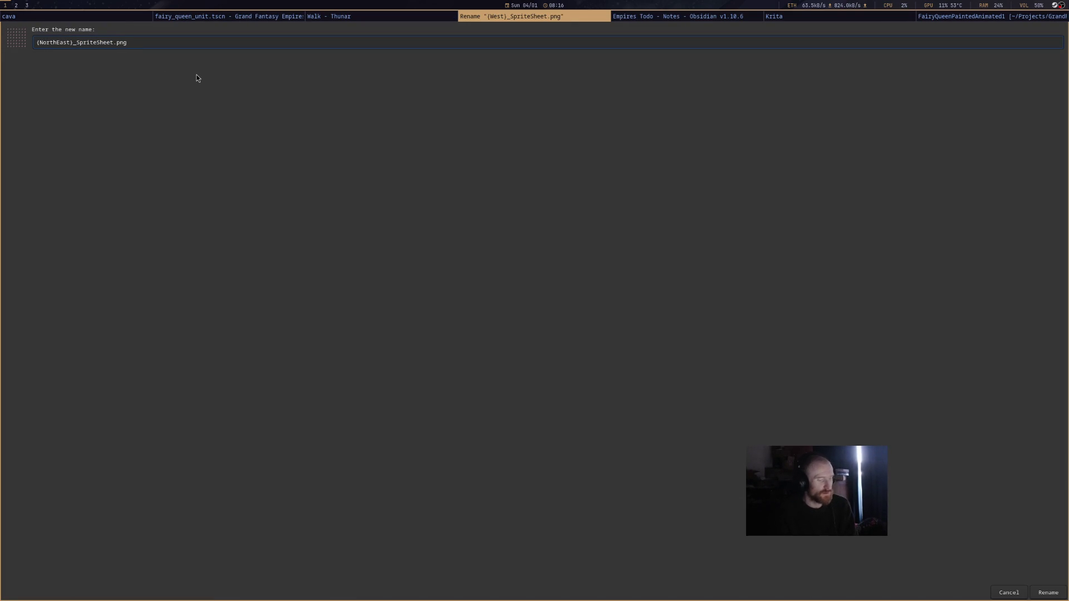
pyautogui.press('BackSpace')
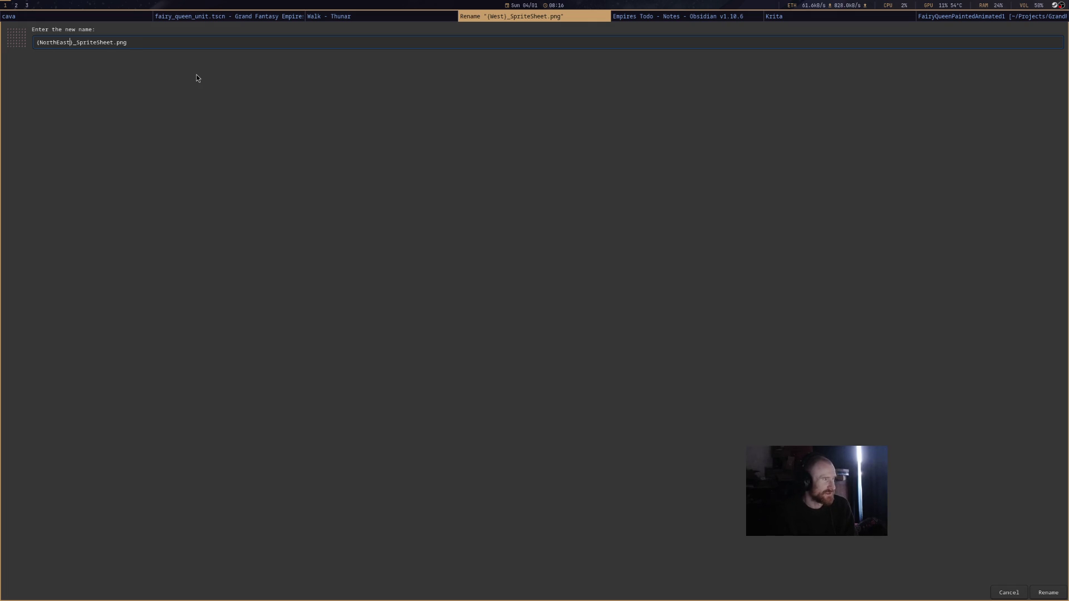
pyautogui.press('Return')
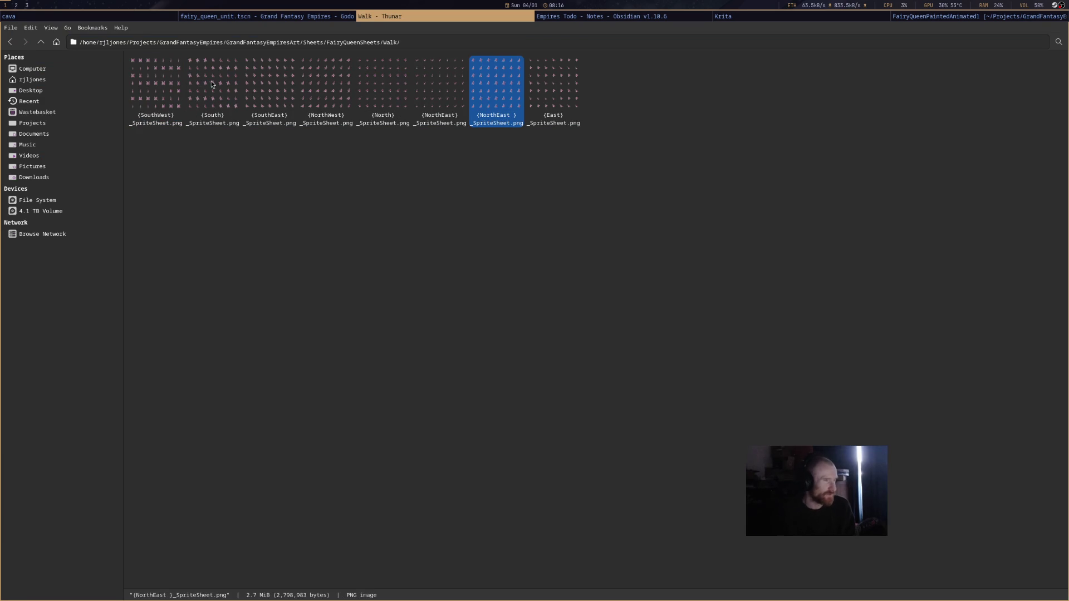
pyautogui.click(165, 97)
pyautogui.doubleClick(130, 99)
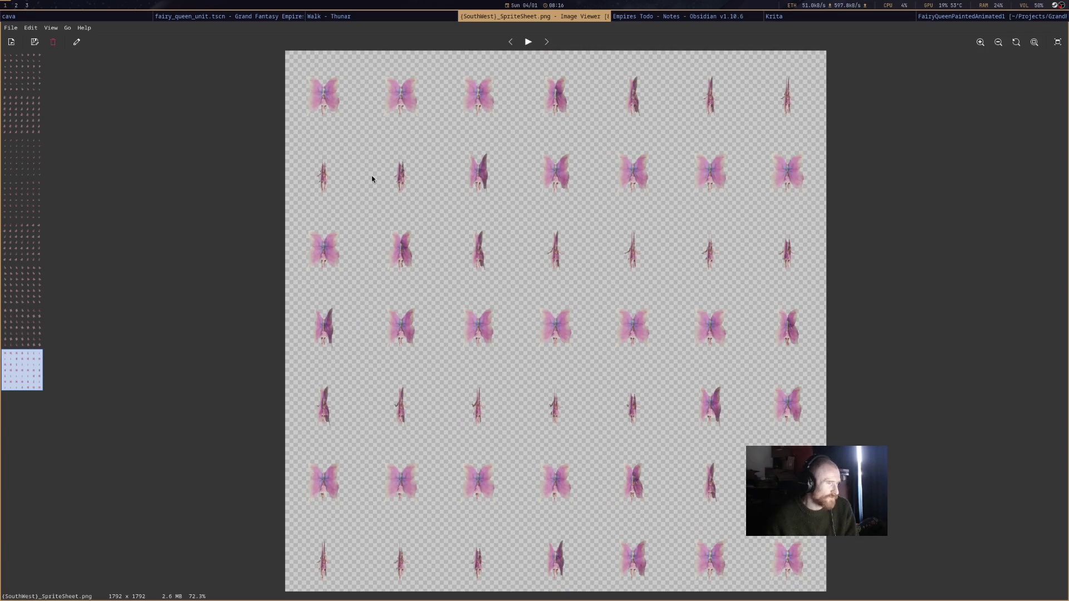
pyautogui.hotkey('ctrl', 'w')
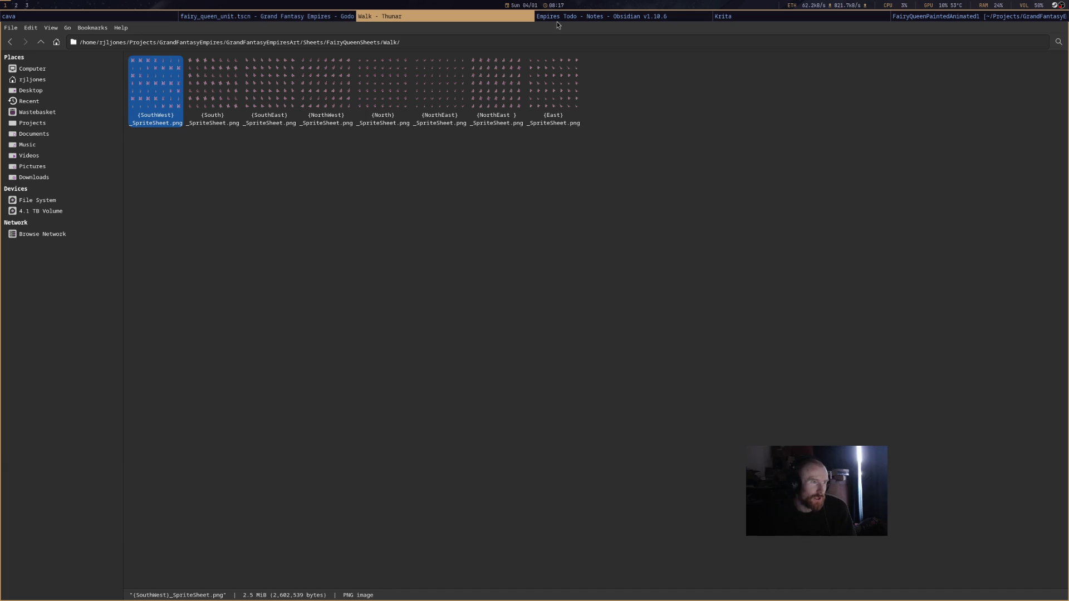
pyautogui.click(571, 19)
# Add '- [ ] auto rename stuff' below Spider Queen in Empires Todo, then return to Thunar's Walk folder.
pyautogui.click(633, 277)
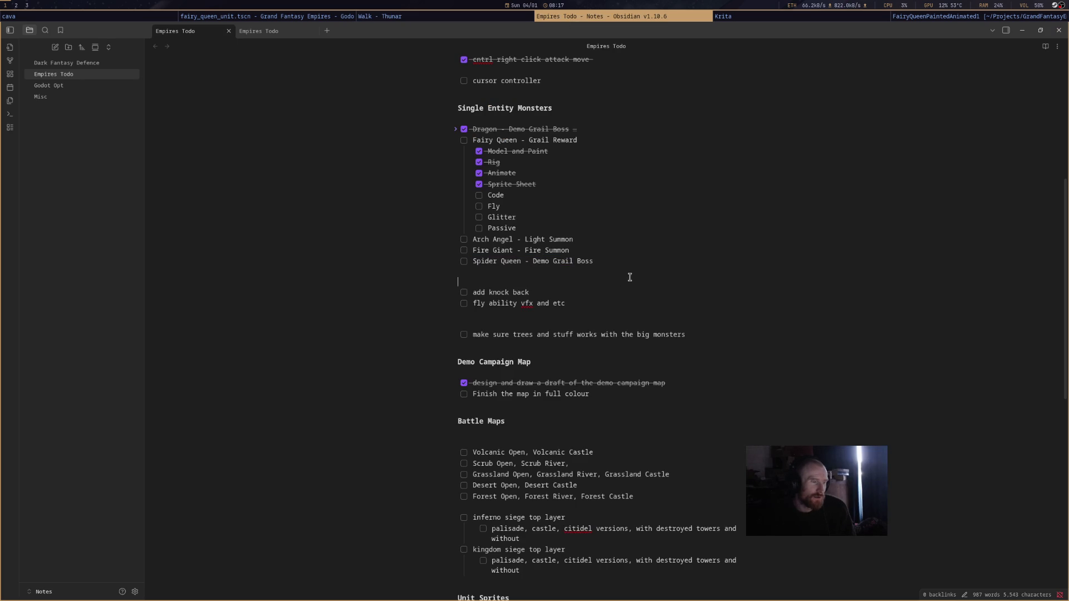
pyautogui.press('Return')
pyautogui.press('Return')
pyautogui.click(555, 290)
pyautogui.write('- [ ')
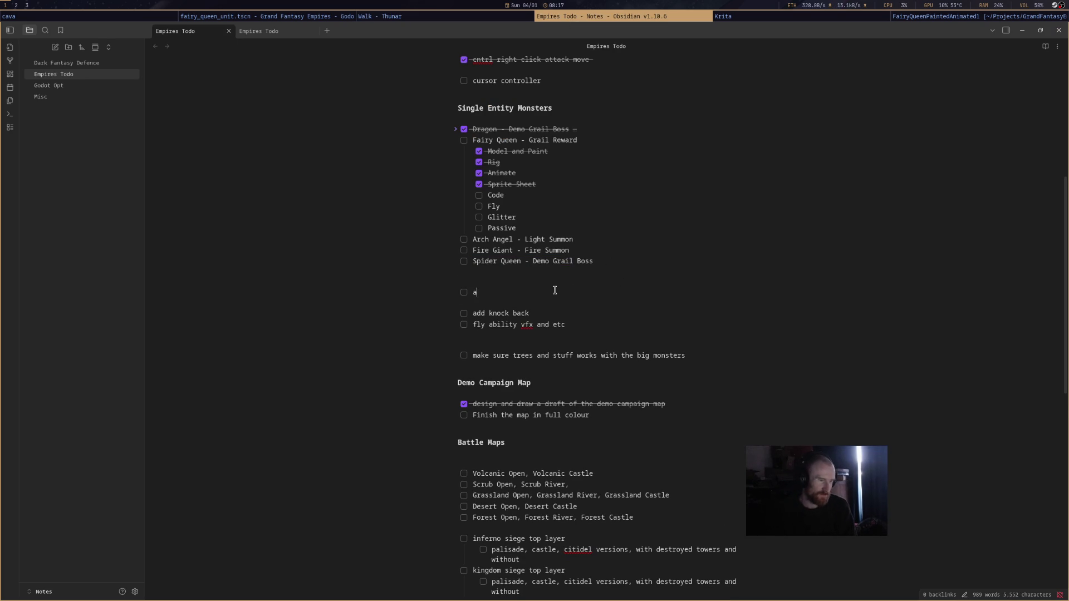
pyautogui.write('to')
pyautogui.press('BackSpace')
pyautogui.write('rename stuff')
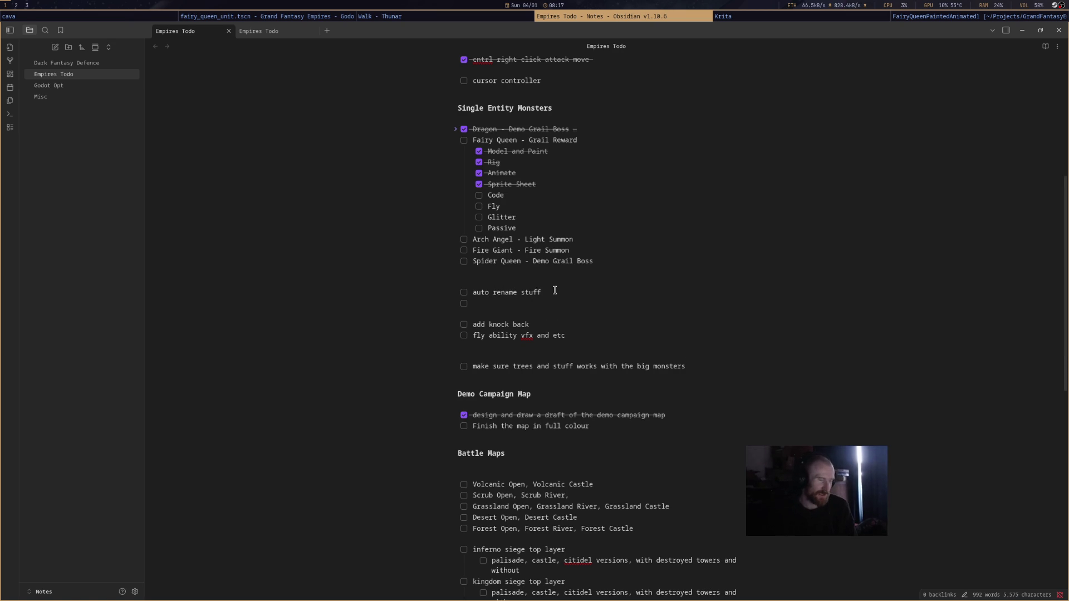
pyautogui.hotkey('ctrl', 'z')
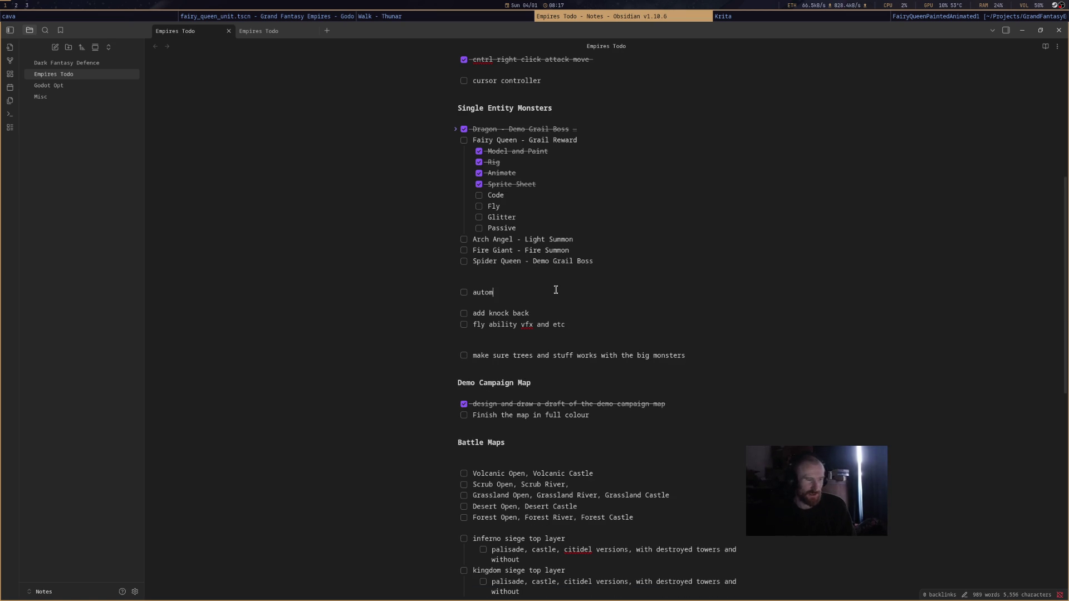
pyautogui.press('BackSpace')
pyautogui.write('rename stf')
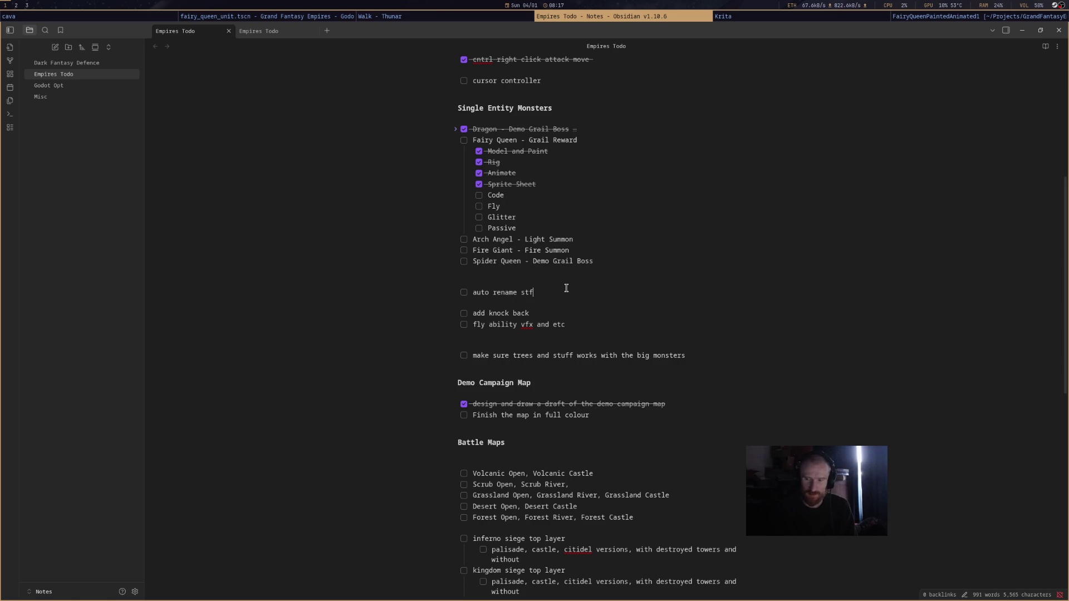
pyautogui.press('BackSpace')
pyautogui.write('uff')
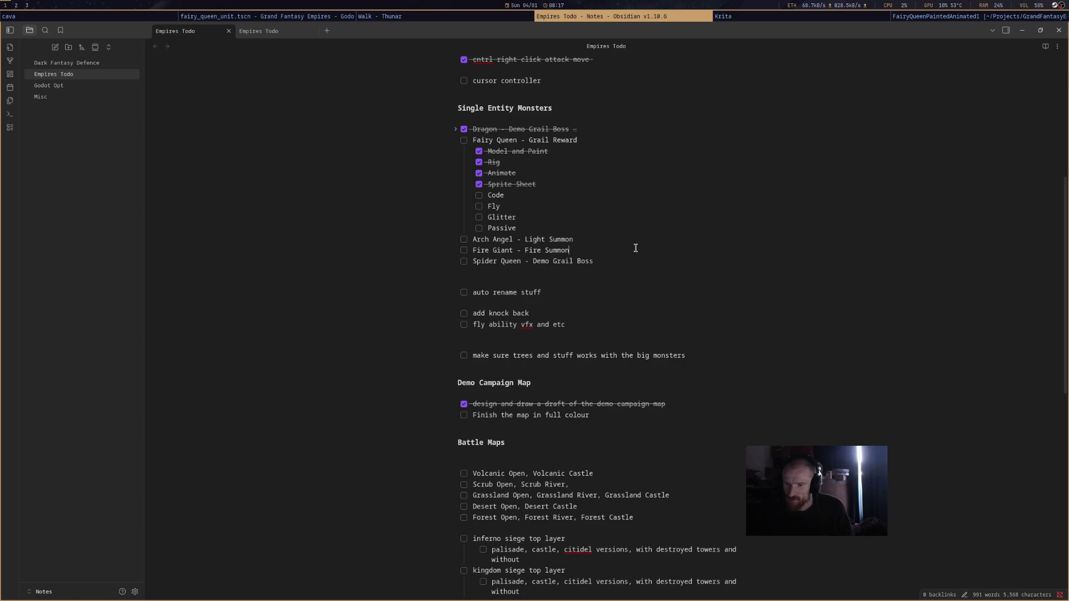
pyautogui.click(495, 21)
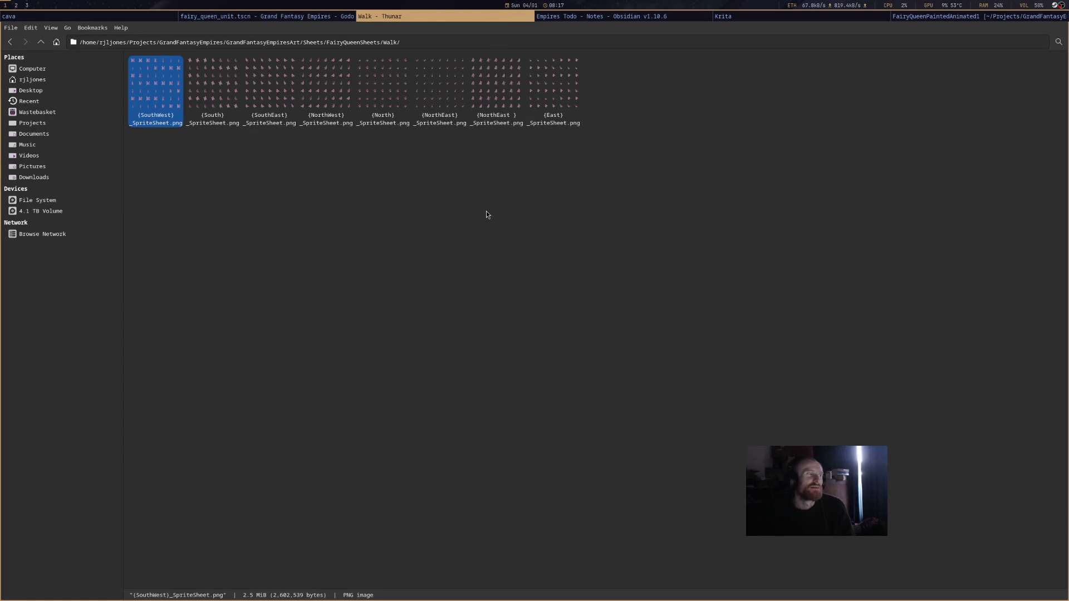
pyautogui.click(485, 213)
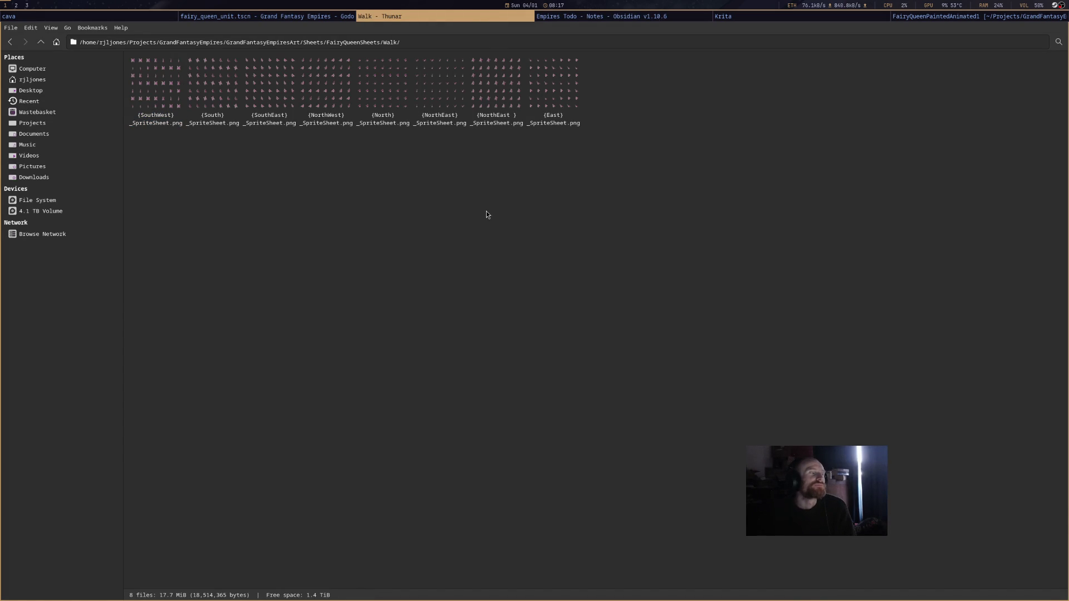
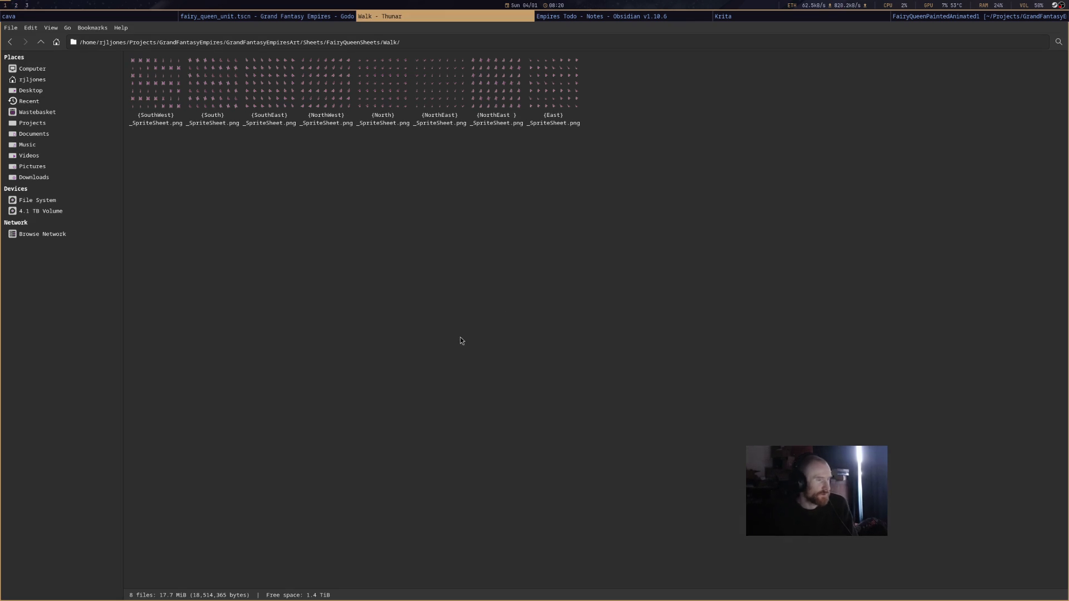
# Undo the rename, keep (West)_SpriteSheet.png's original name, and open it for viewing.
pyautogui.hotkey('ctrl', 'z')
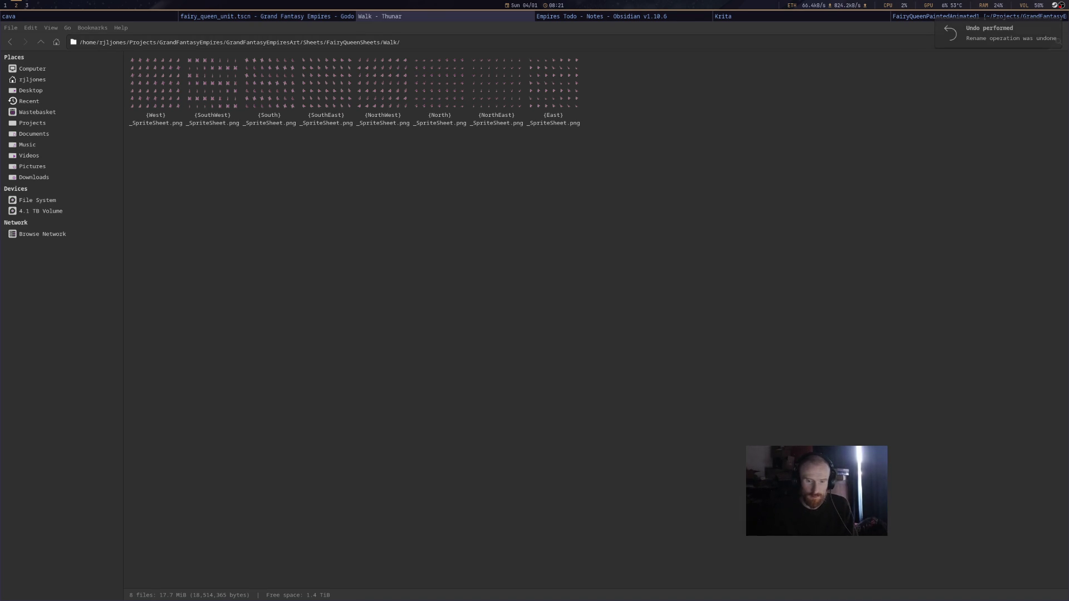
pyautogui.click(172, 92)
pyautogui.press('F2')
pyautogui.hotkey('ctrl', 'a')
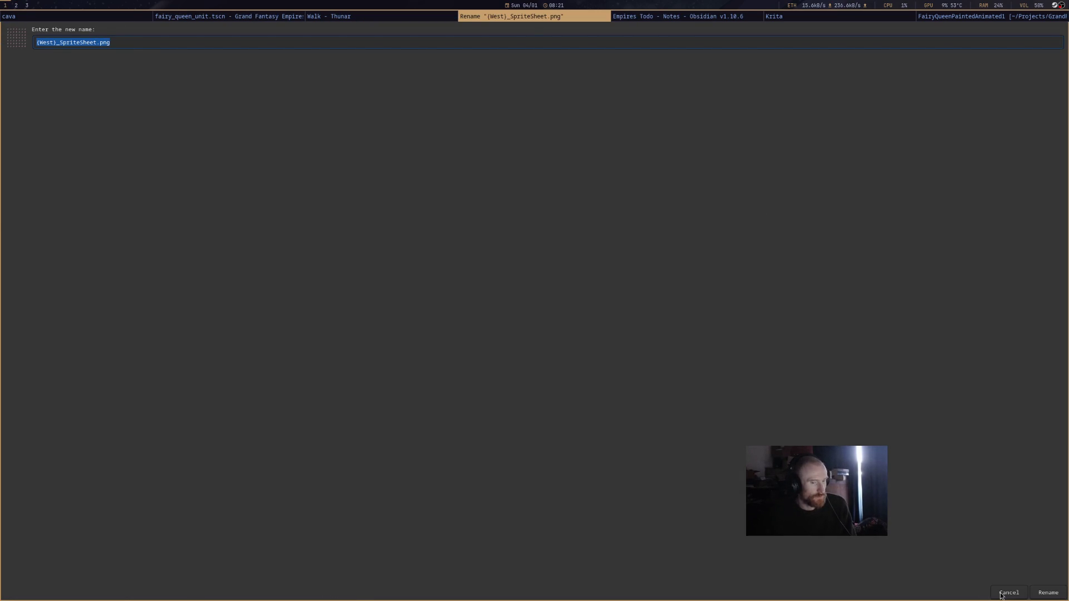
pyautogui.click(998, 594)
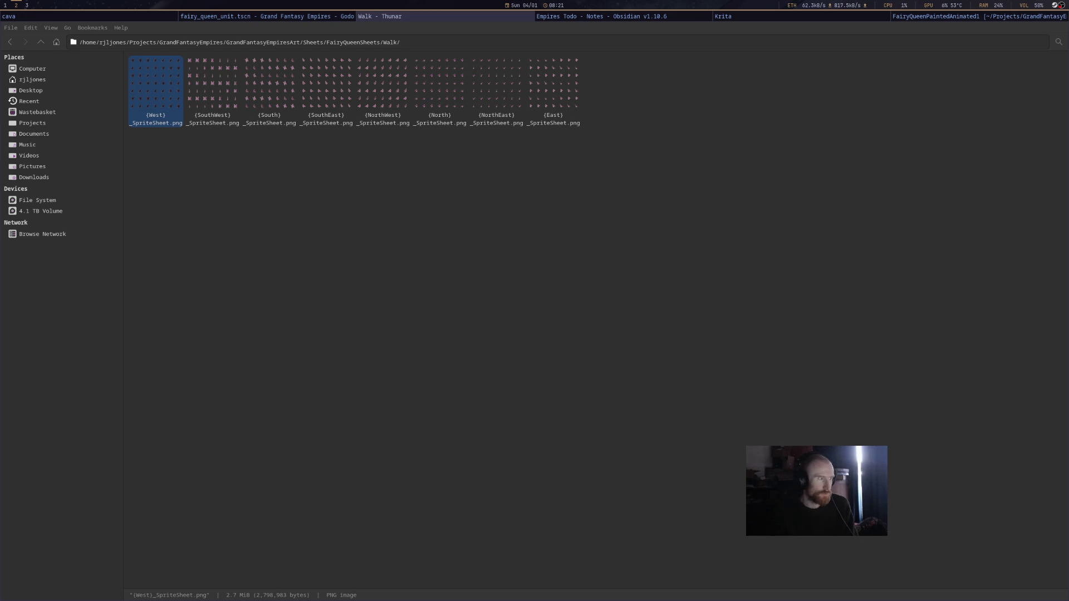
pyautogui.doubleClick(159, 89)
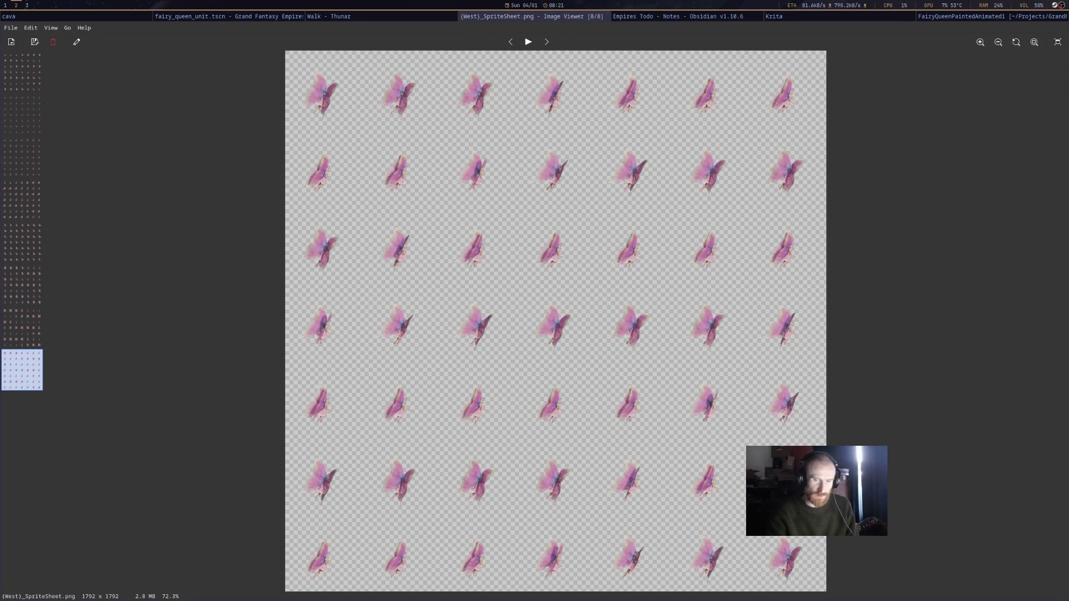
# Page from the West walk sheet through East and NorthEast to the North sheet.
pyautogui.click(554, 43)
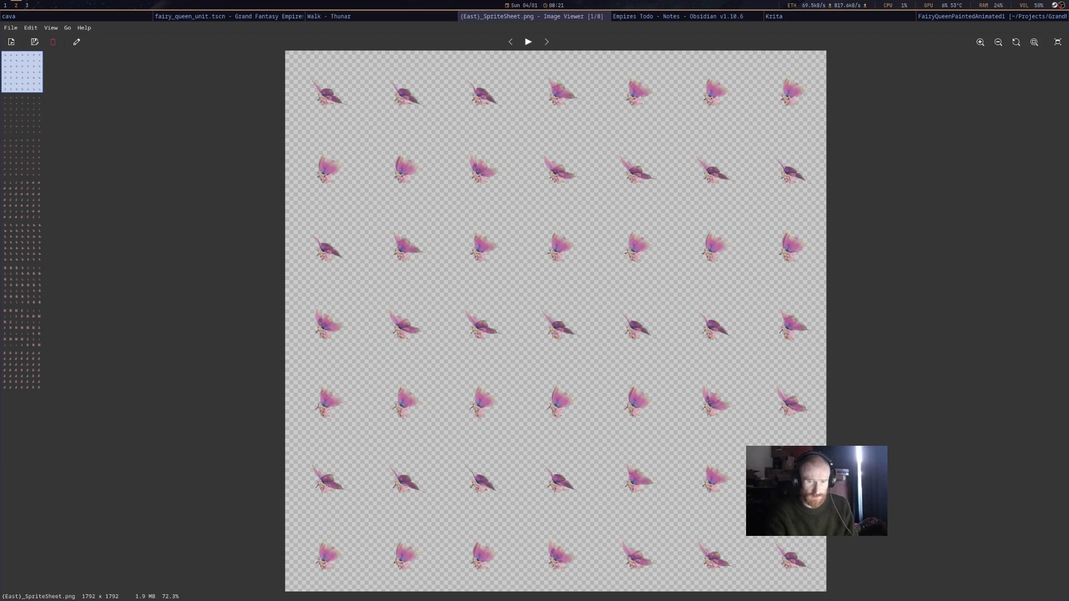
pyautogui.click(546, 41)
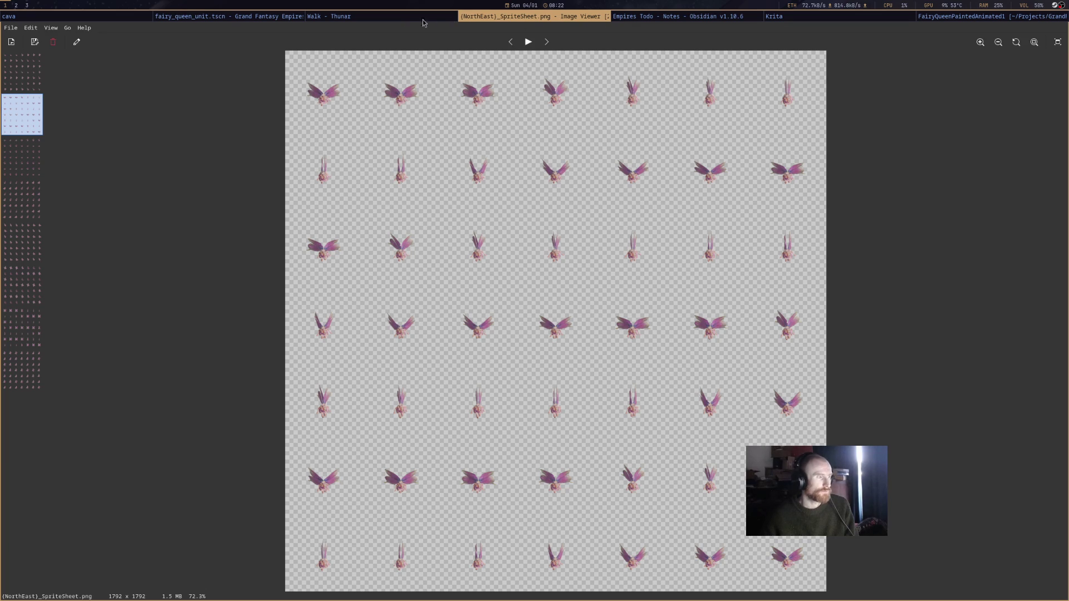
pyautogui.click(547, 41)
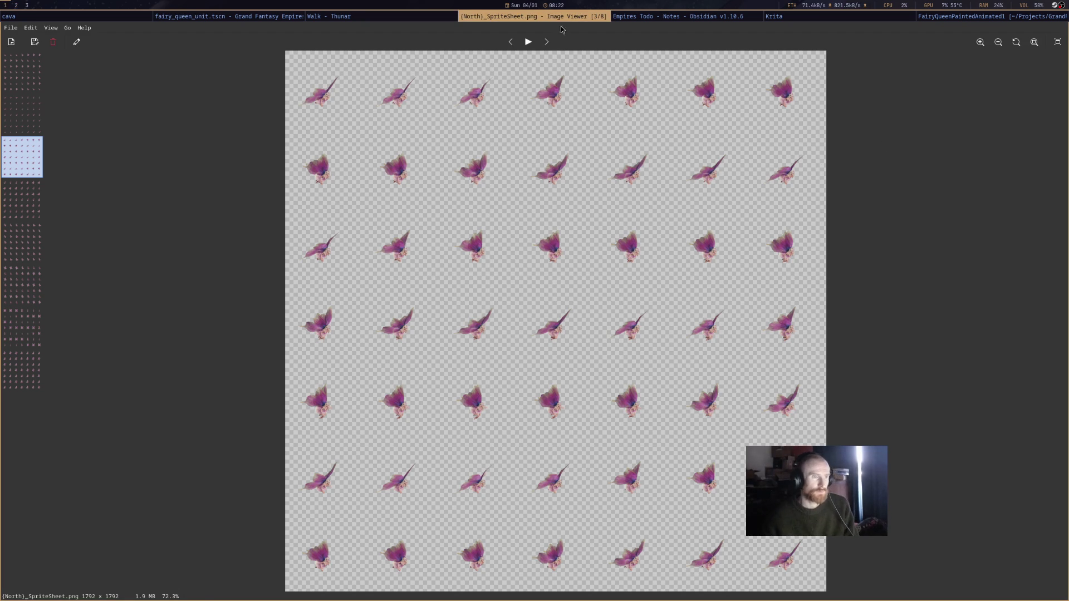
# Page through the NorthWest, SouthEast, South and SouthWest sheets, wrapping back to West.
pyautogui.click(547, 42)
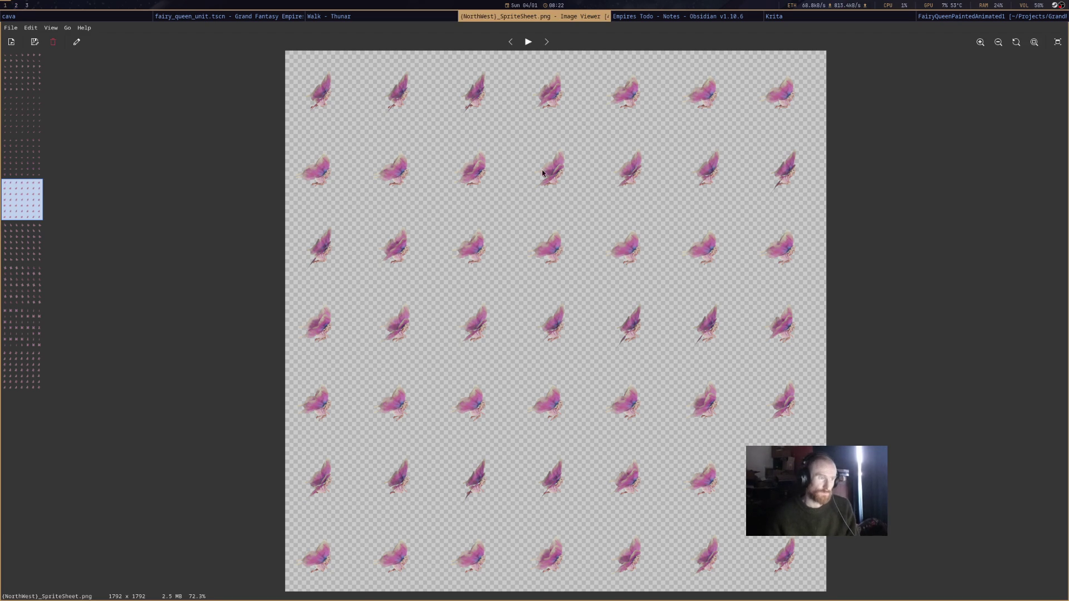
pyautogui.click(548, 43)
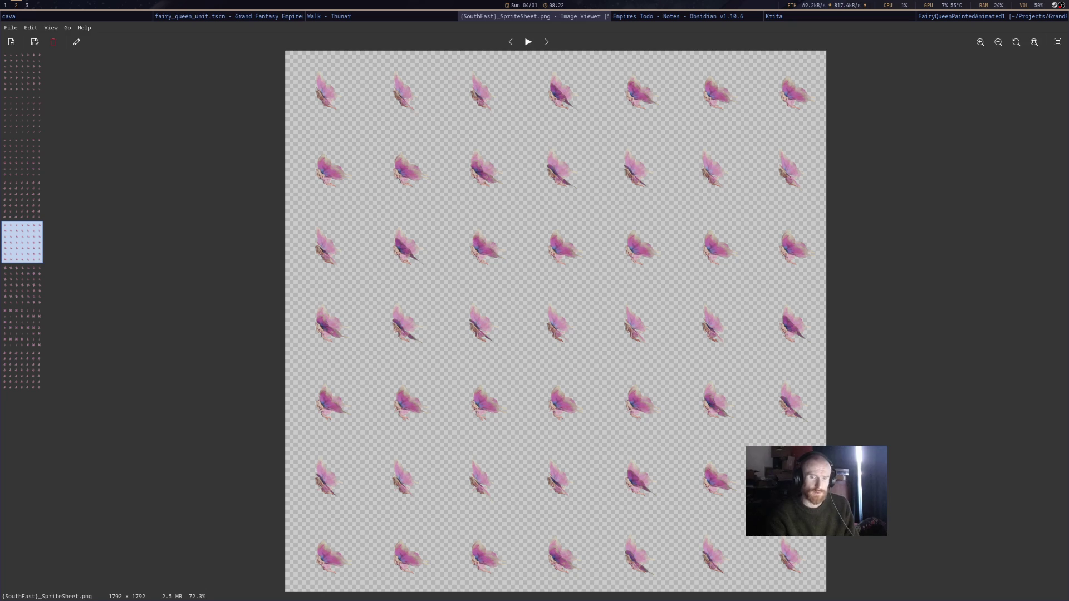
pyautogui.click(546, 42)
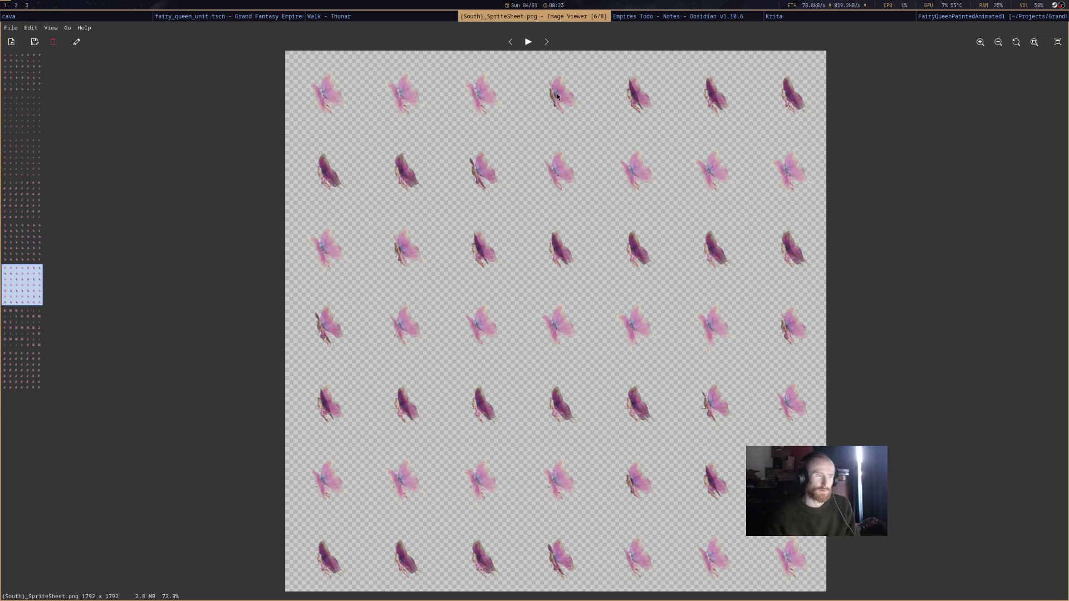
pyautogui.click(546, 42)
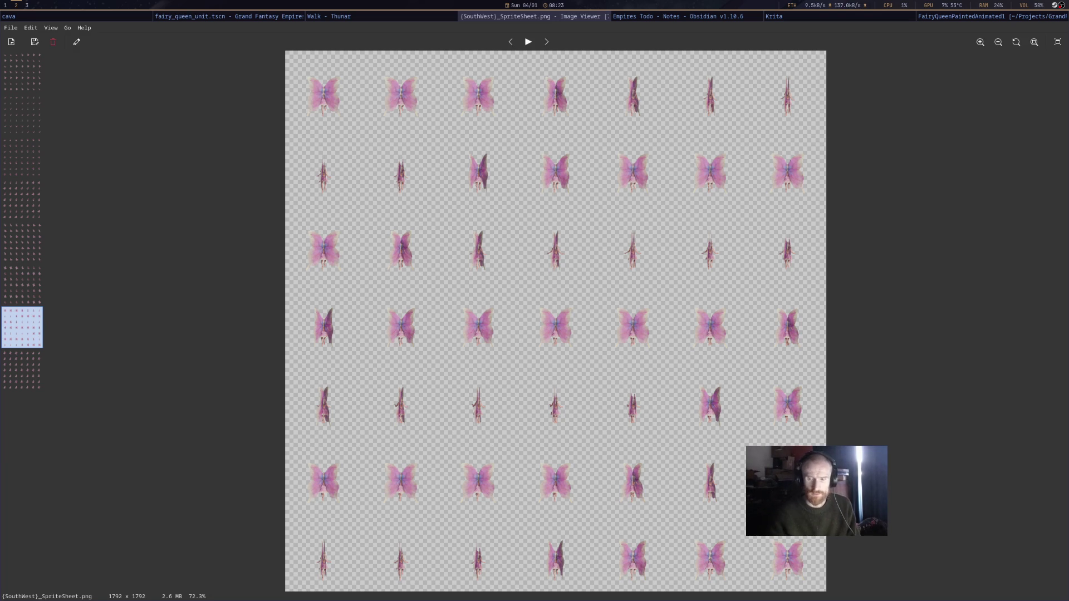
pyautogui.press('Right')
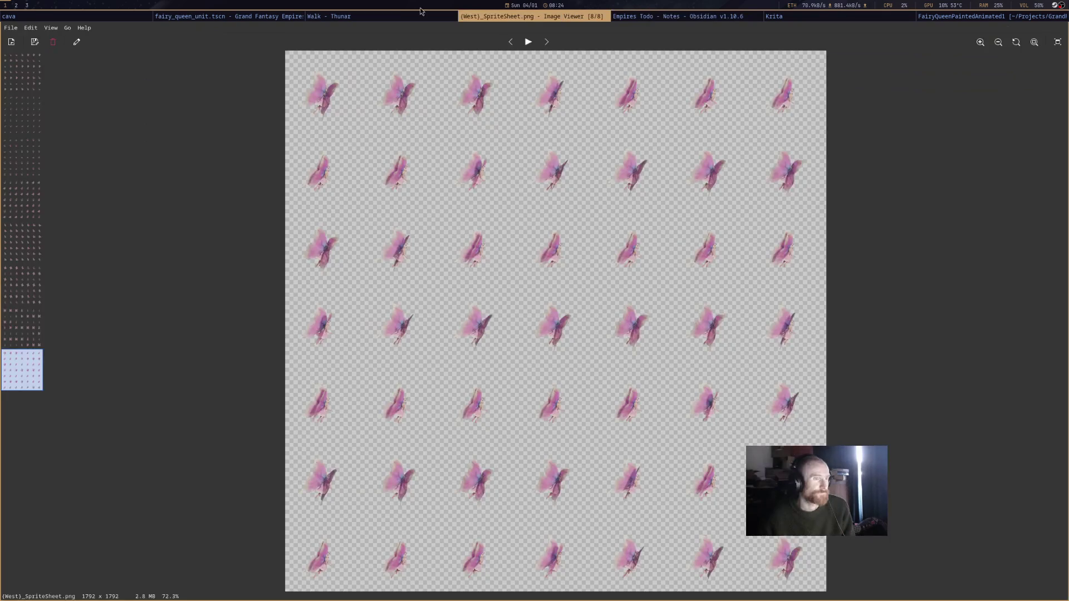
pyautogui.click(398, 16)
# Open a terminal in the Walk folder and run the direction-remapping rename on *.png.
pyautogui.rightClick(469, 238)
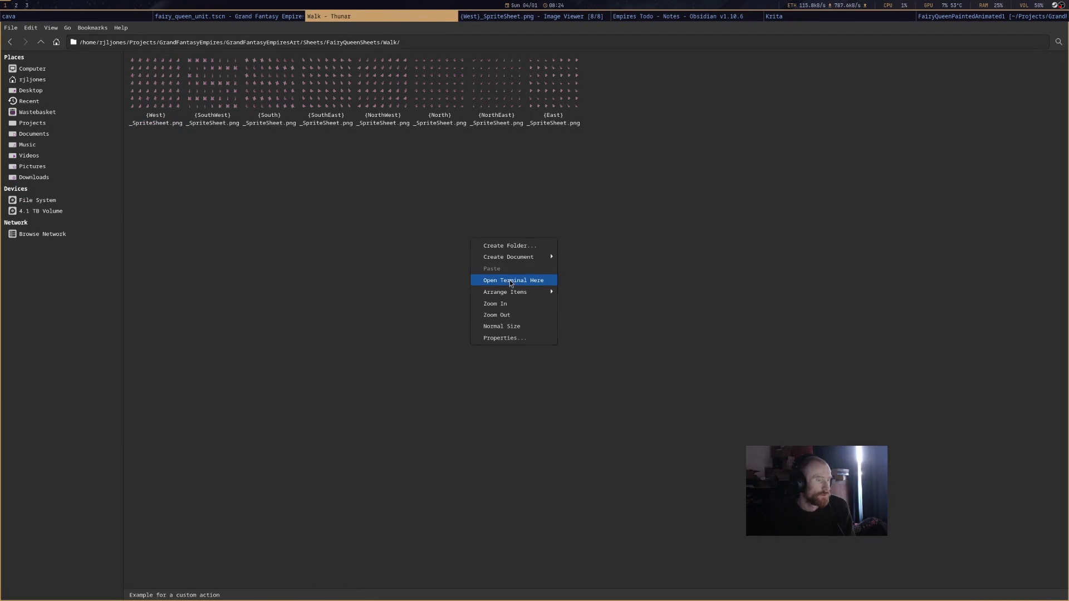
pyautogui.click(533, 282)
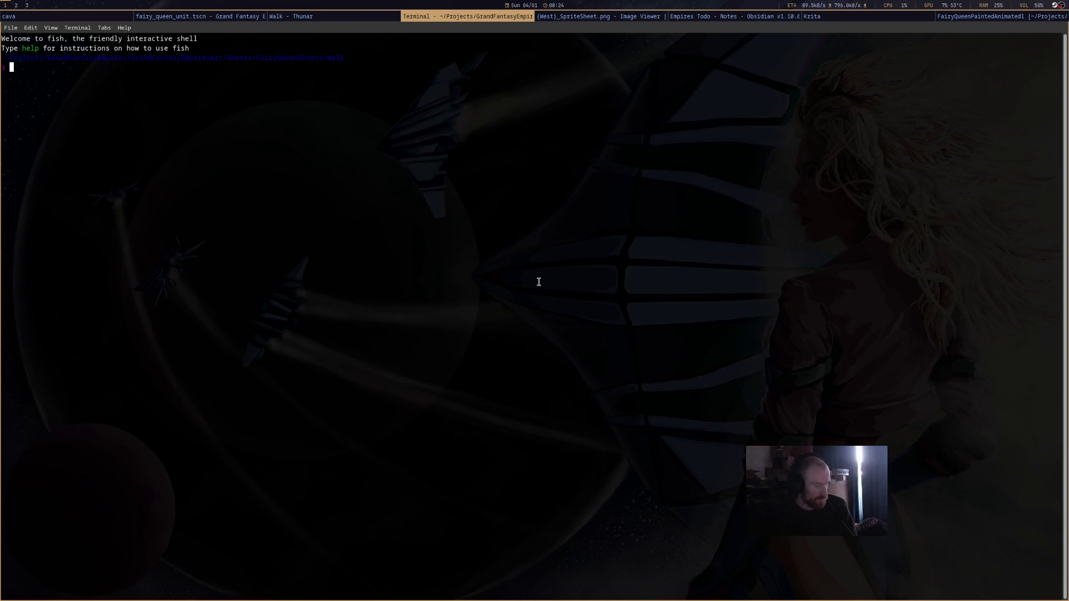
pyautogui.hotkey('ctrl', 'shift', 'v')
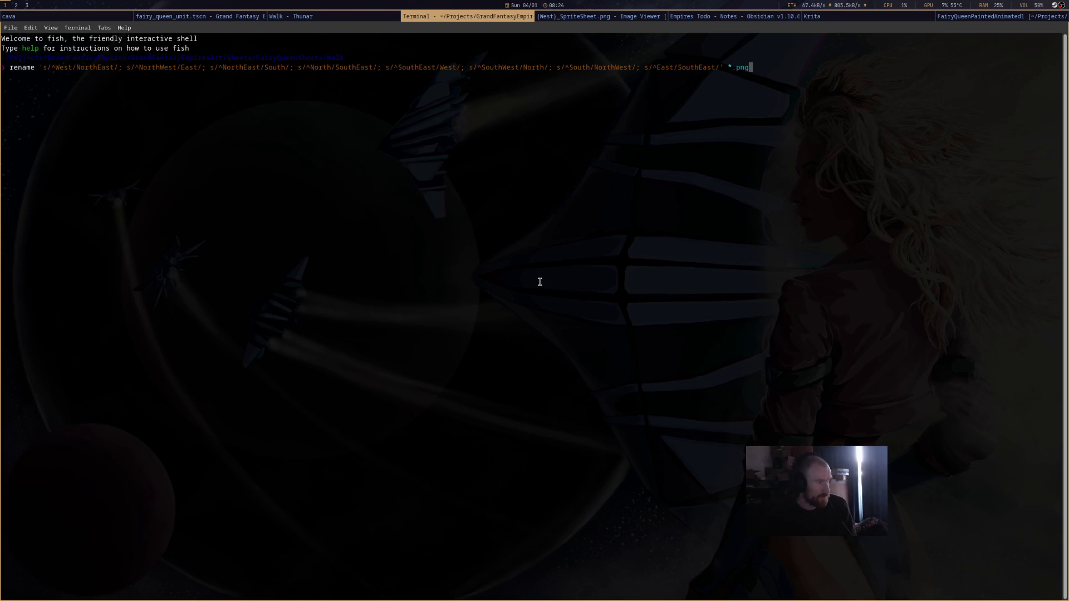
pyautogui.press('Return')
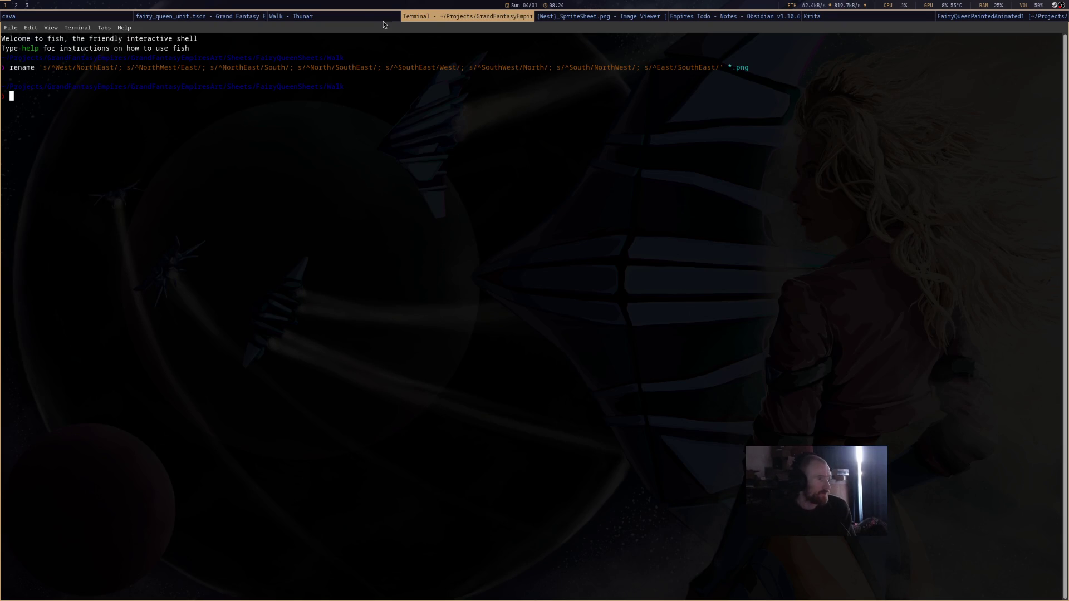
# Check the Walk folder for renamed sheets, switching between it and the terminal.
pyautogui.click(382, 17)
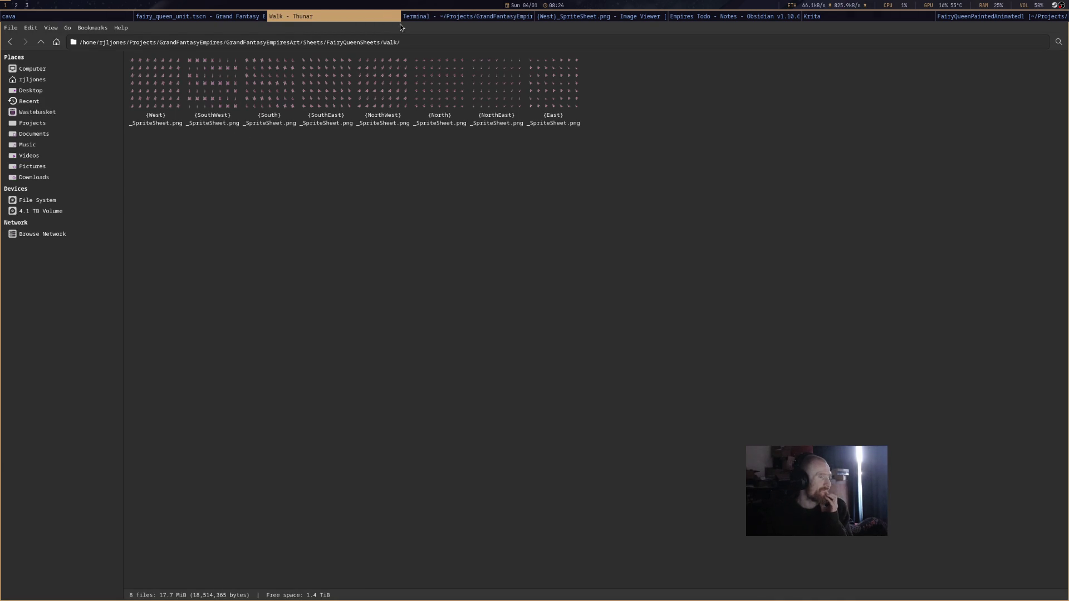
pyautogui.click(432, 20)
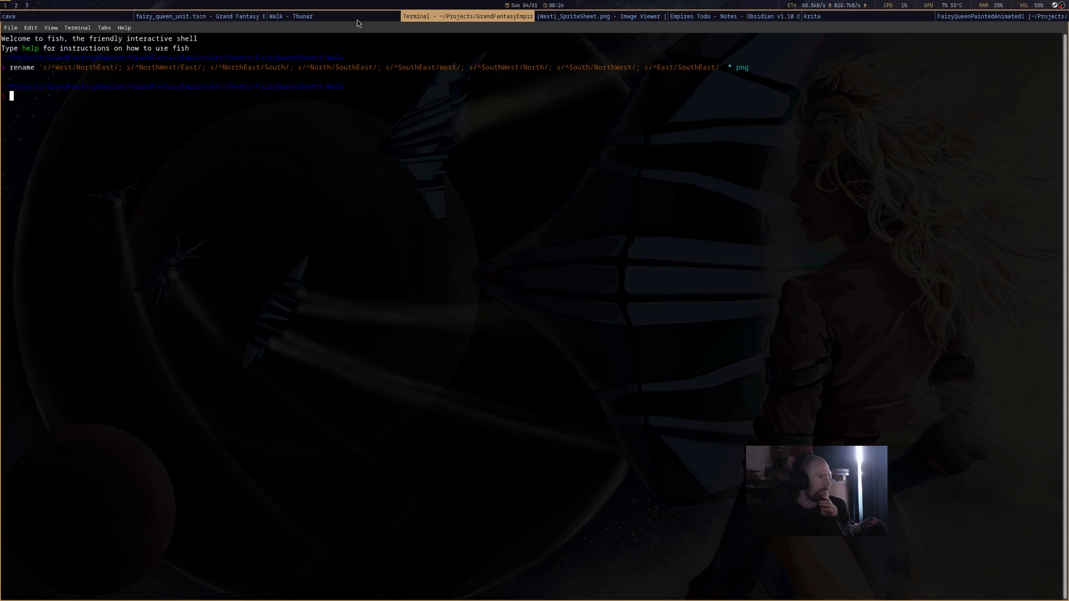
pyautogui.click(357, 19)
pyautogui.doubleClick(169, 108)
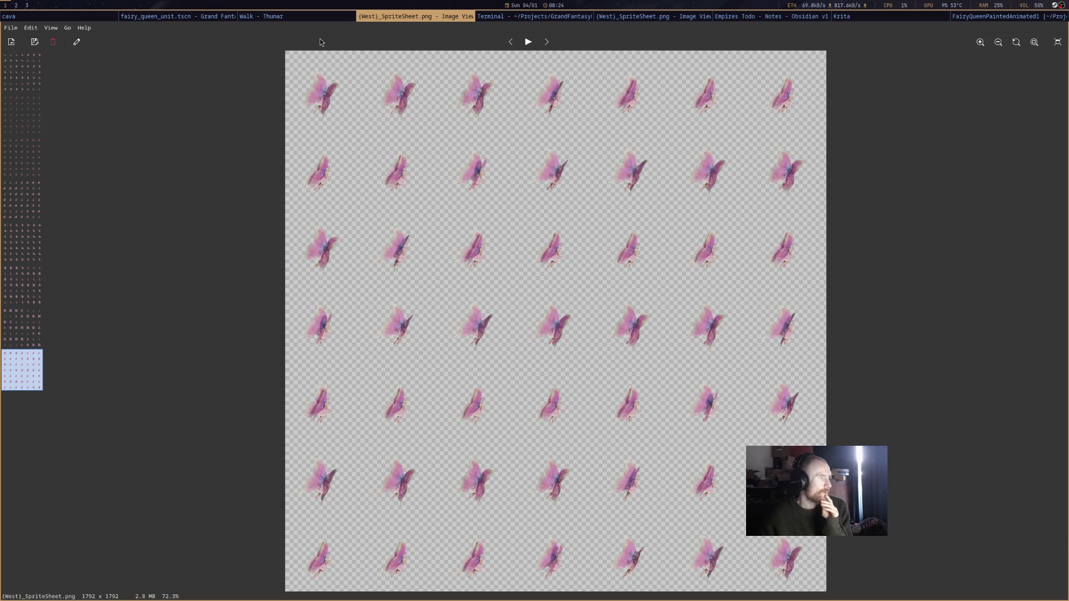
pyautogui.click(545, 43)
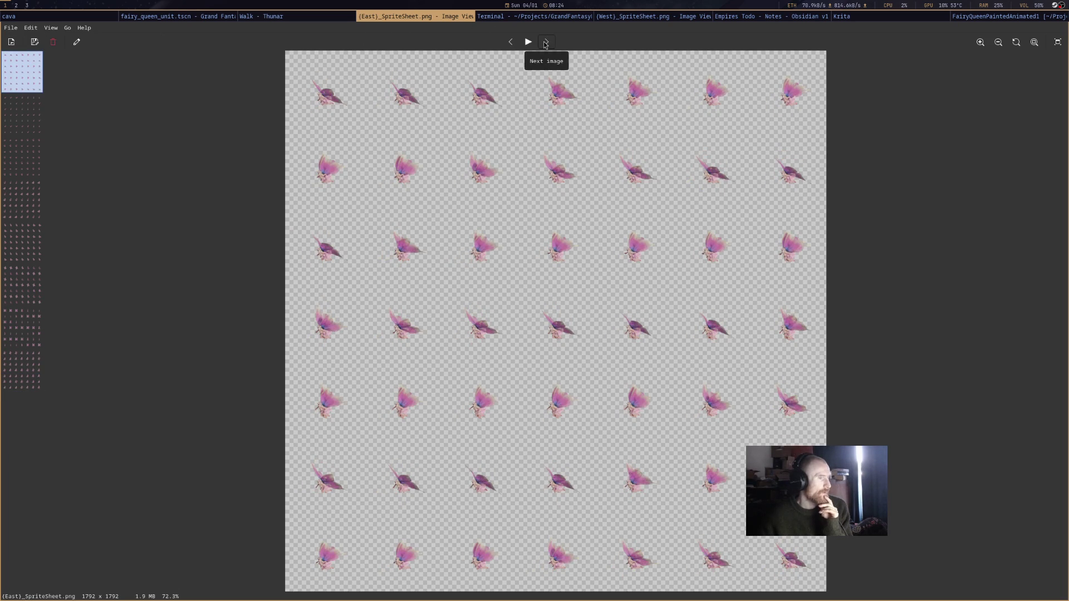
pyautogui.middleClick(429, 20)
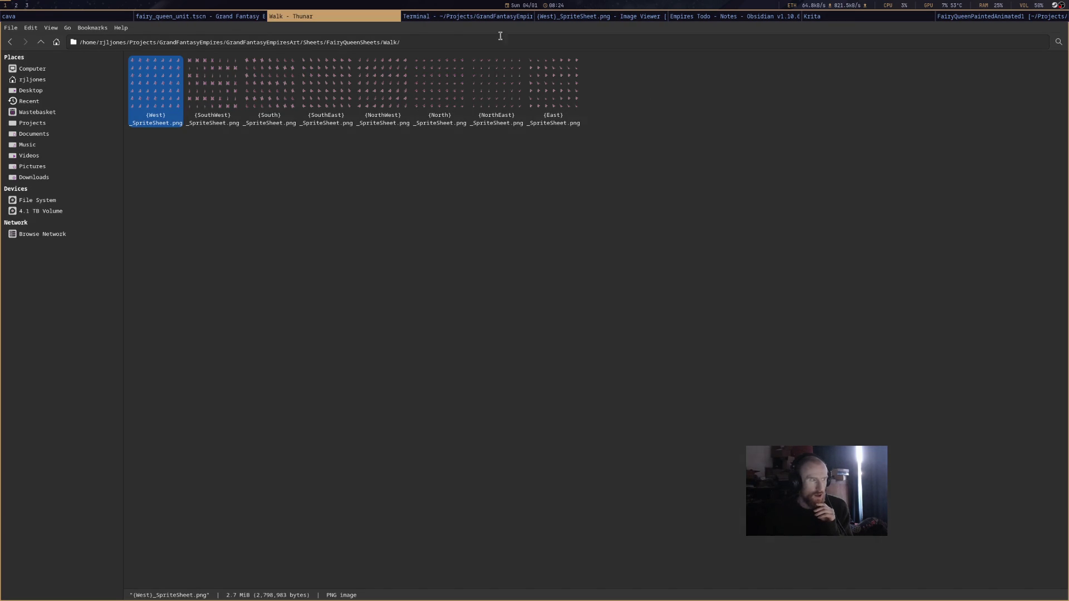
pyautogui.click(460, 19)
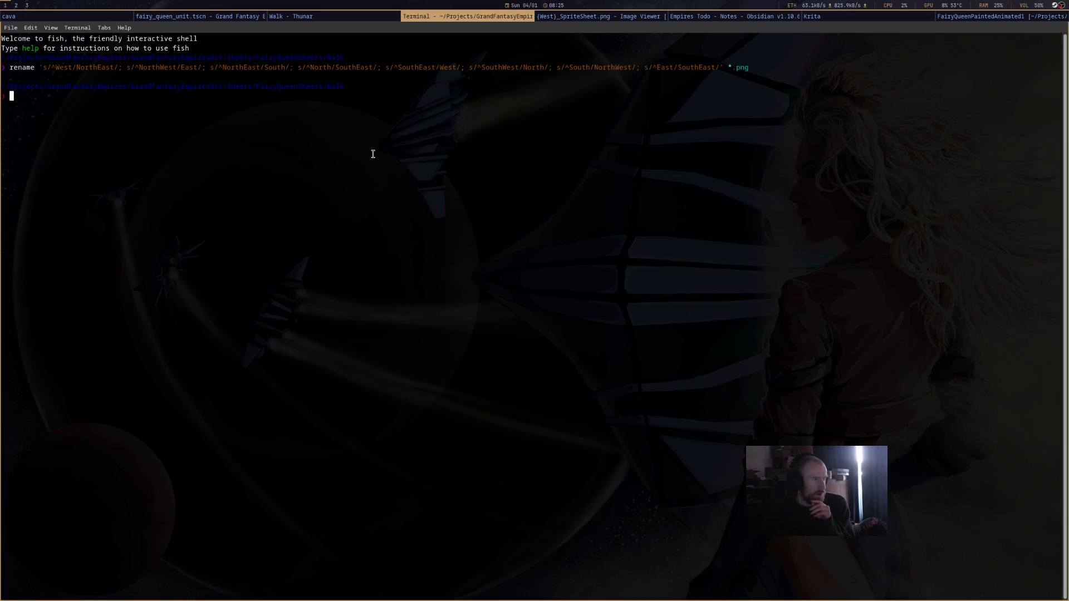
# Recall the previous rename command and strip out its extra substitutions.
pyautogui.press('Up')
pyautogui.moveTo(723, 96)
pyautogui.mouseDown()
pyautogui.moveTo(506, 85)
pyautogui.moveTo(114, 96)
pyautogui.moveTo(127, 96)
pyautogui.mouseUp()
pyautogui.press('BackSpace')
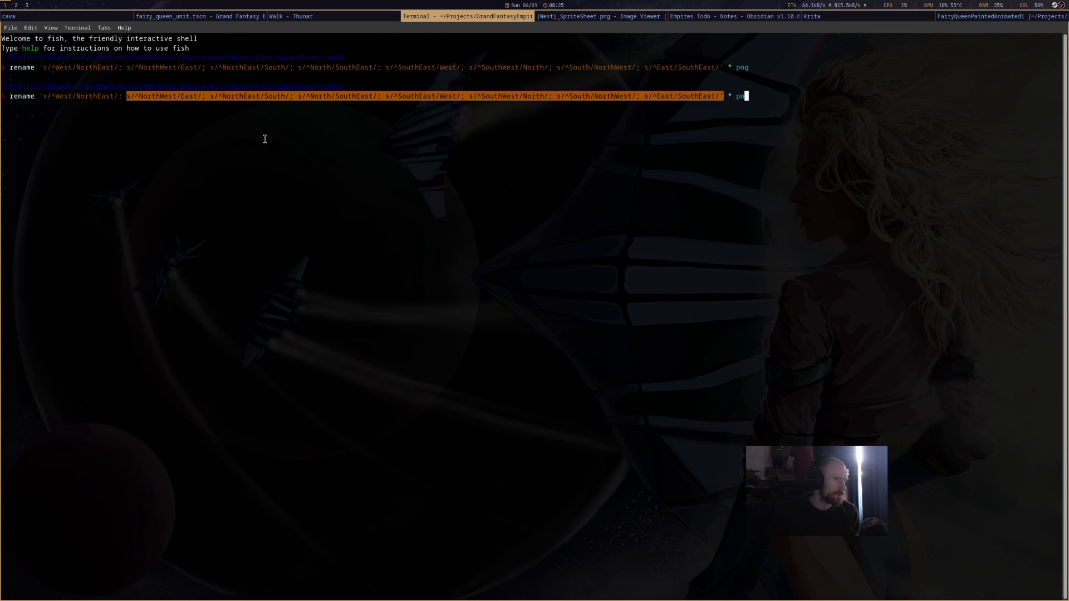
pyautogui.press('BackSpace')
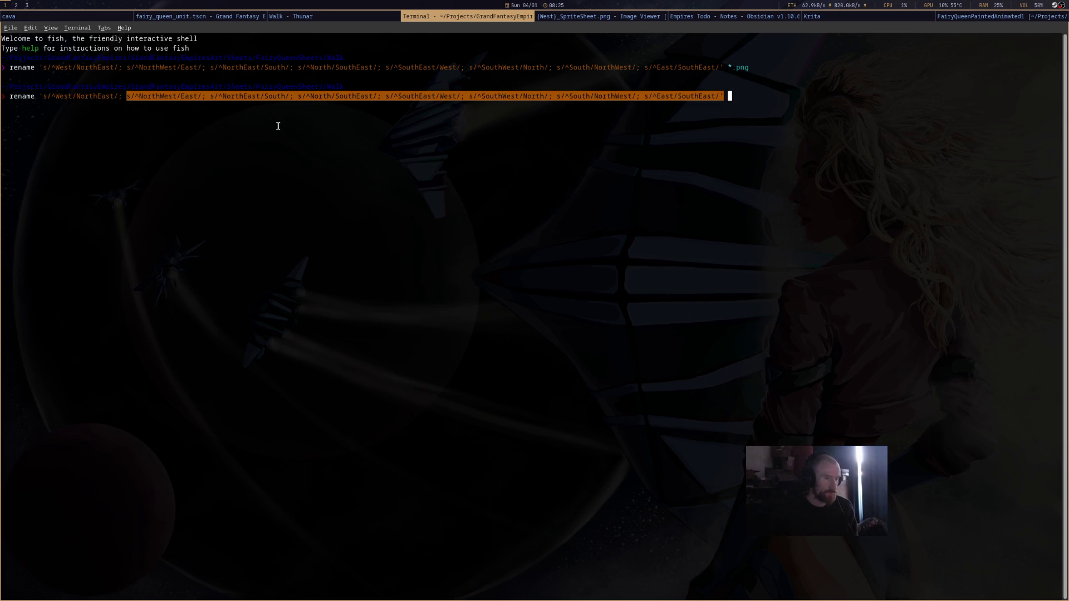
pyautogui.hotkey('alt', 'BackSpace')
pyautogui.hotkey('alt', 'BackSpace')
pyautogui.press('Up')
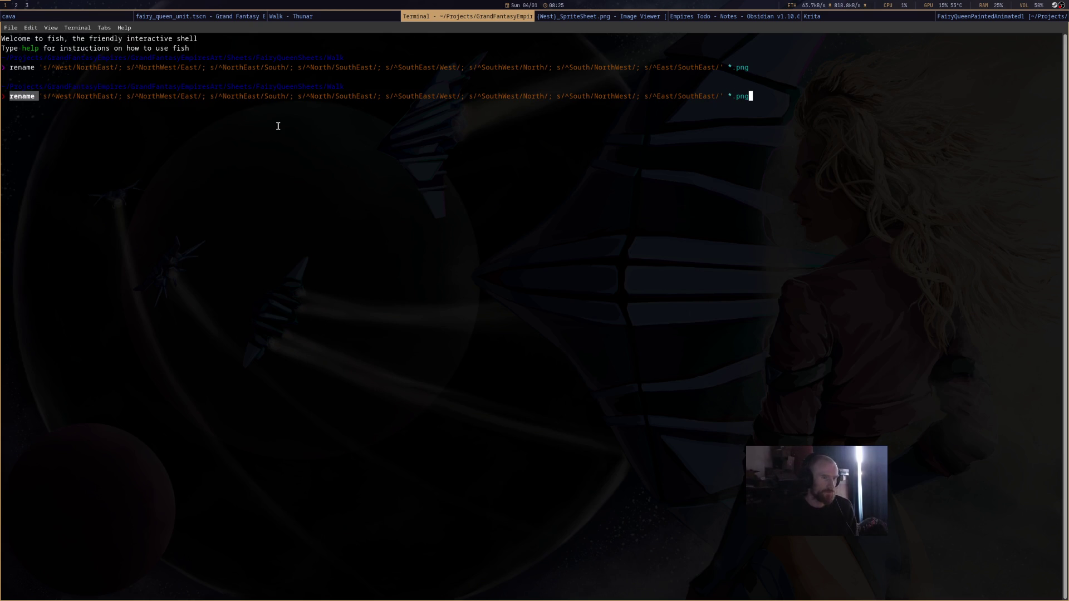
pyautogui.press('super+Left')
pyautogui.press('super+Right')
pyautogui.hotkey('ctrl', 'Left')
pyautogui.hotkey('ctrl', 'Left')
pyautogui.hotkey('ctrl', 'Right')
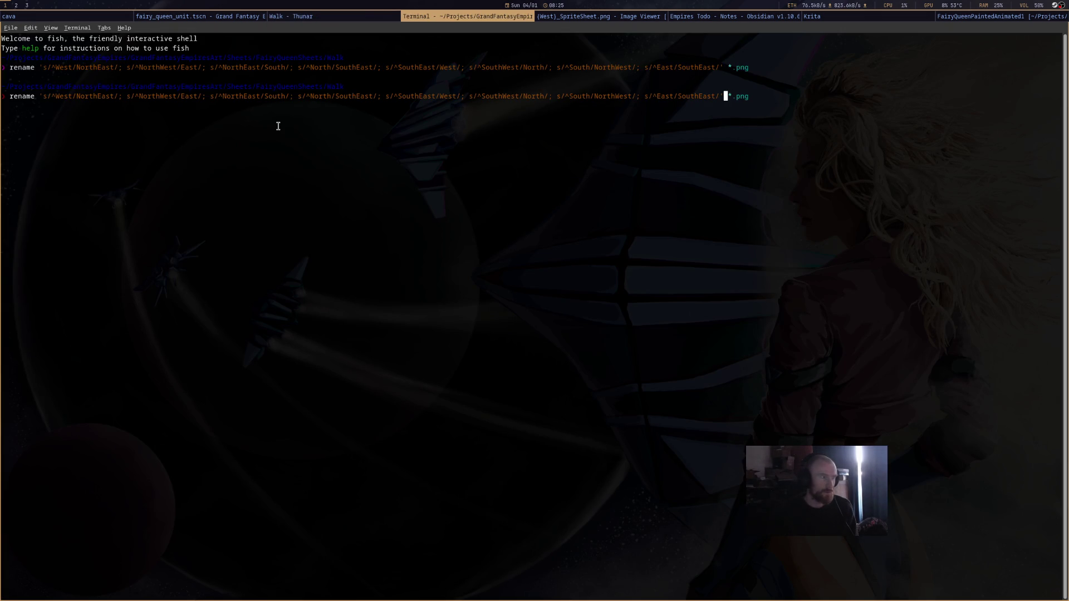
pyautogui.hotkey('ctrl', 'w')
pyautogui.hotkey('ctrl', 'w')
pyautogui.hotkey('ctrl', 'w')
pyautogui.press('End')
pyautogui.hotkey('ctrl', 'Left')
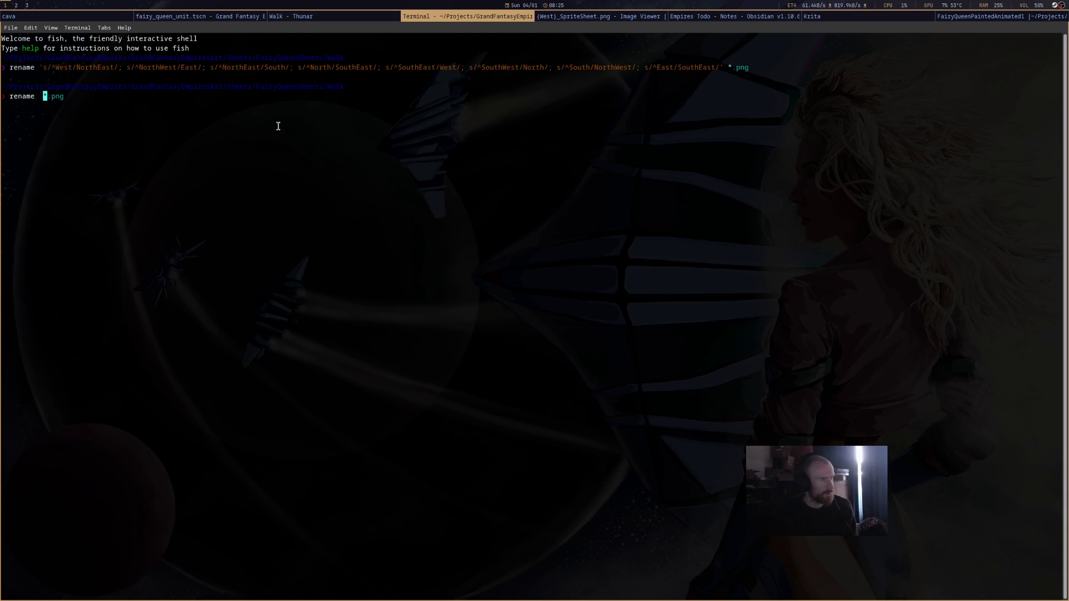
pyautogui.press('Left')
pyautogui.press('End')
pyautogui.press('BackSpace')
pyautogui.press('BackSpace')
pyautogui.press('BackSpace')
# Run rename 's/^West/NorthEast/' *.png and check the Walk folder.
pyautogui.press('BackSpace')
pyautogui.press('BackSpace')
pyautogui.press('BackSpace')
pyautogui.write("rename 's/")
pyautogui.write("^West/NorthEast/'")
pyautogui.press('BackSpace')
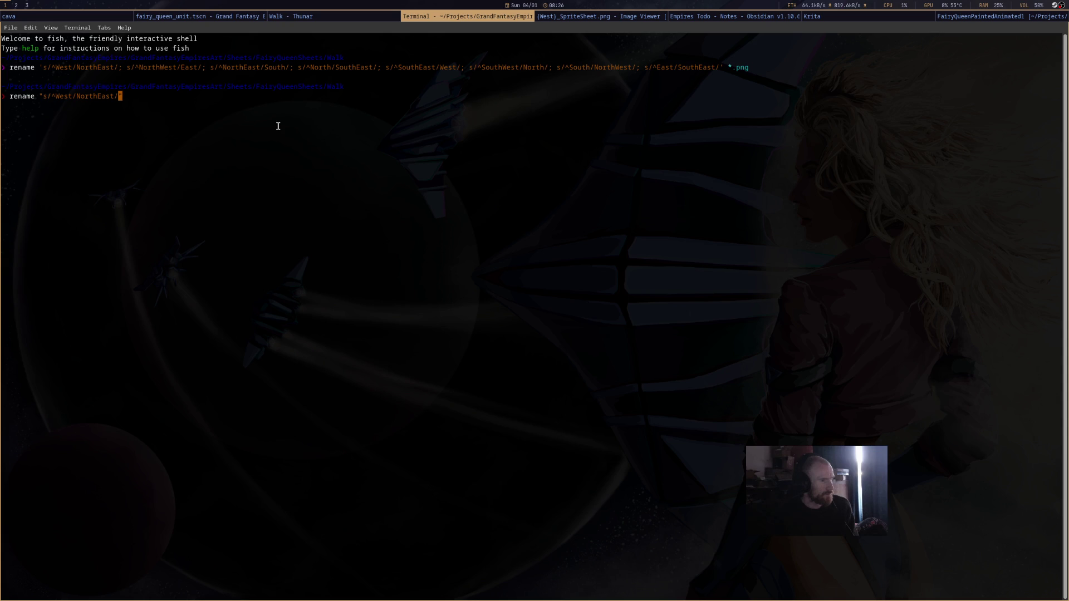
pyautogui.write('"')
pyautogui.write(' *p')
pyautogui.press('BackSpace')
pyautogui.write('.png')
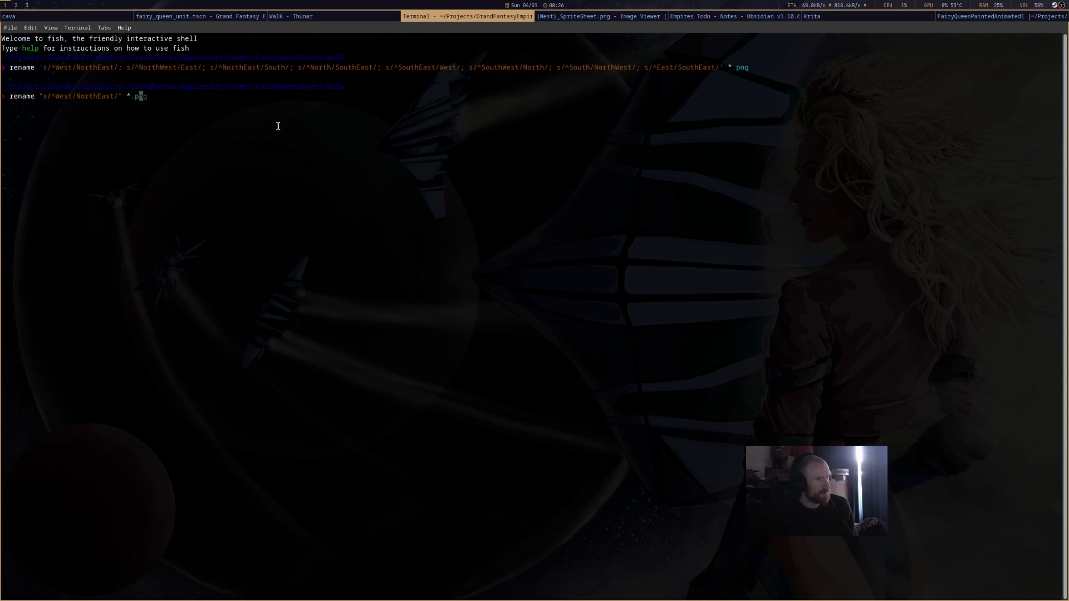
pyautogui.press('Return')
pyautogui.click(378, 20)
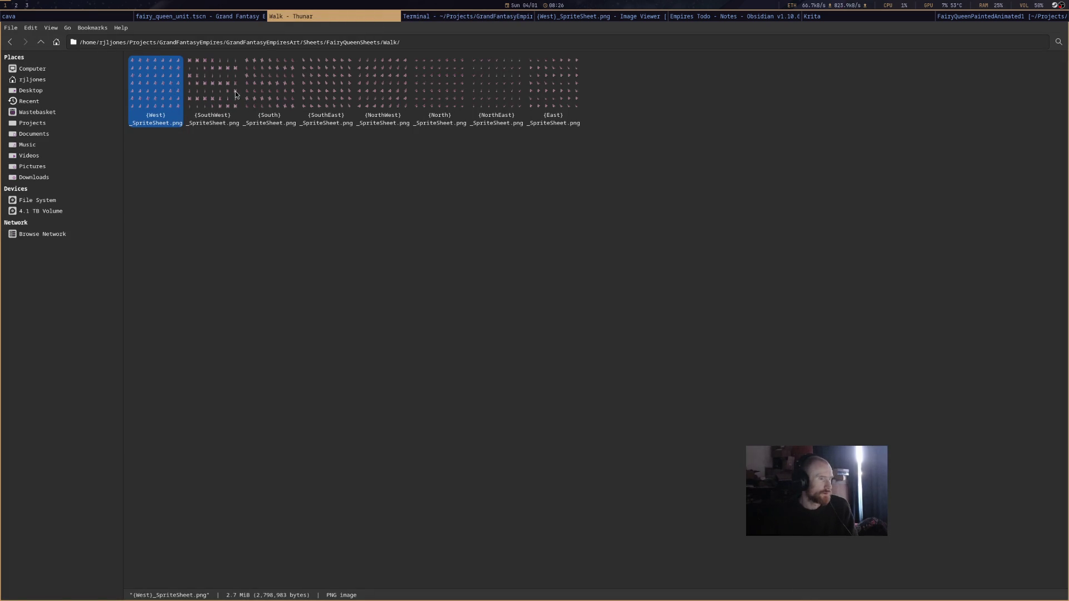
# Open the NorthEast sheet and compare it against the Walk folder, Godot scene and West sheet.
pyautogui.doubleClick(522, 95)
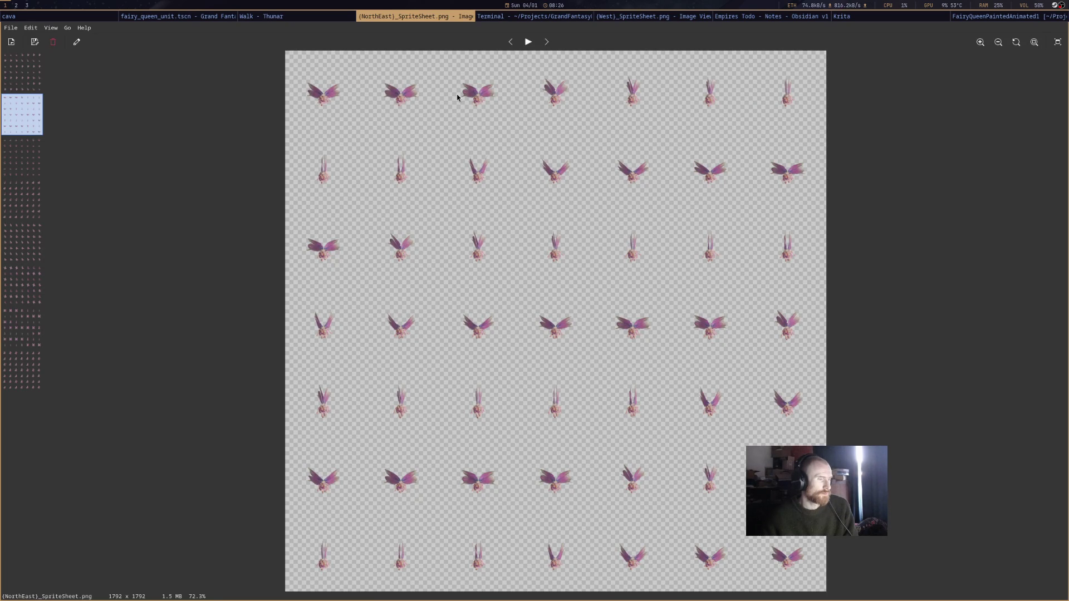
pyautogui.click(332, 17)
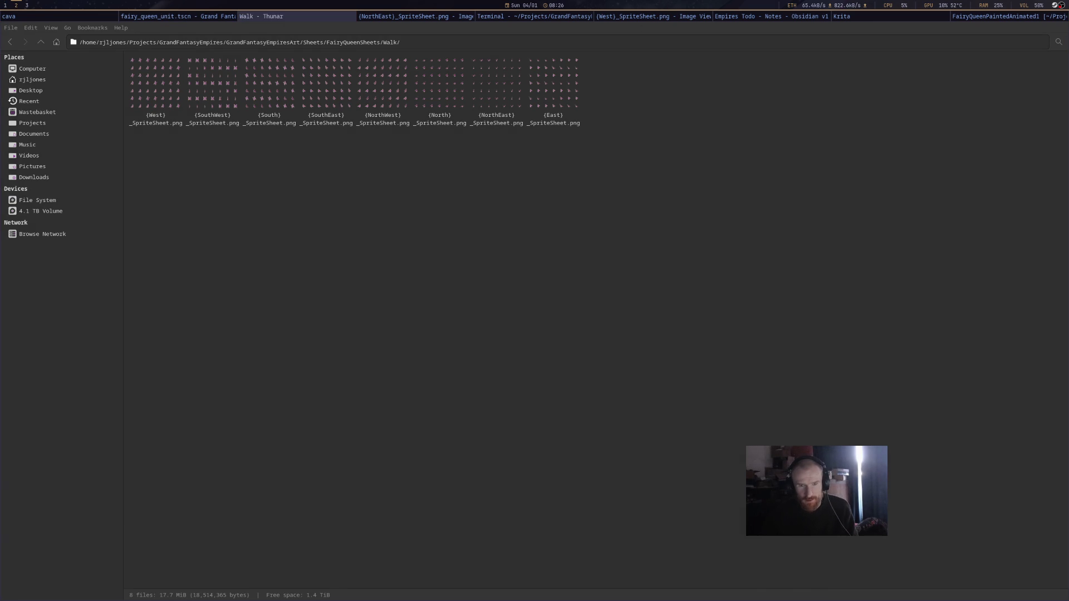
pyautogui.click(394, 16)
pyautogui.click(323, 16)
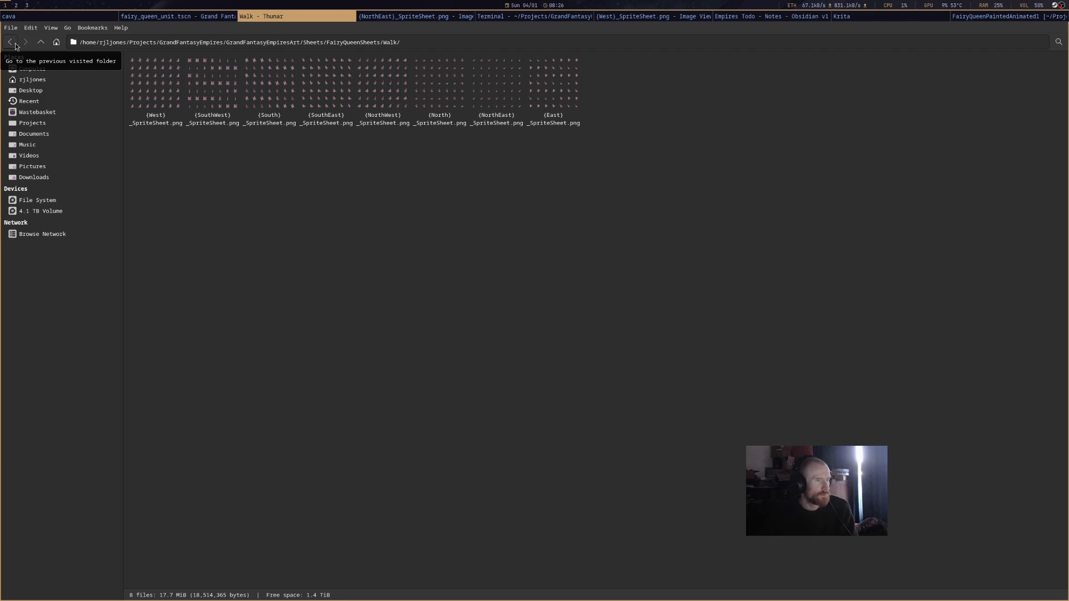
pyautogui.click(144, 19)
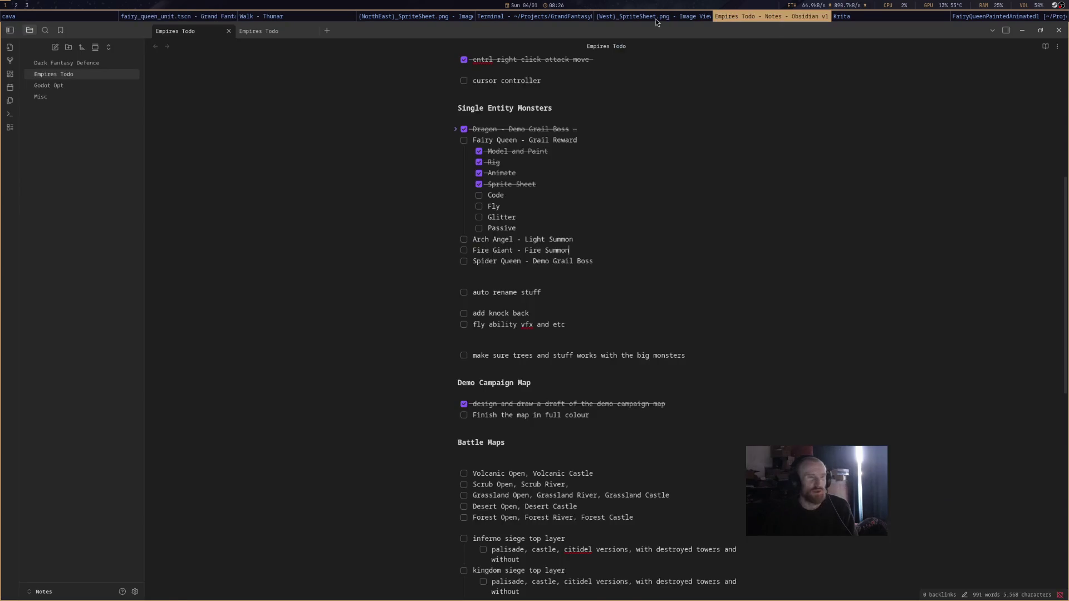
pyautogui.click(655, 18)
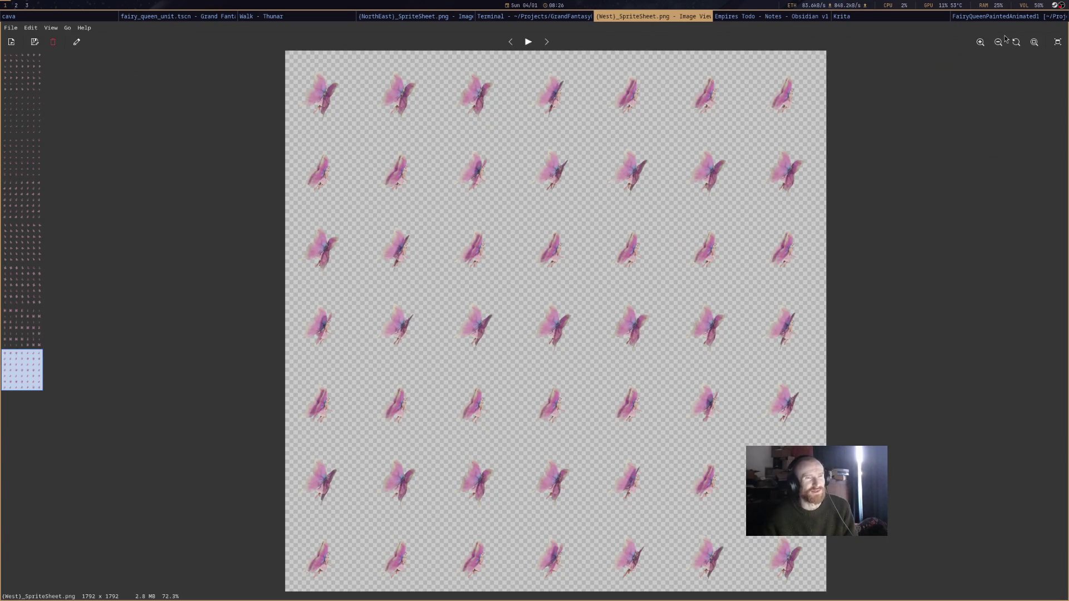
# Save FairyQueenPaintedAnimated1.blend from Blender's render script.
pyautogui.click(980, 16)
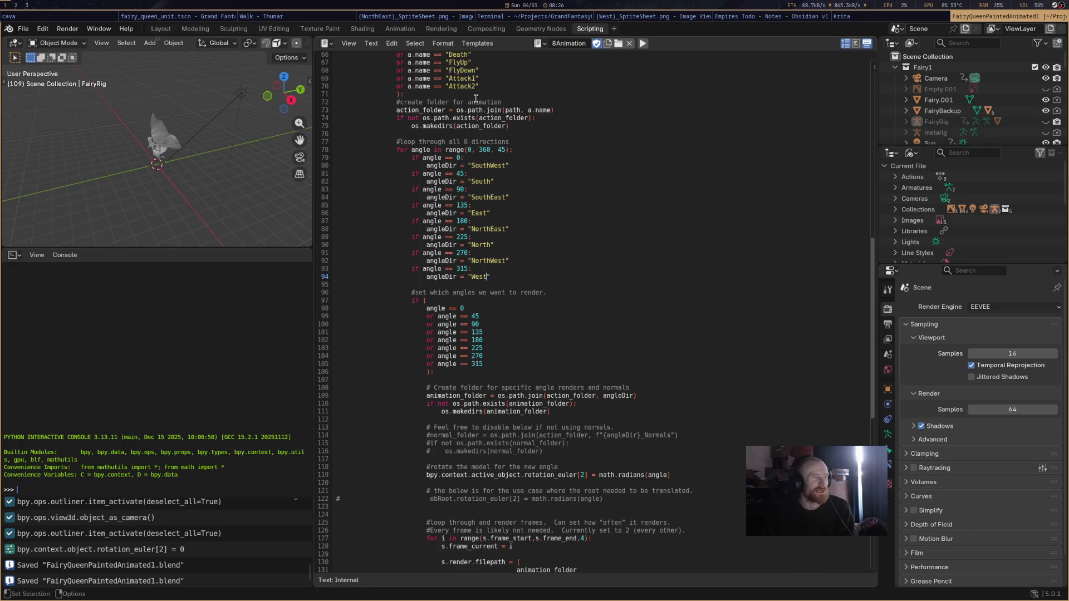
pyautogui.click(522, 396)
pyautogui.hotkey('ctrl', 's')
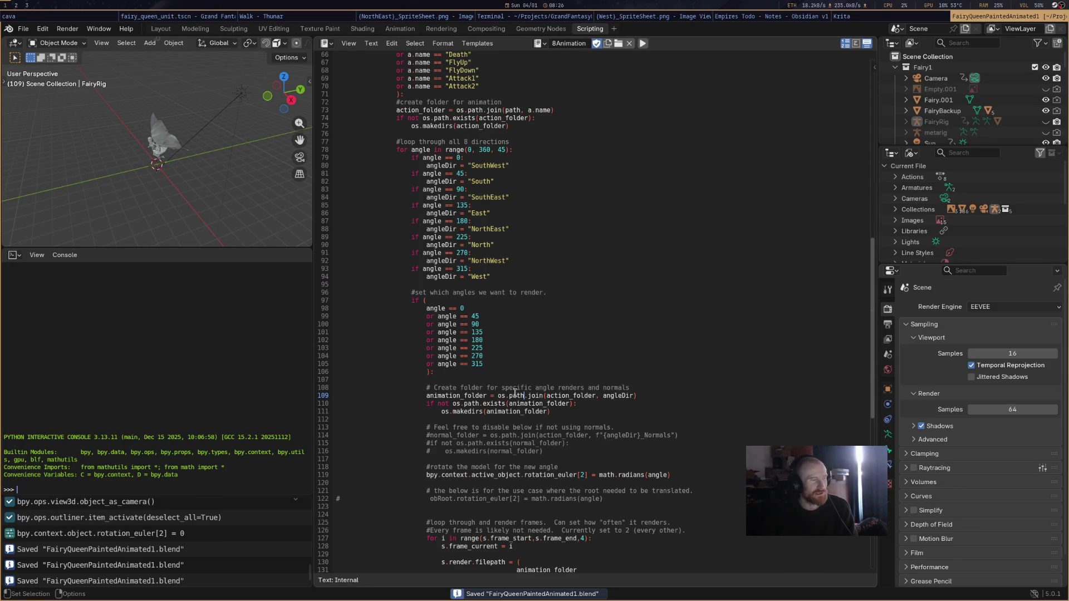
# Flip between the West and NorthEast sheets, terminal, fairy queen scene and Todo notes.
pyautogui.click(654, 20)
pyautogui.click(534, 17)
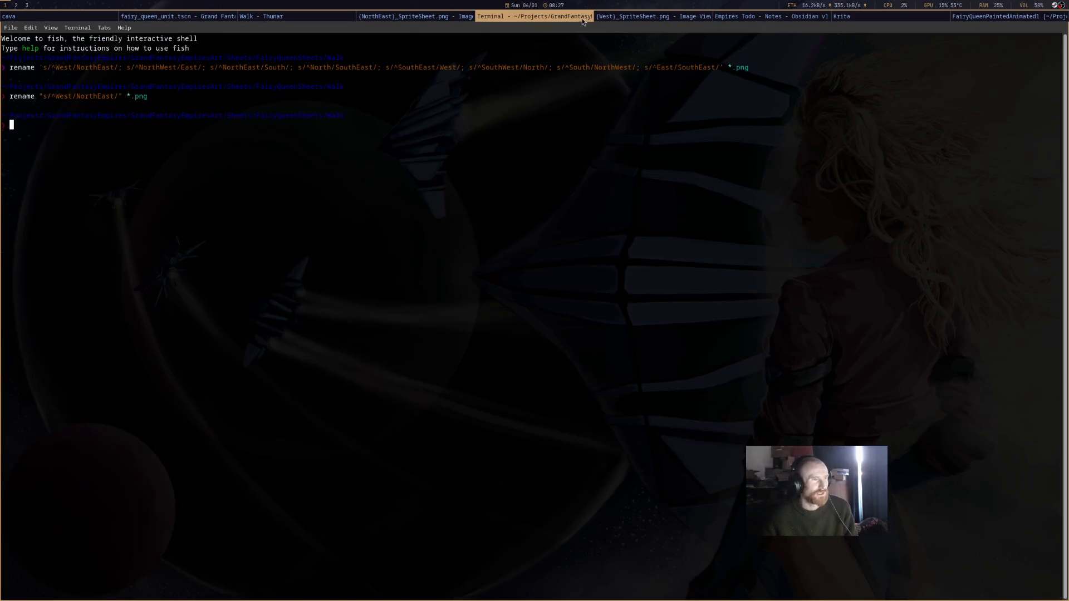
pyautogui.click(443, 18)
pyautogui.click(278, 19)
pyautogui.click(194, 18)
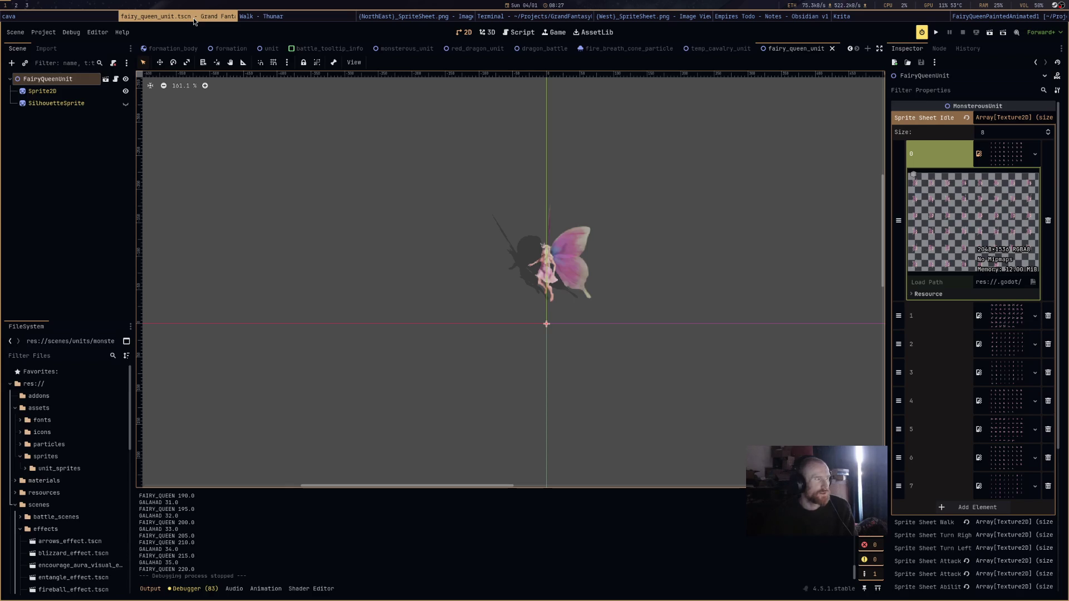
pyautogui.click(748, 19)
pyautogui.click(654, 17)
pyautogui.click(538, 17)
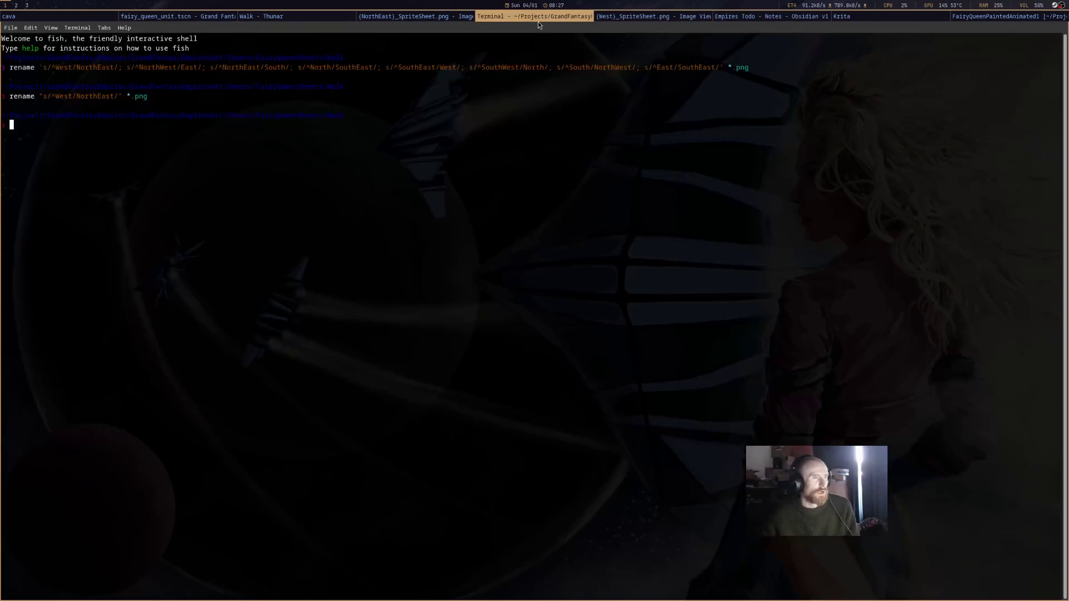
pyautogui.click(546, 21)
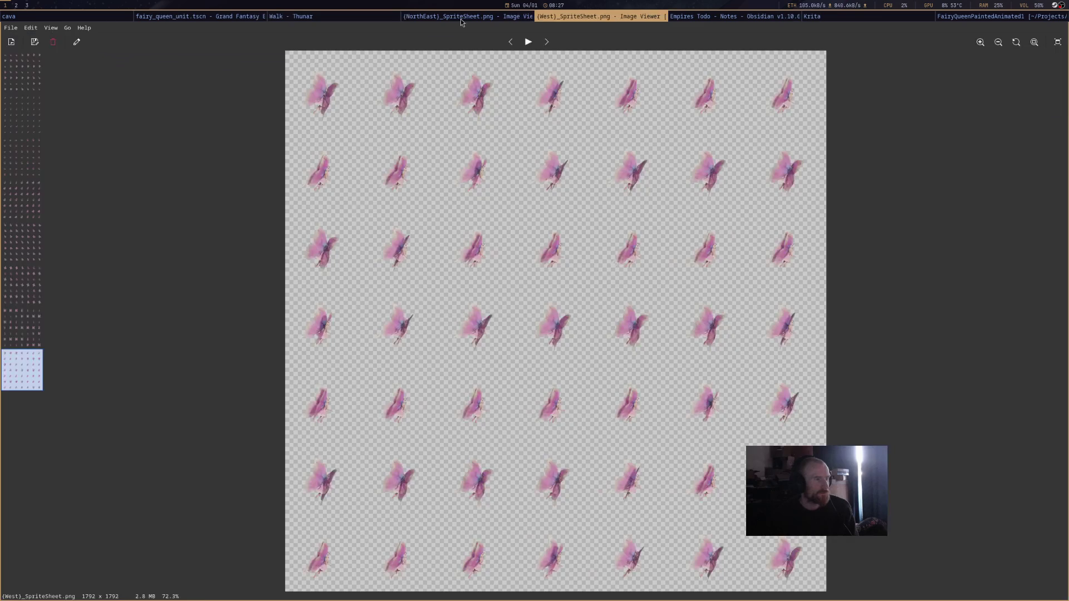
pyautogui.click(466, 22)
pyautogui.click(467, 21)
pyautogui.click(618, 18)
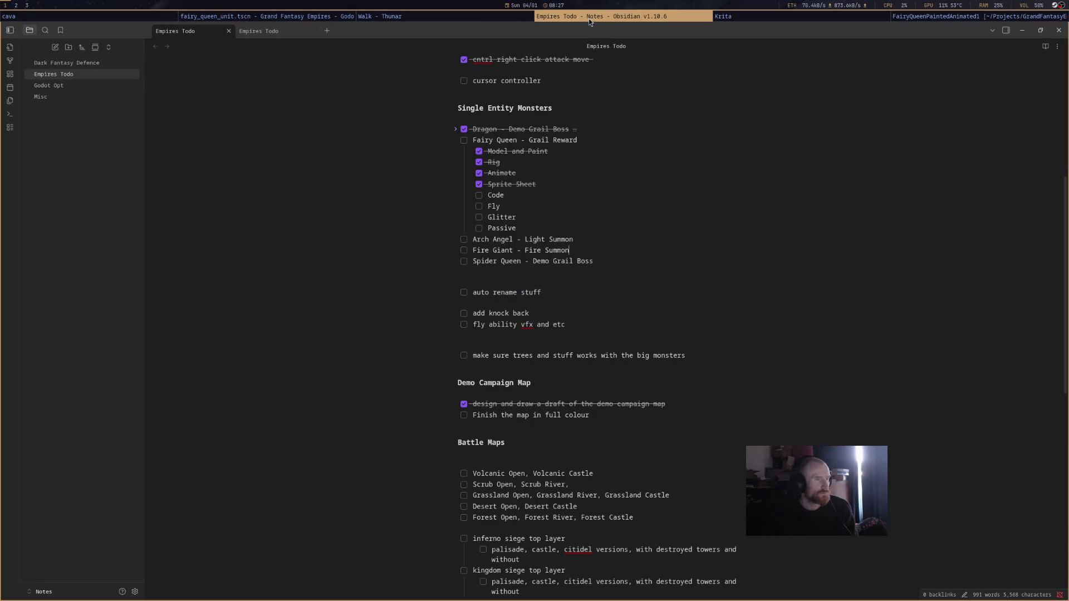
# Close the Walk - Thunar window and bring the fairy_queen_unit scene to the front.
pyautogui.click(457, 18)
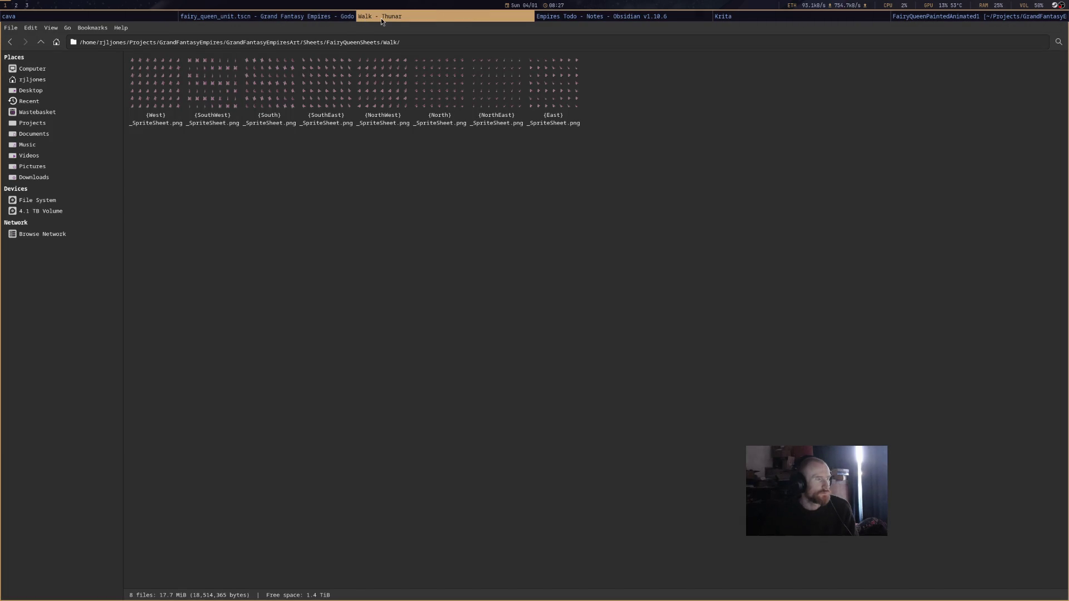
pyautogui.middleClick(380, 18)
pyautogui.click(326, 20)
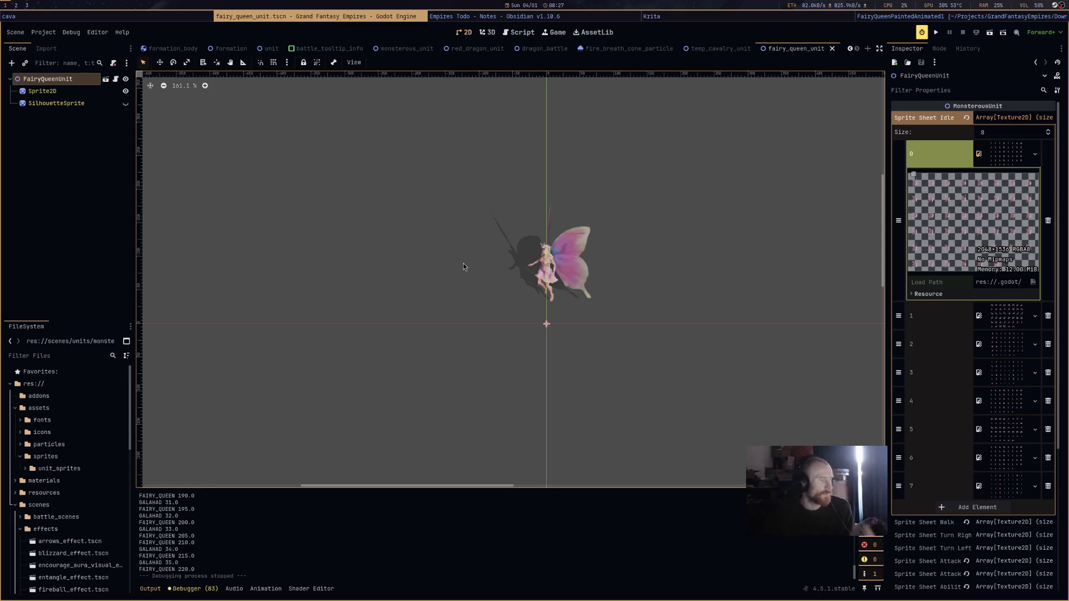
# Collapse idle sheet 0's preview and expand unit_sprites to show the fairy_queen folders.
pyautogui.click(1009, 160)
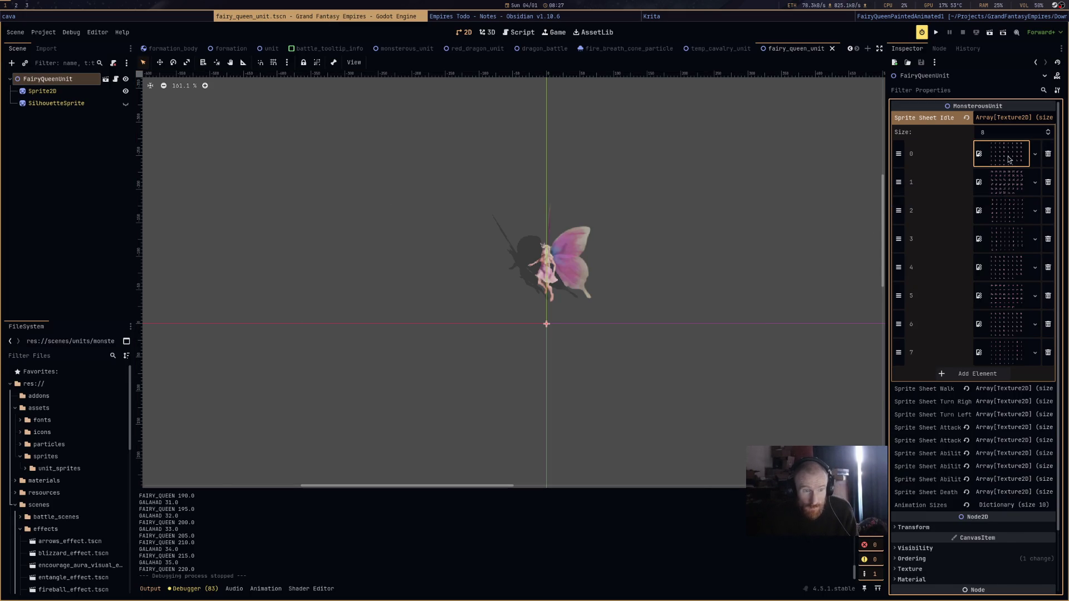
pyautogui.click(1009, 160)
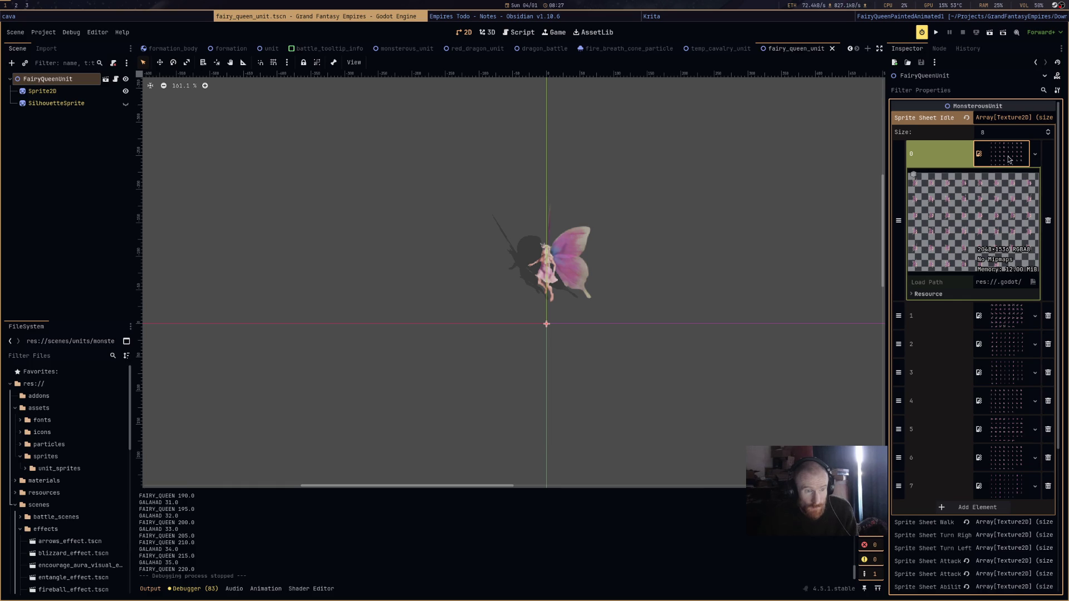
pyautogui.click(1009, 159)
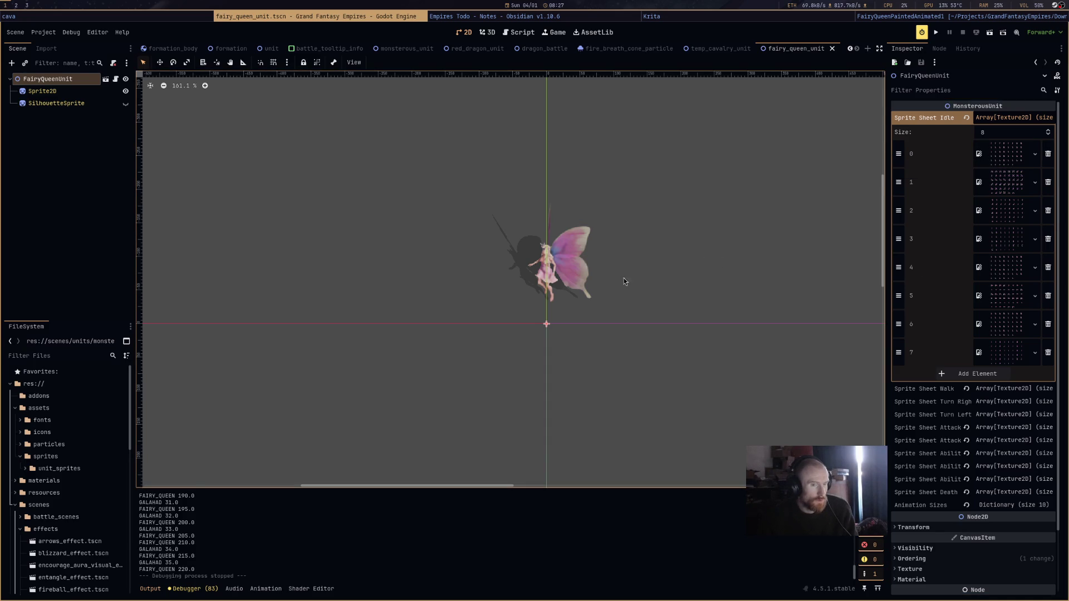
pyautogui.scroll(-2, 83, 559)
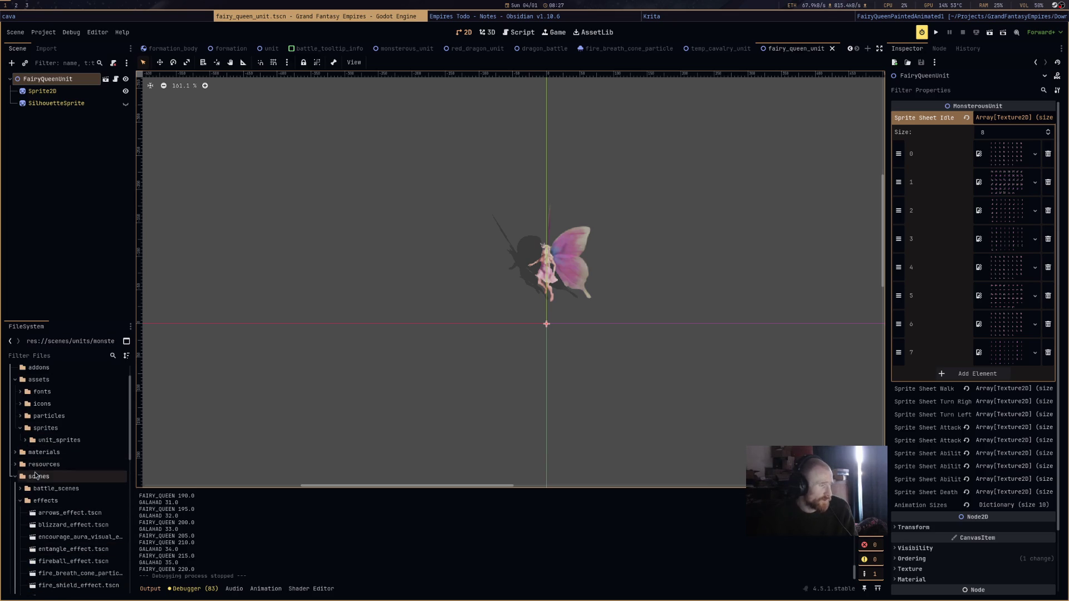
pyautogui.click(25, 440)
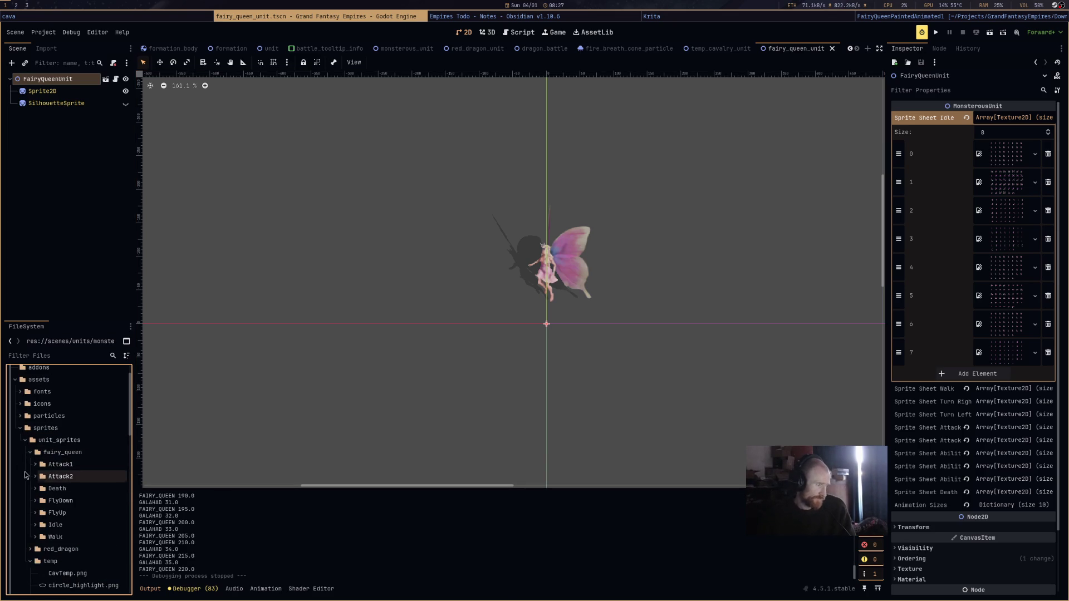
# Expand the Idle folder and assign the SouthWest sheet to idle slot 0.
pyautogui.click(35, 525)
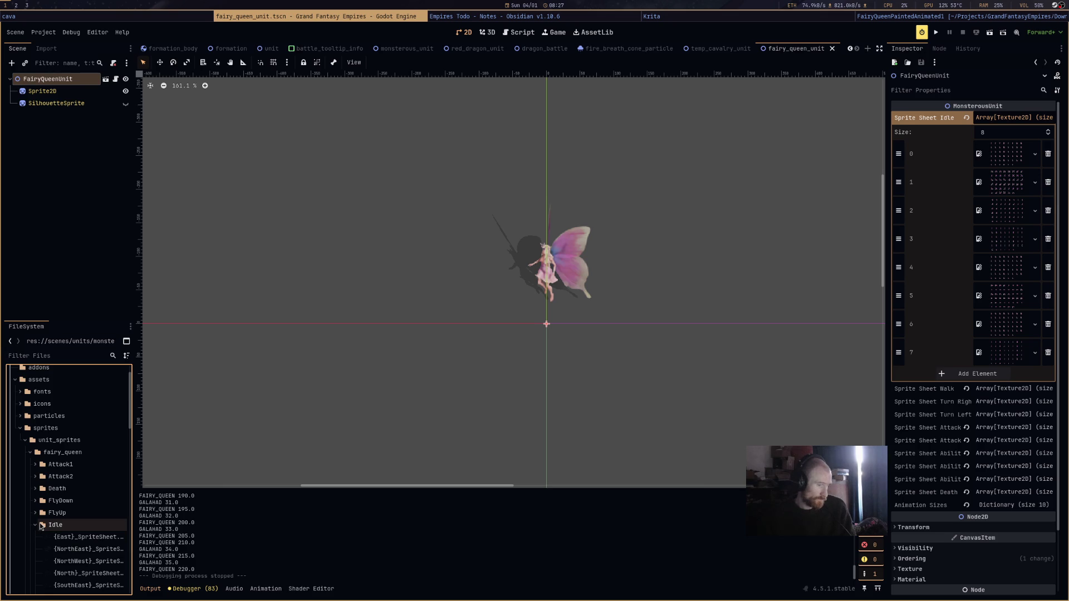
pyautogui.scroll(-3, 50, 512)
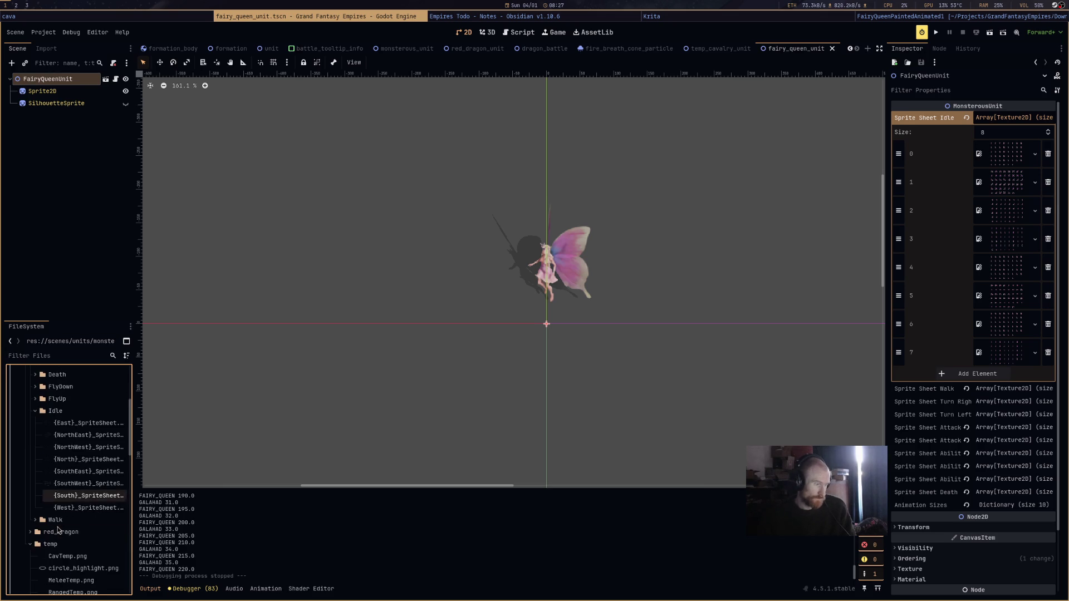
pyautogui.moveTo(108, 475)
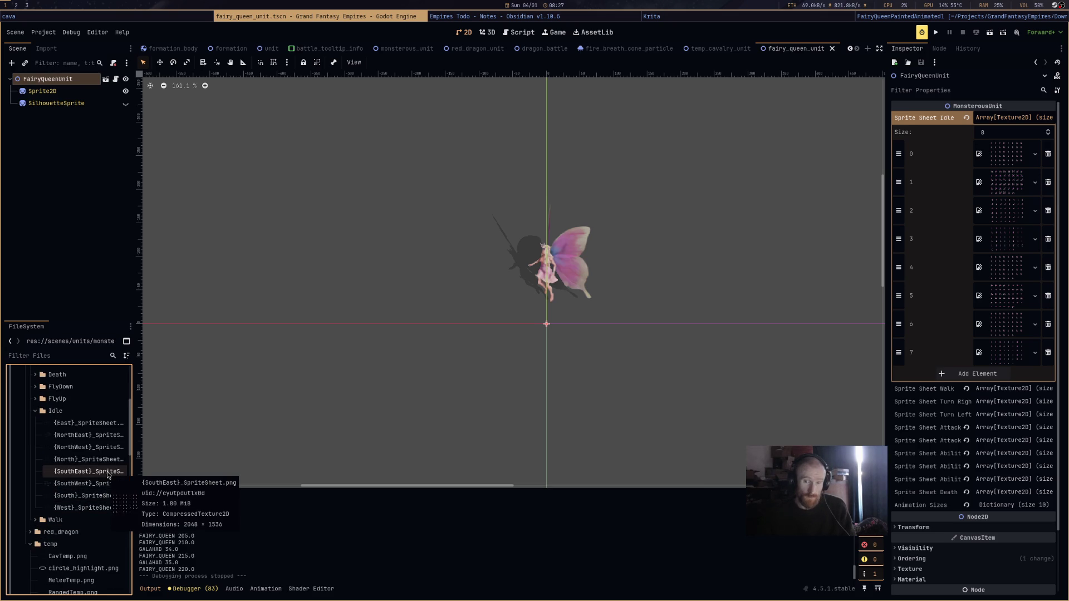
pyautogui.moveTo(102, 486)
pyautogui.mouseDown()
pyautogui.moveTo(345, 445)
pyautogui.moveTo(778, 264)
pyautogui.moveTo(1030, 200)
pyautogui.moveTo(1016, 161)
pyautogui.mouseUp()
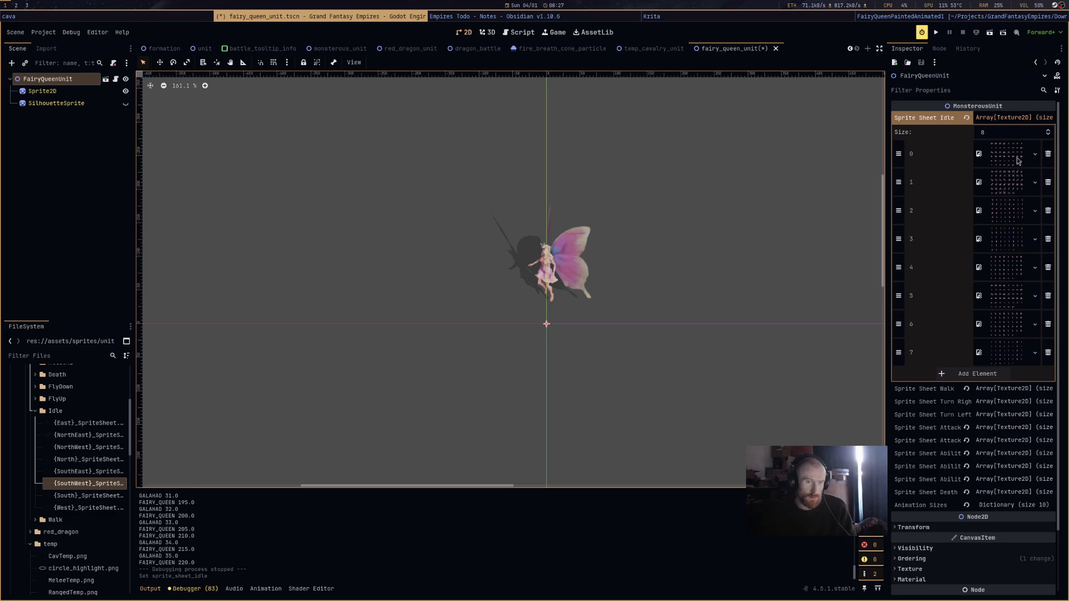
pyautogui.click(1016, 161)
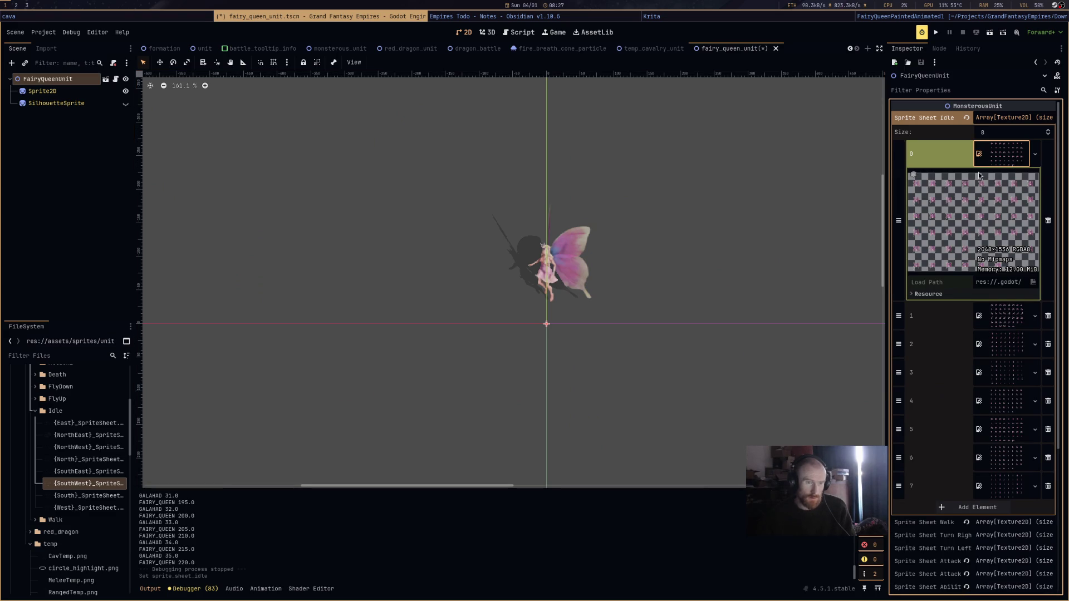
pyautogui.click(998, 166)
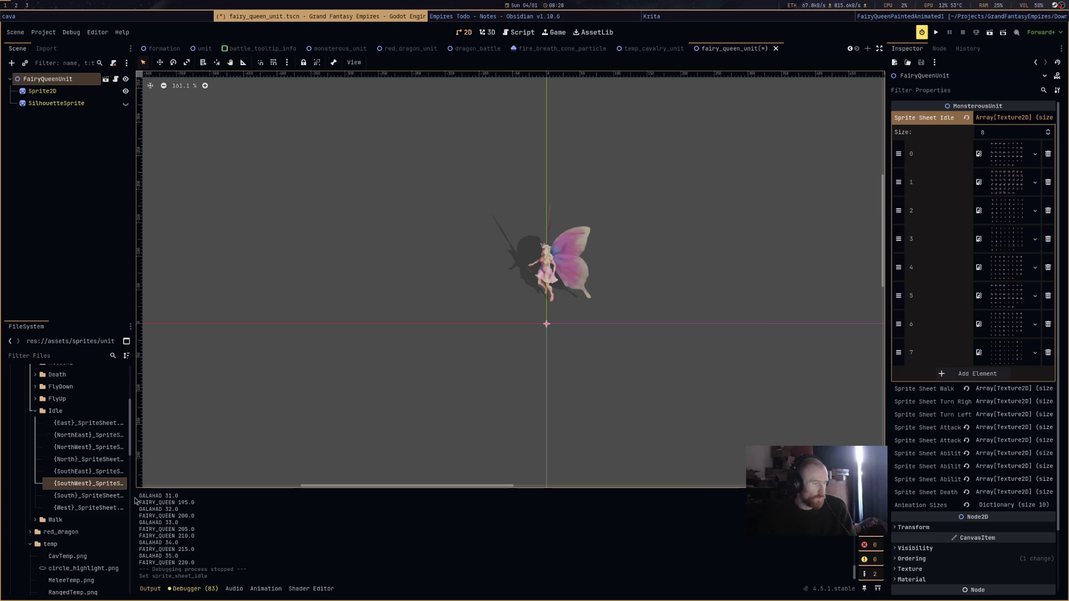
# Assign the West, NorthWest, North, NorthEast, East, SouthEast and South idle sheets to the remaining slots.
pyautogui.moveTo(90, 507)
pyautogui.mouseDown()
pyautogui.moveTo(223, 389)
pyautogui.moveTo(930, 334)
pyautogui.moveTo(1009, 214)
pyautogui.mouseUp()
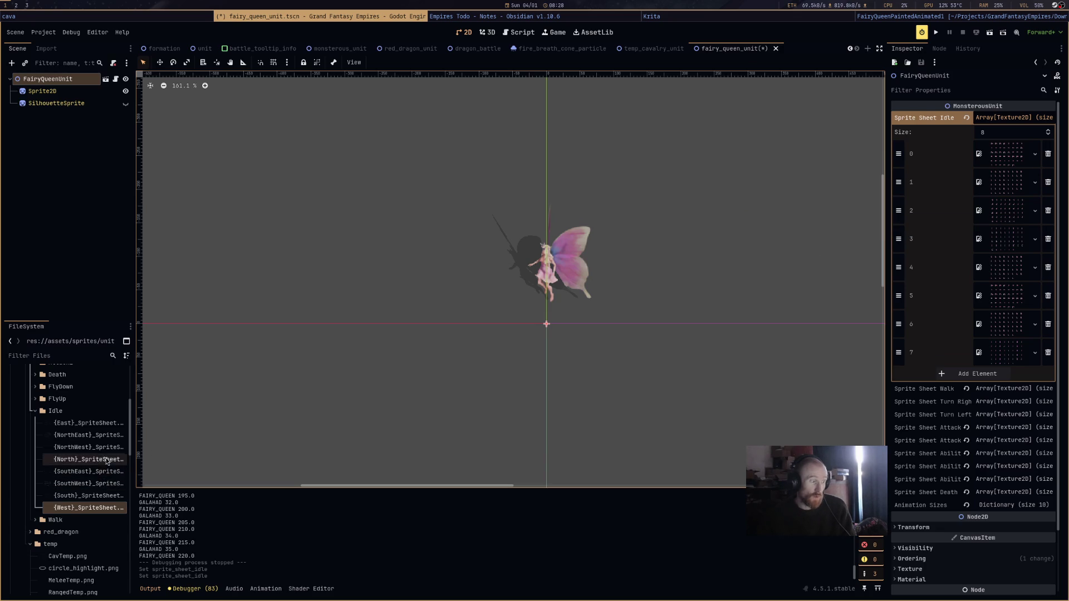
pyautogui.click(84, 448)
pyautogui.moveTo(82, 450)
pyautogui.mouseDown()
pyautogui.moveTo(539, 382)
pyautogui.moveTo(991, 234)
pyautogui.moveTo(992, 218)
pyautogui.mouseUp()
pyautogui.moveTo(88, 459)
pyautogui.mouseDown()
pyautogui.moveTo(744, 332)
pyautogui.moveTo(1007, 245)
pyautogui.mouseUp()
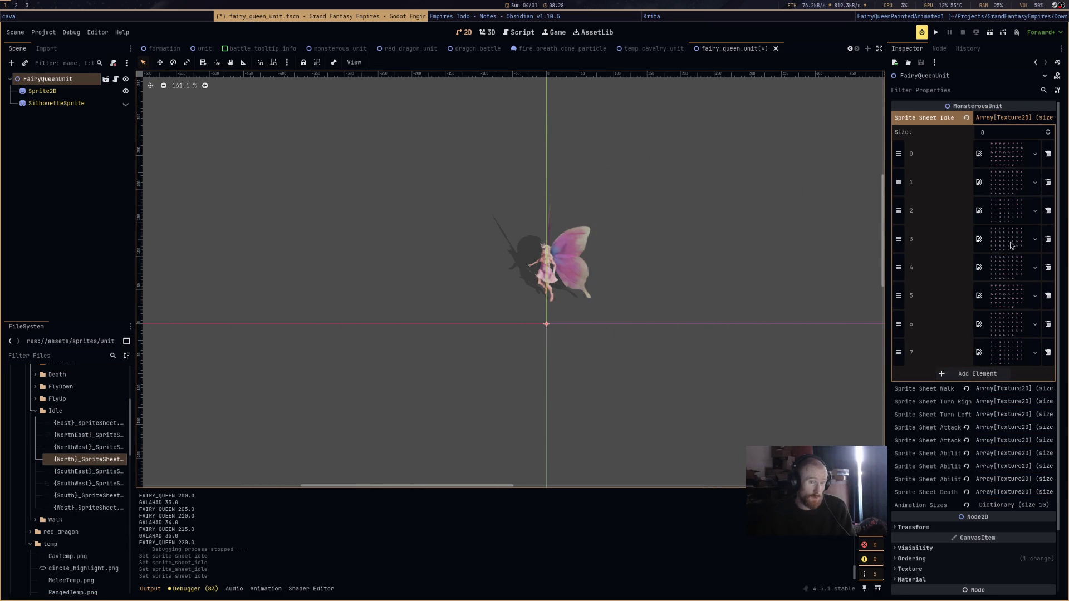
pyautogui.moveTo(88, 435)
pyautogui.mouseDown()
pyautogui.moveTo(446, 334)
pyautogui.moveTo(957, 293)
pyautogui.mouseUp()
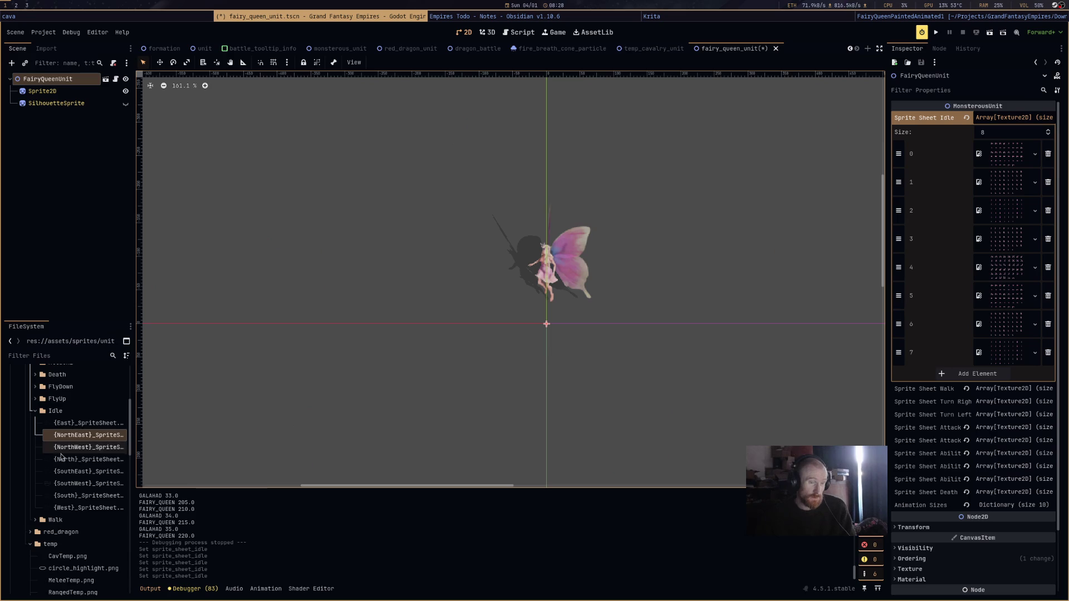
pyautogui.moveTo(83, 427)
pyautogui.mouseDown()
pyautogui.moveTo(356, 404)
pyautogui.moveTo(978, 317)
pyautogui.mouseUp()
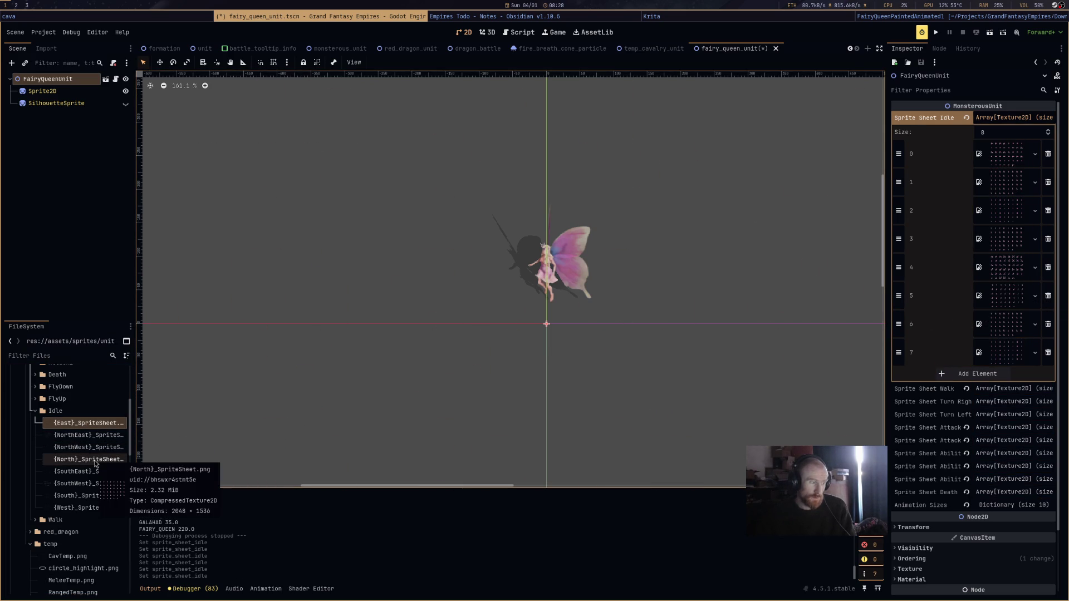
pyautogui.moveTo(93, 473); pyautogui.dragTo(1003, 334)
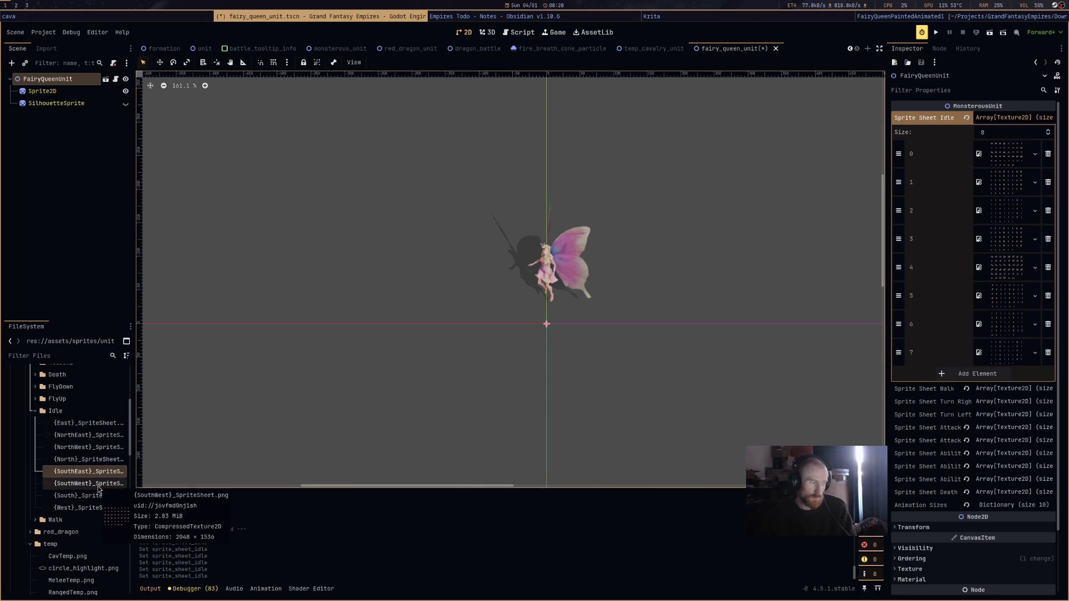
pyautogui.moveTo(89, 496)
pyautogui.mouseDown()
pyautogui.moveTo(389, 334)
pyautogui.moveTo(1005, 354)
pyautogui.mouseUp()
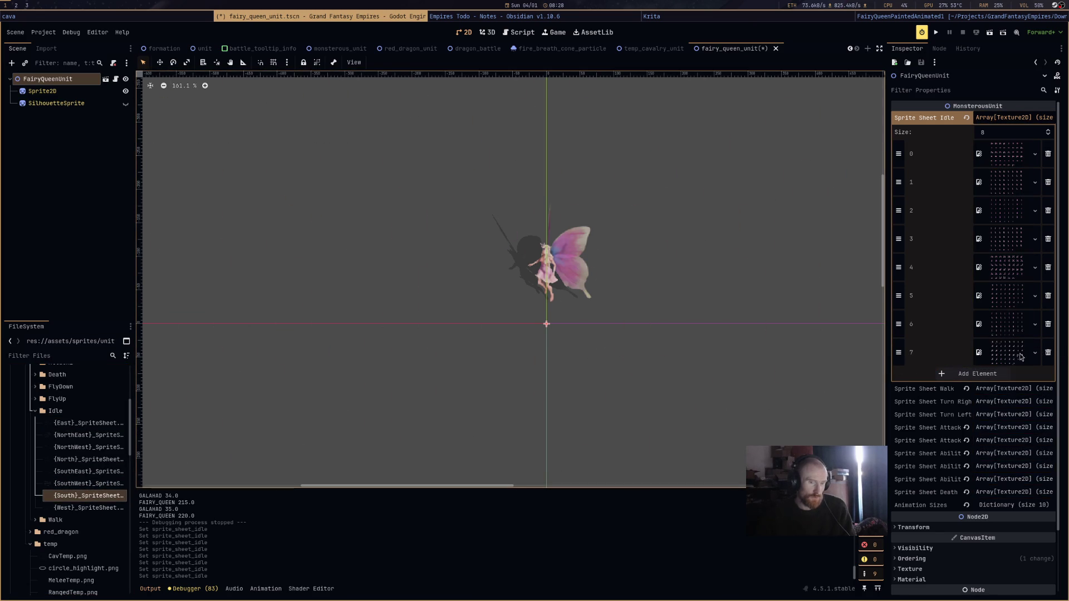
pyautogui.click(1007, 356)
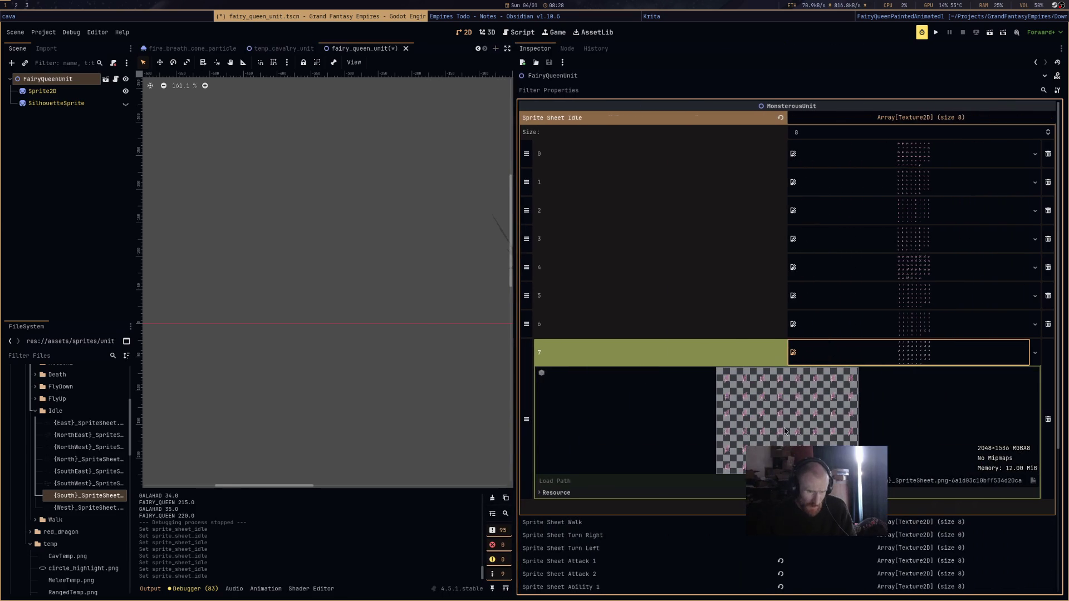
# Check slot 7's preview and open the (South)_SpriteSheet.png texture details.
pyautogui.scroll(-5, 785, 432)
pyautogui.scroll(5, 785, 431)
pyautogui.click(923, 359)
pyautogui.click(923, 359)
pyautogui.click(110, 495)
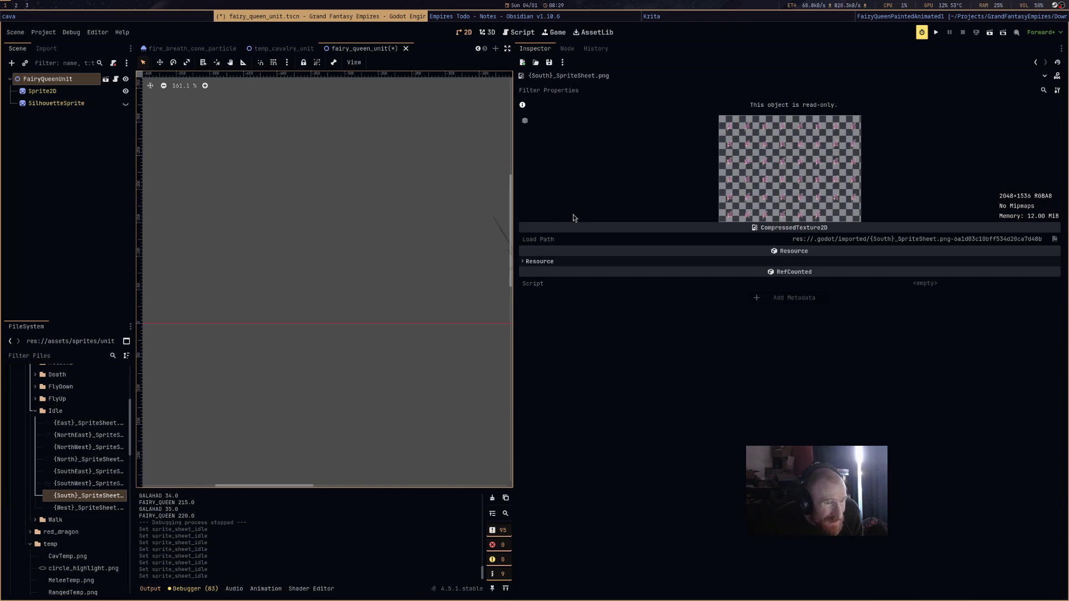
# Widen the 2D view, check Sprite2D, then select FairyQueenUnit to show its 8 idle slots.
pyautogui.moveTo(514, 265)
pyautogui.mouseDown()
pyautogui.moveTo(914, 272)
pyautogui.moveTo(882, 275)
pyautogui.mouseUp()
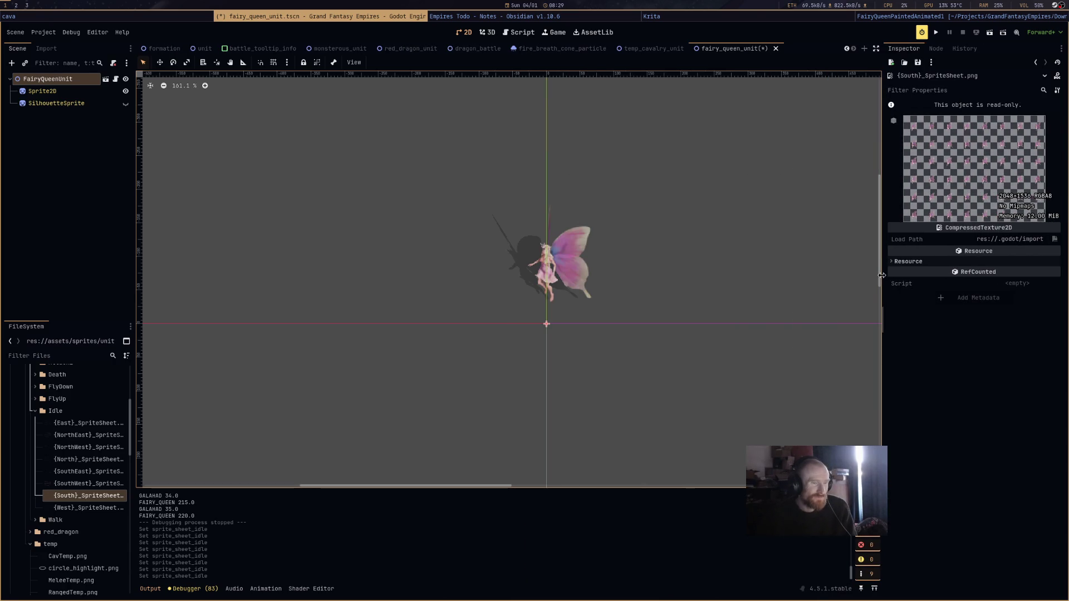
pyautogui.click(61, 90)
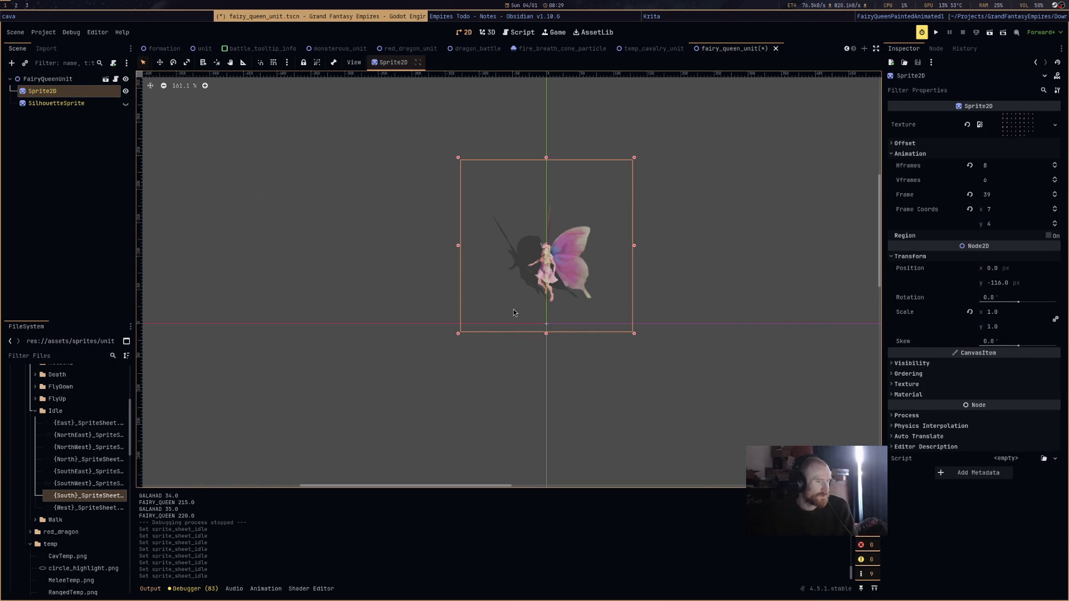
pyautogui.click(48, 79)
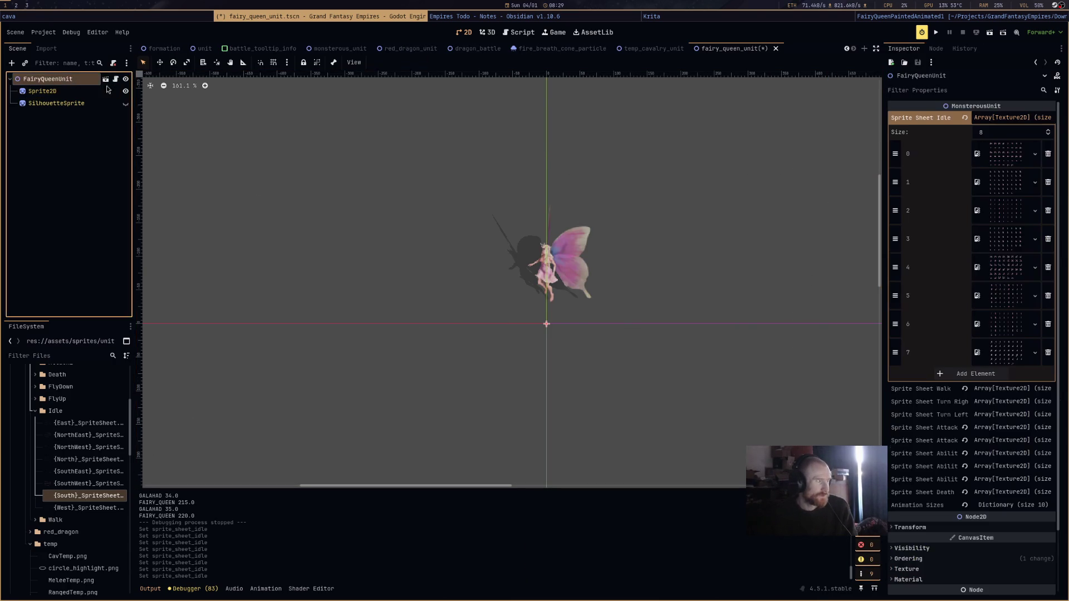
pyautogui.click(999, 120)
# Expand the Sprite Sheet Walk array and undo a mistaken SouthWest sheet drop.
pyautogui.click(1001, 131)
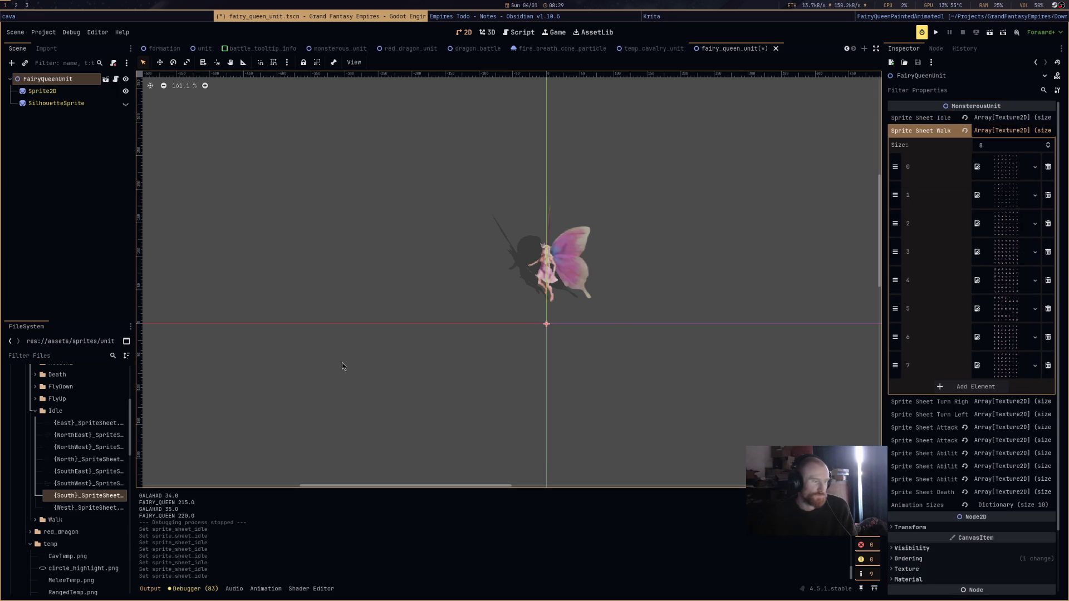
pyautogui.moveTo(97, 461)
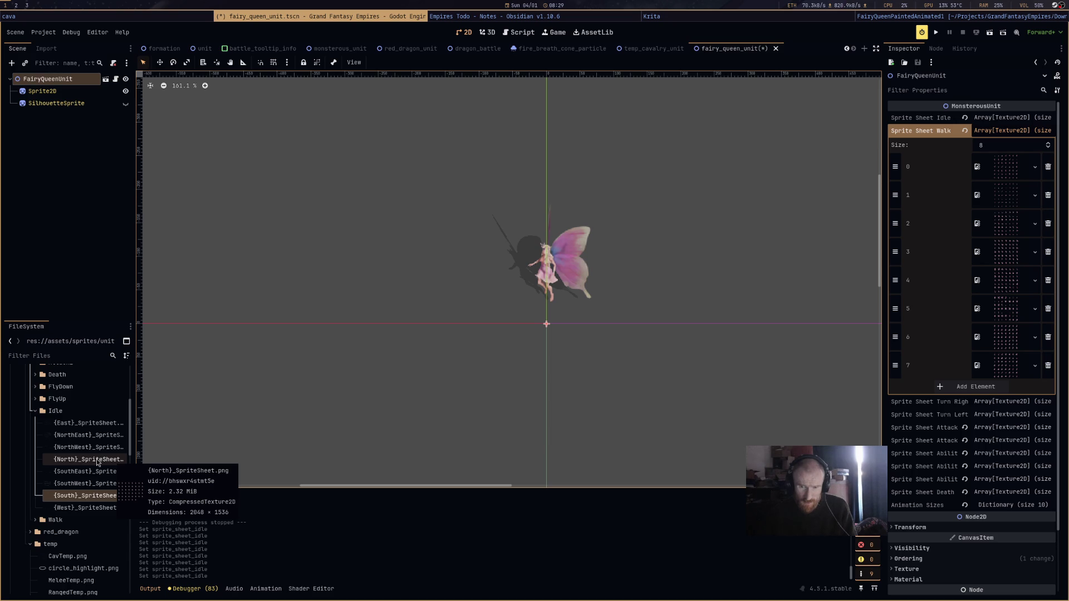
pyautogui.moveTo(85, 483)
pyautogui.mouseDown()
pyautogui.moveTo(501, 278)
pyautogui.moveTo(956, 196)
pyautogui.moveTo(1002, 167)
pyautogui.mouseUp()
pyautogui.hotkey('ctrl', 'z')
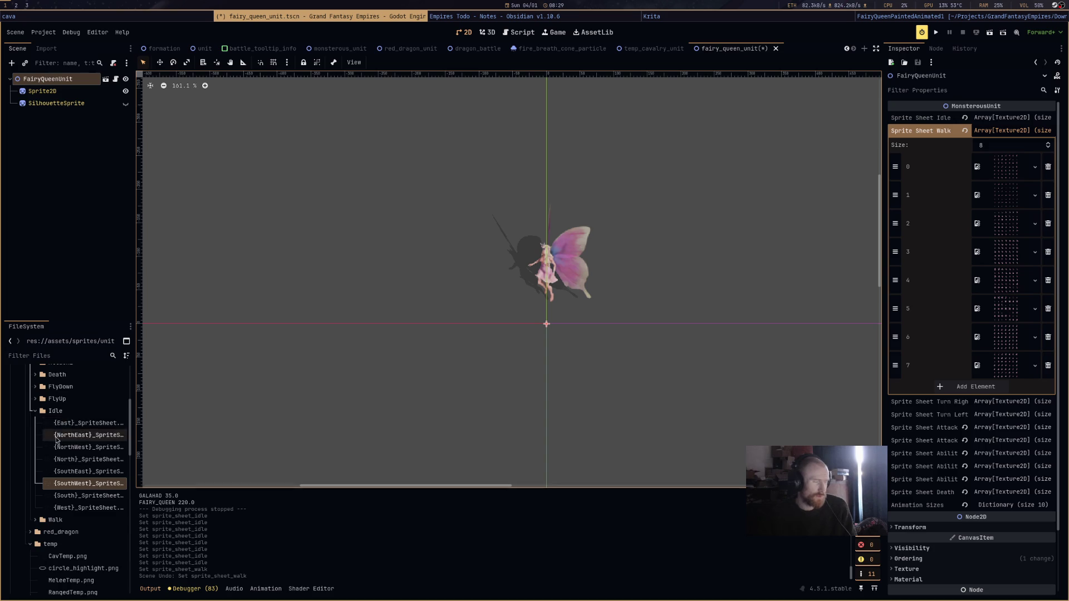
# Put the SouthWest, West, NorthWest, North and NorthEast walk sheets into walk slots 0–4.
pyautogui.click(35, 411)
pyautogui.click(34, 423)
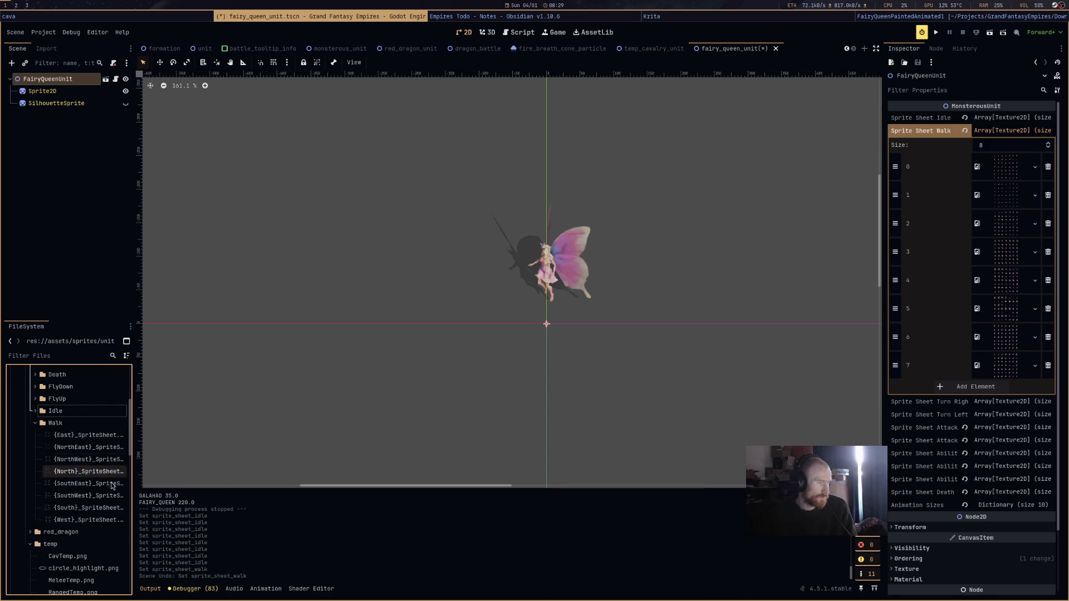
pyautogui.click(91, 499)
pyautogui.moveTo(91, 500)
pyautogui.mouseDown()
pyautogui.moveTo(980, 211)
pyautogui.moveTo(1007, 172)
pyautogui.mouseUp()
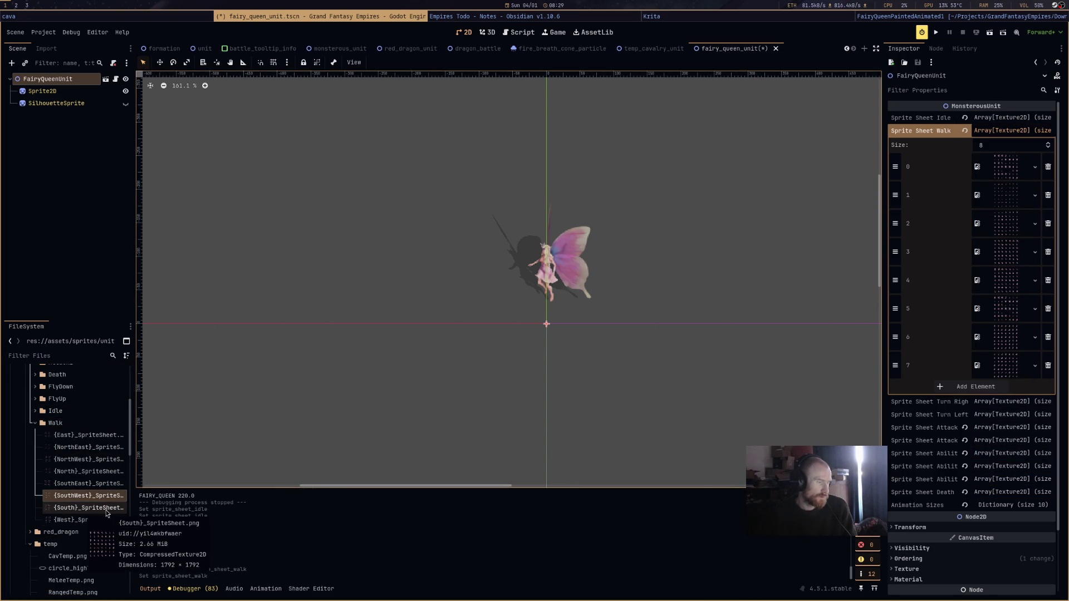
pyautogui.moveTo(103, 520)
pyautogui.mouseDown()
pyautogui.moveTo(740, 335)
pyautogui.moveTo(1005, 223)
pyautogui.mouseUp()
pyautogui.moveTo(88, 460)
pyautogui.mouseDown()
pyautogui.moveTo(863, 304)
pyautogui.moveTo(1005, 218)
pyautogui.moveTo(998, 230)
pyautogui.mouseUp()
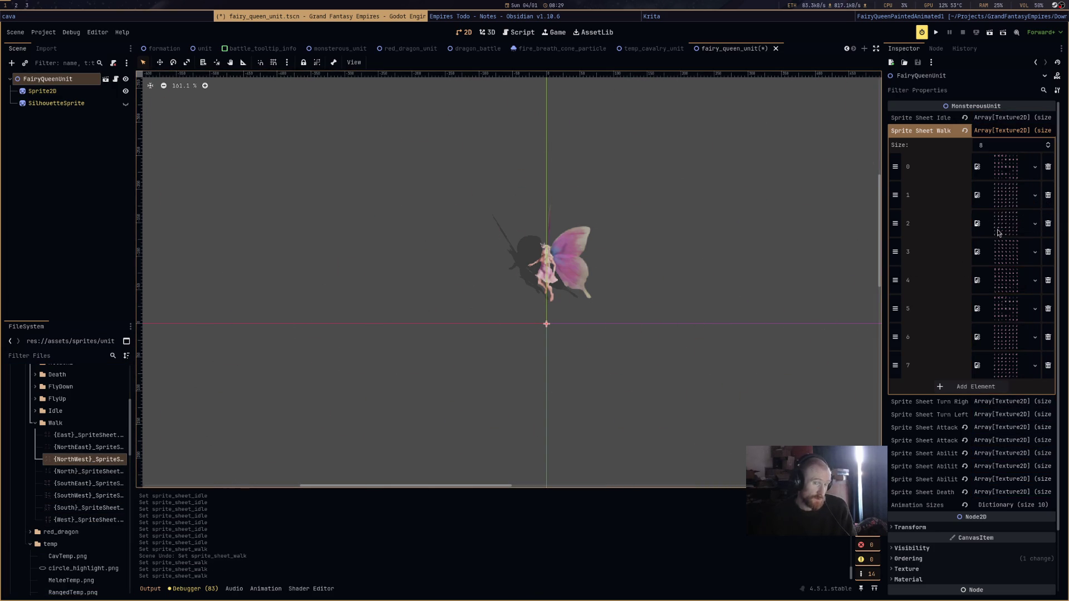
pyautogui.moveTo(100, 472)
pyautogui.mouseDown()
pyautogui.moveTo(1007, 244)
pyautogui.moveTo(1007, 255)
pyautogui.mouseUp()
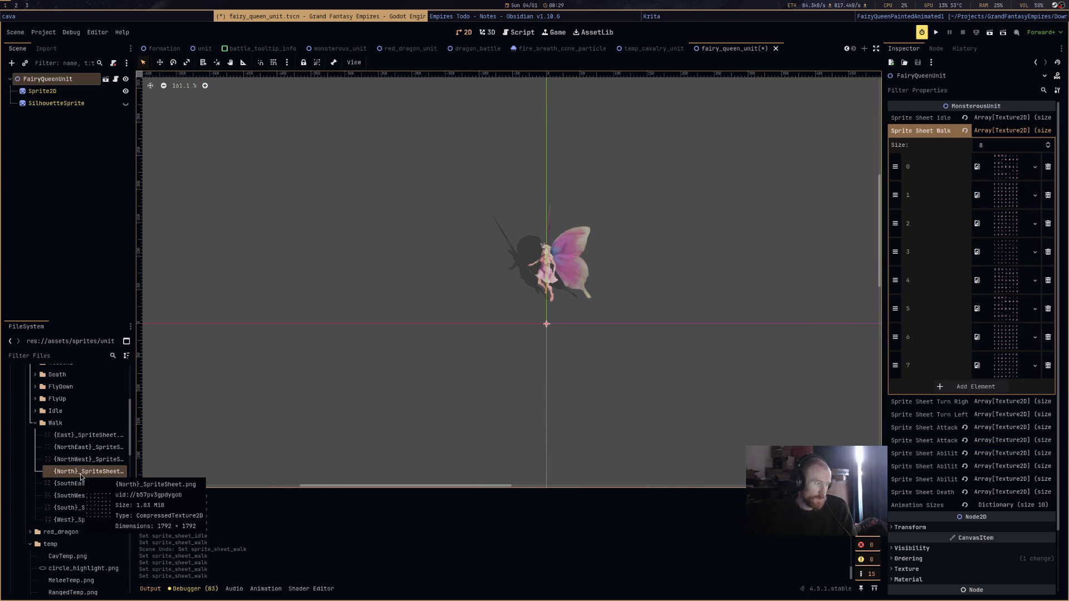
pyautogui.moveTo(84, 447); pyautogui.dragTo(950, 324)
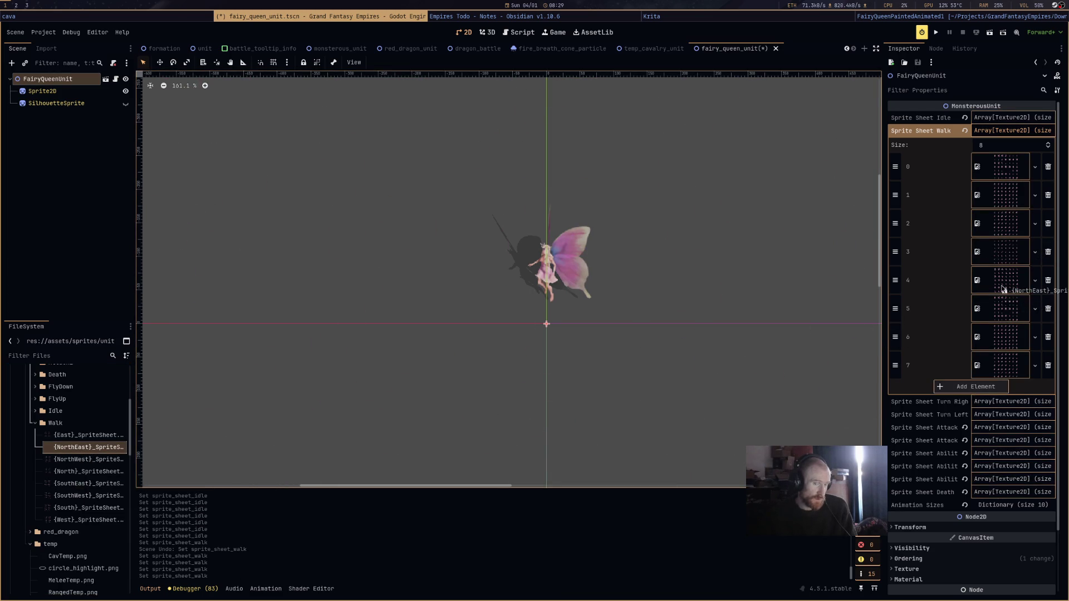
# Put the East, SouthEast and South walk sheets into walk slots 5–7.
pyautogui.click(83, 436)
pyautogui.moveTo(82, 437)
pyautogui.mouseDown()
pyautogui.moveTo(935, 362)
pyautogui.moveTo(1018, 326)
pyautogui.moveTo(1007, 320)
pyautogui.mouseUp()
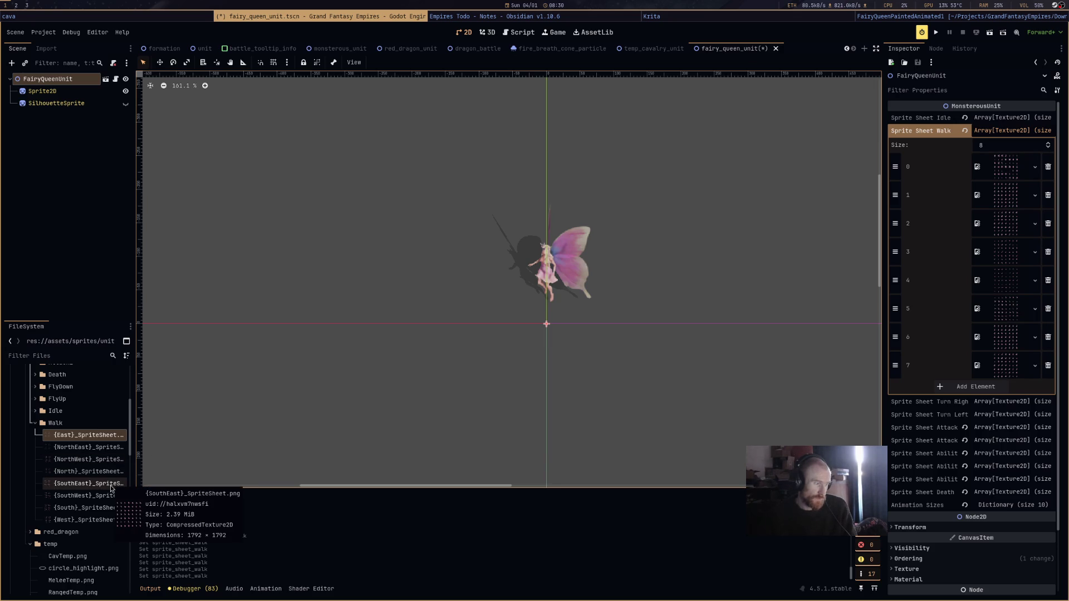
pyautogui.moveTo(103, 491)
pyautogui.mouseDown()
pyautogui.moveTo(517, 289)
pyautogui.moveTo(983, 338)
pyautogui.moveTo(1008, 320)
pyautogui.mouseUp()
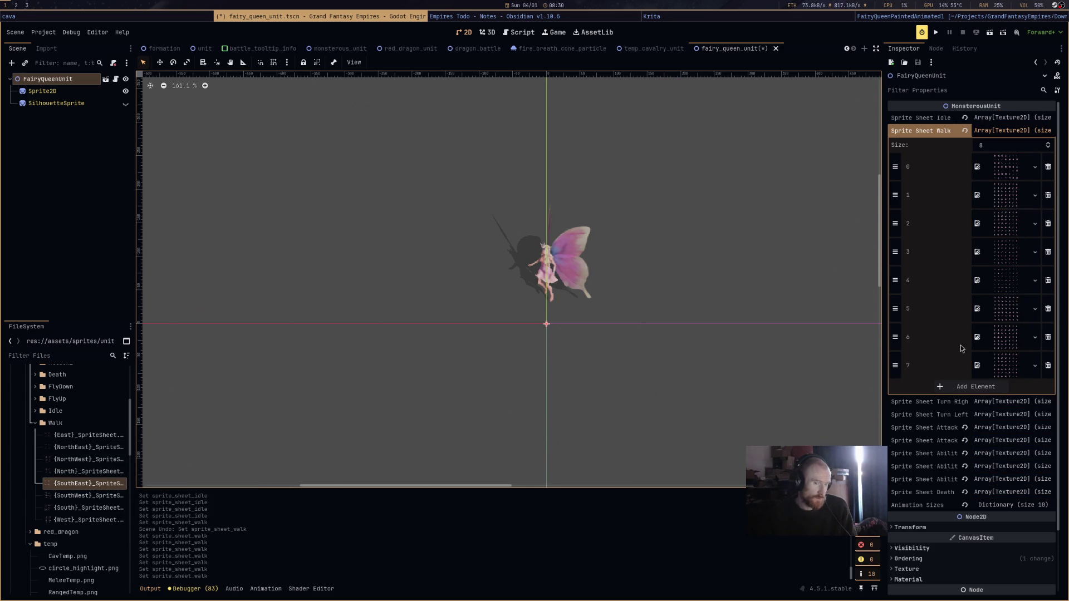
pyautogui.moveTo(89, 484); pyautogui.dragTo(1005, 337)
pyautogui.moveTo(89, 435)
pyautogui.mouseDown()
pyautogui.moveTo(408, 422)
pyautogui.moveTo(1008, 309)
pyautogui.mouseUp()
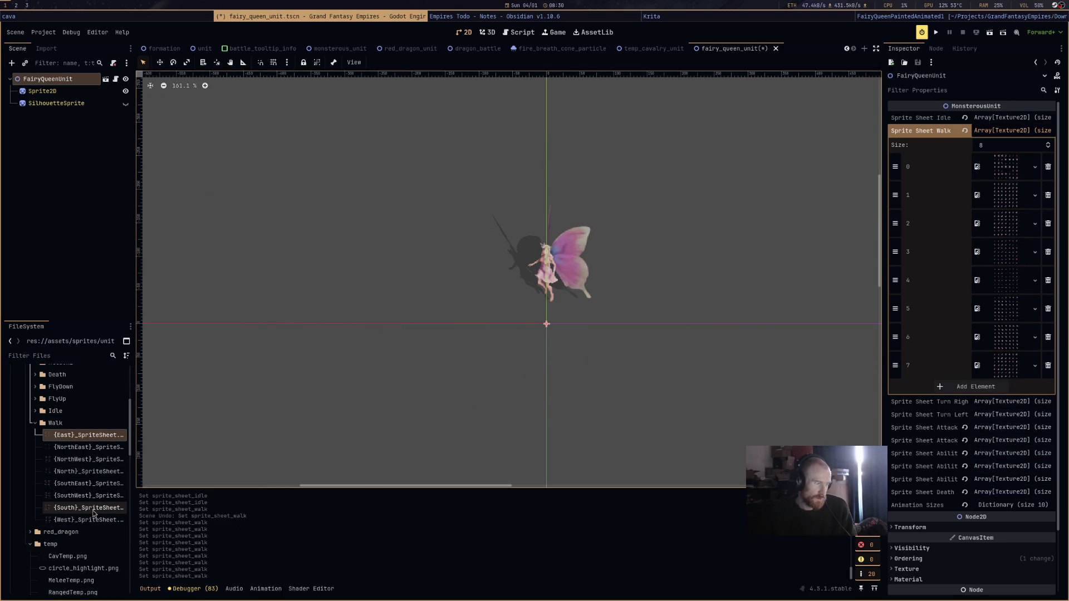
pyautogui.moveTo(93, 512)
pyautogui.moveTo(93, 512); pyautogui.dragTo(1002, 369)
# Check the textures in walk slots 7 and 0, then fold the walk array.
pyautogui.click(1002, 370)
pyautogui.click(1008, 360)
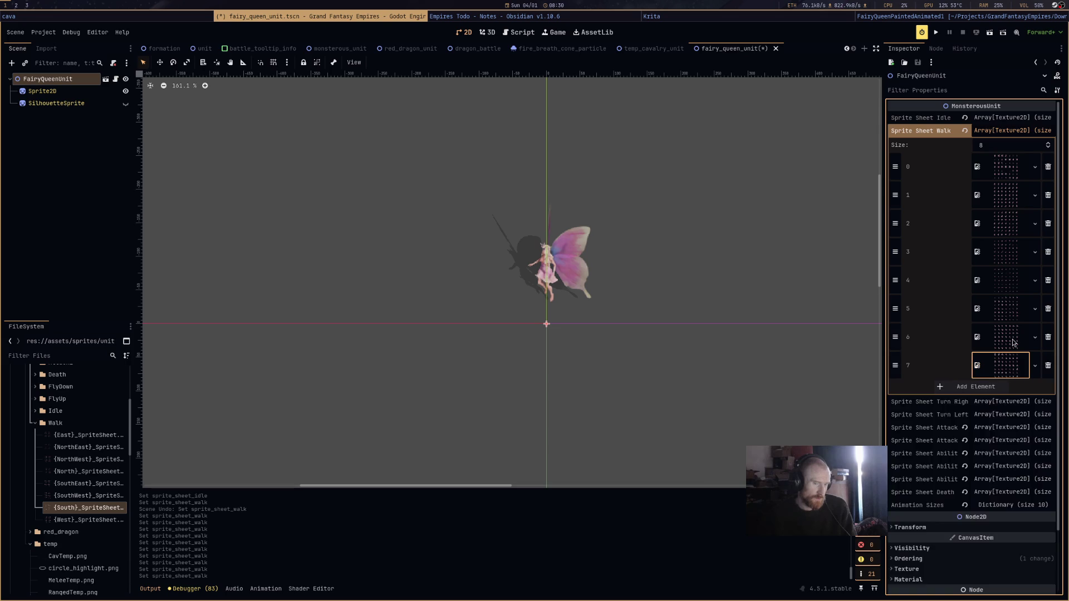
pyautogui.click(1013, 170)
pyautogui.click(1013, 170)
pyautogui.click(1013, 170)
pyautogui.click(1014, 170)
pyautogui.click(1015, 131)
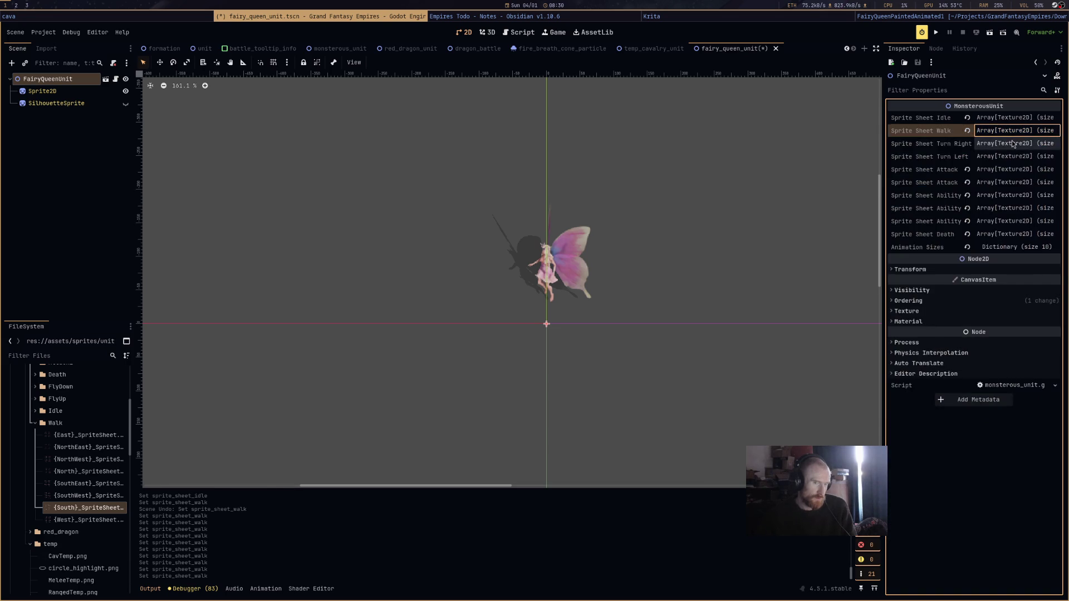
# Expand the first Sprite Sheet Attack array and show the Attack1 folder's sheets.
pyautogui.click(1013, 144)
pyautogui.click(1013, 144)
pyautogui.click(1015, 170)
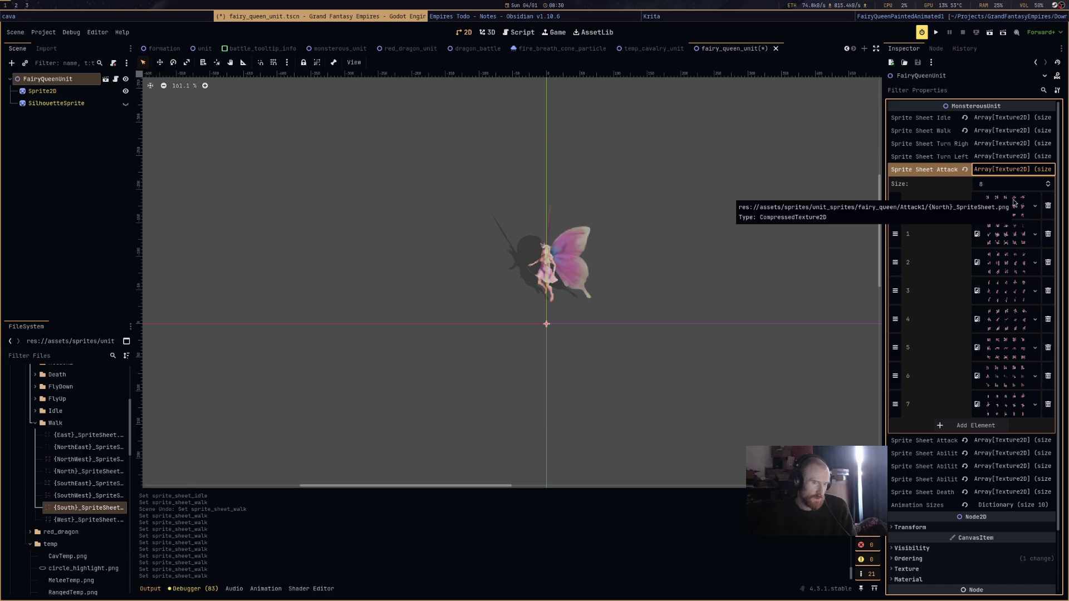
pyautogui.click(35, 423)
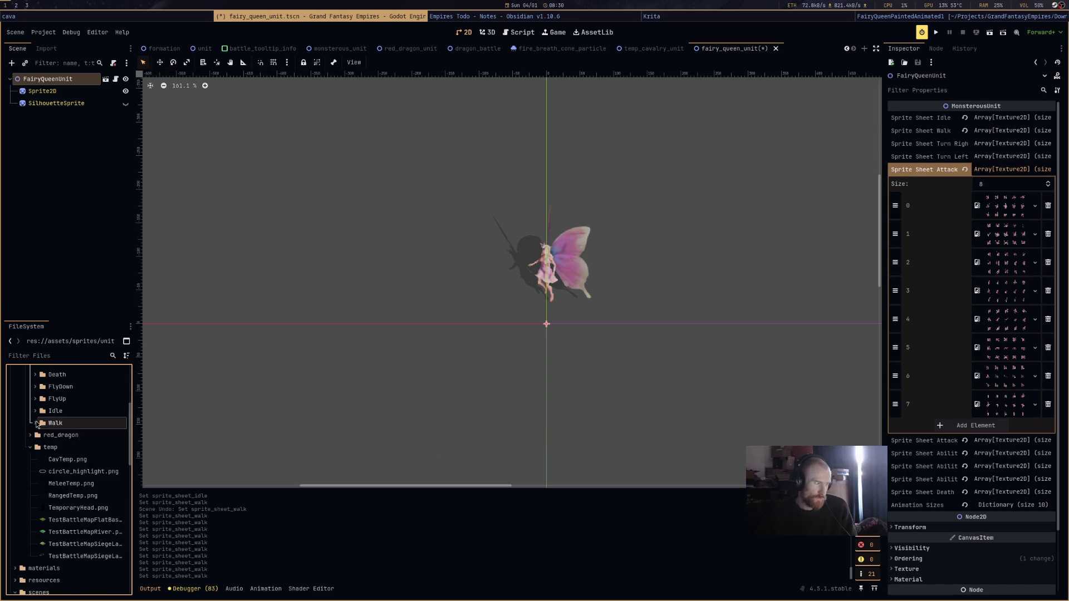
pyautogui.scroll(5, 55, 446)
pyautogui.click(36, 464)
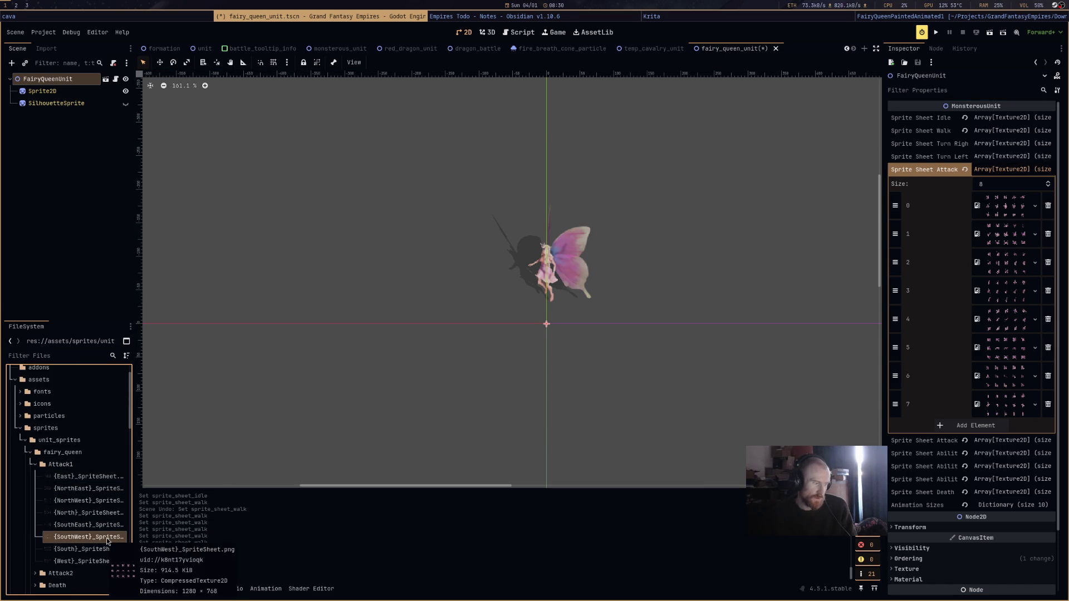
# Put the SouthWest, West, NorthWest, North and NorthEast Attack1 sheets into slots 0–4.
pyautogui.moveTo(108, 541); pyautogui.dragTo(1005, 206)
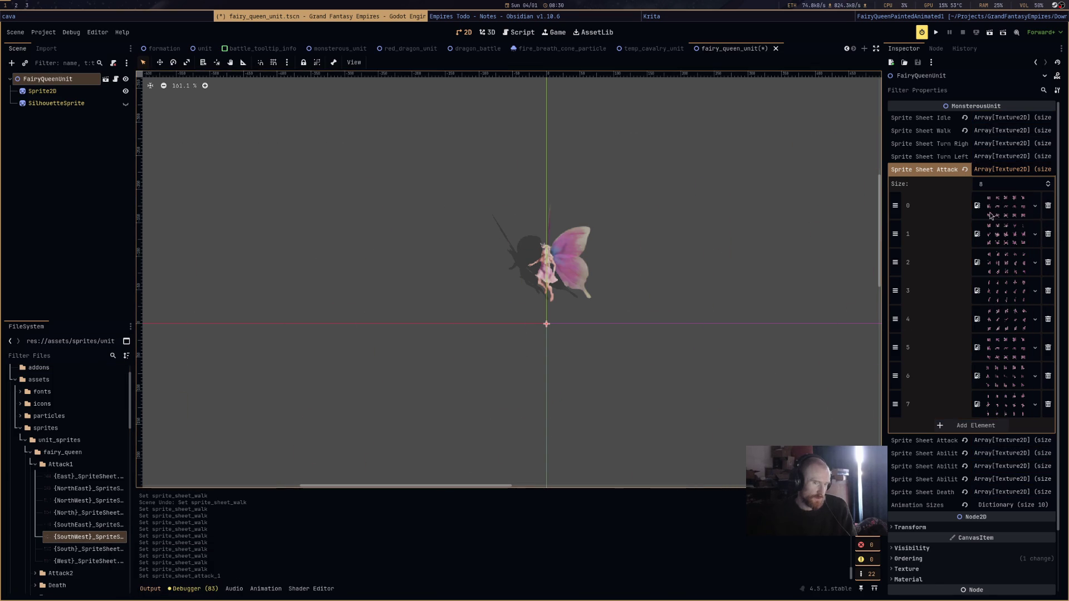
pyautogui.moveTo(89, 561)
pyautogui.mouseDown()
pyautogui.moveTo(972, 273)
pyautogui.moveTo(999, 244)
pyautogui.mouseUp()
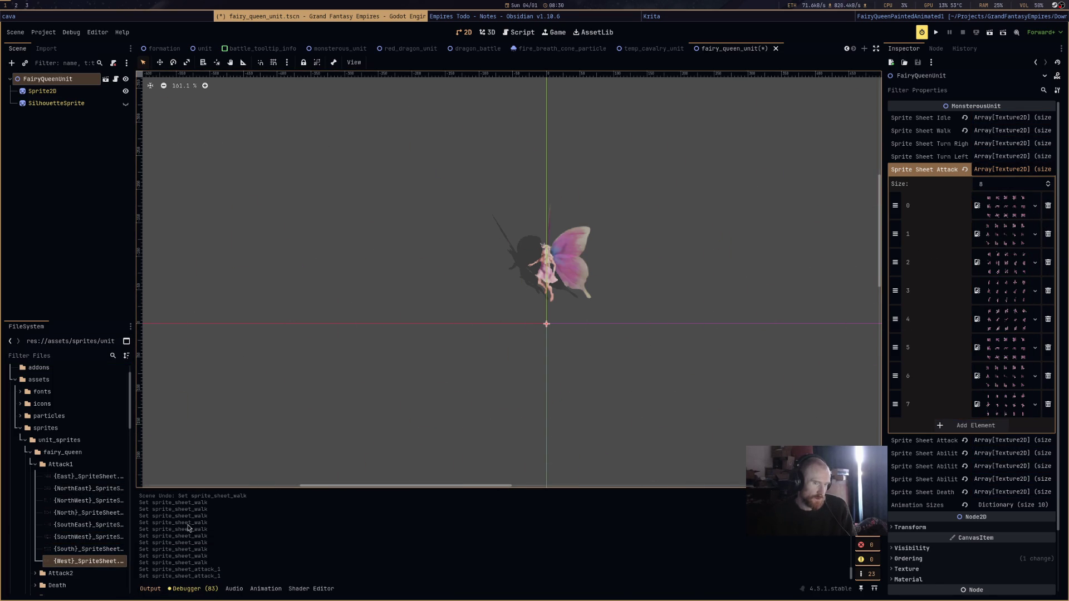
pyautogui.click(94, 504)
pyautogui.moveTo(95, 504)
pyautogui.mouseDown()
pyautogui.moveTo(1027, 293)
pyautogui.moveTo(1027, 270)
pyautogui.mouseUp()
pyautogui.moveTo(110, 517)
pyautogui.mouseDown()
pyautogui.moveTo(334, 445)
pyautogui.moveTo(835, 362)
pyautogui.moveTo(1018, 303)
pyautogui.moveTo(1019, 290)
pyautogui.mouseUp()
pyautogui.moveTo(90, 488)
pyautogui.mouseDown()
pyautogui.moveTo(223, 479)
pyautogui.moveTo(1009, 340)
pyautogui.moveTo(1005, 319)
pyautogui.mouseUp()
pyautogui.moveTo(100, 477); pyautogui.dragTo(231, 470)
# Put the East, SouthEast and South Attack1 sheets into slots 5–7.
pyautogui.moveTo(1007, 355); pyautogui.dragTo(1007, 357)
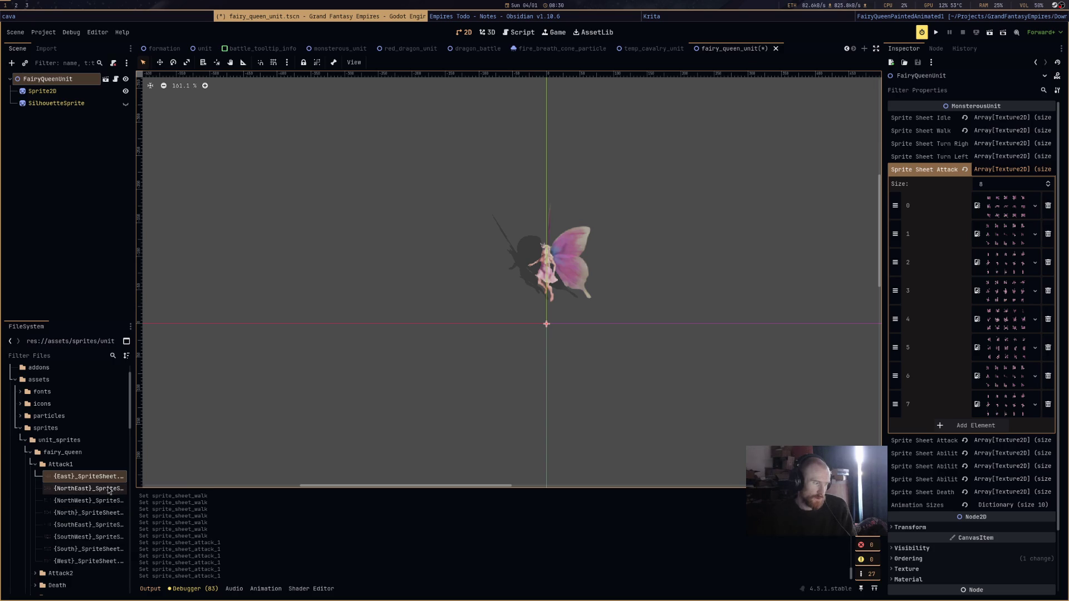
pyautogui.moveTo(89, 525)
pyautogui.mouseDown()
pyautogui.moveTo(743, 514)
pyautogui.moveTo(999, 372)
pyautogui.mouseUp()
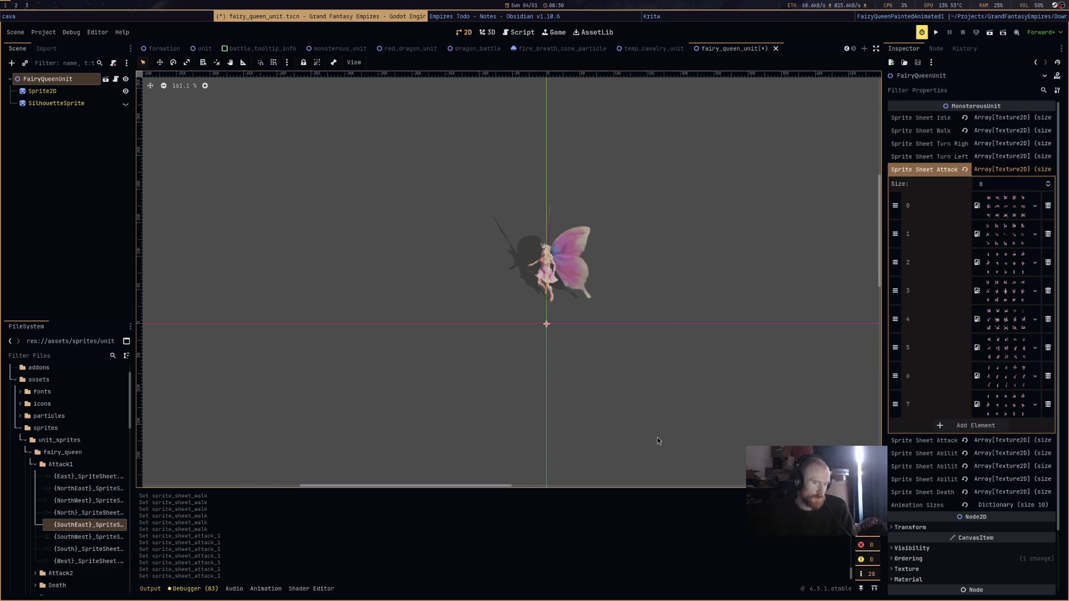
pyautogui.moveTo(87, 549); pyautogui.dragTo(939, 402)
pyautogui.moveTo(1010, 410); pyautogui.dragTo(1010, 410)
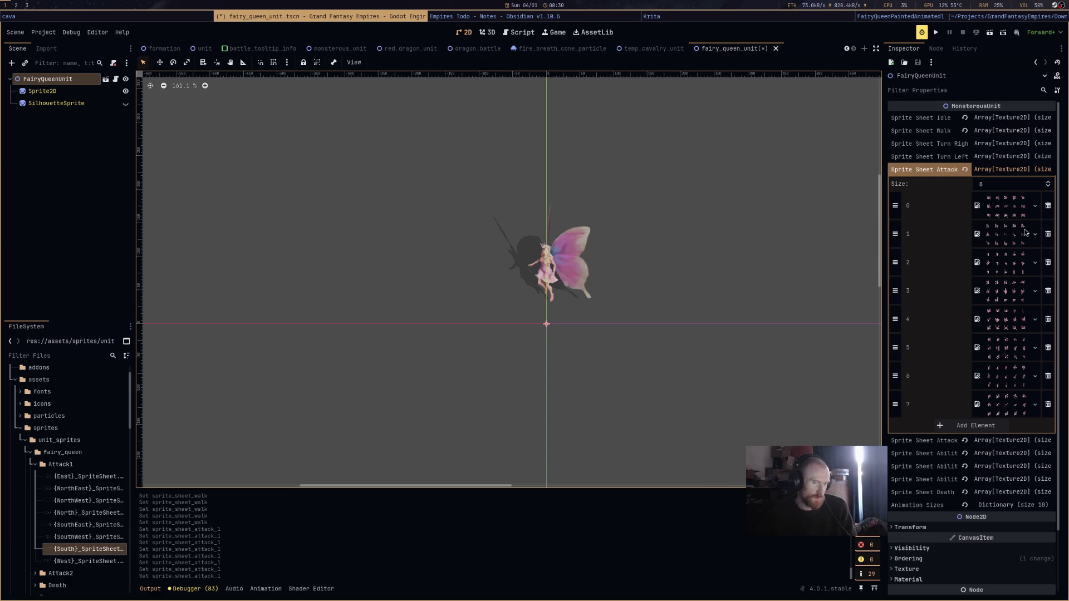
pyautogui.click(1004, 171)
pyautogui.click(996, 182)
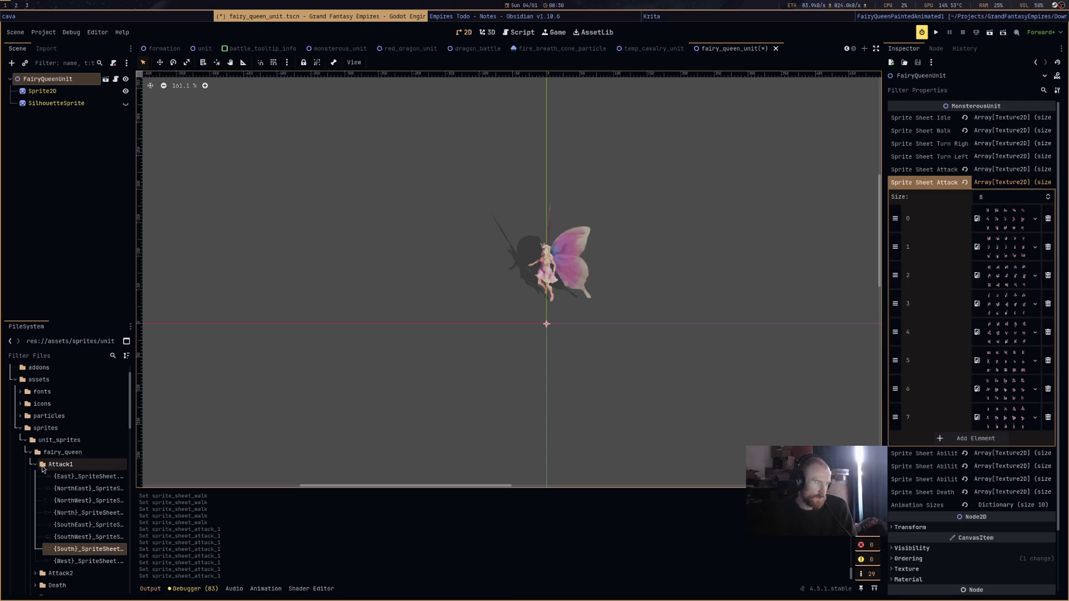
# Show the Attack2 folder and put its SouthWest, West and NorthWest sheets into slots 0–2.
pyautogui.click(43, 467)
pyautogui.click(35, 477)
pyautogui.moveTo(89, 549); pyautogui.dragTo(1004, 219)
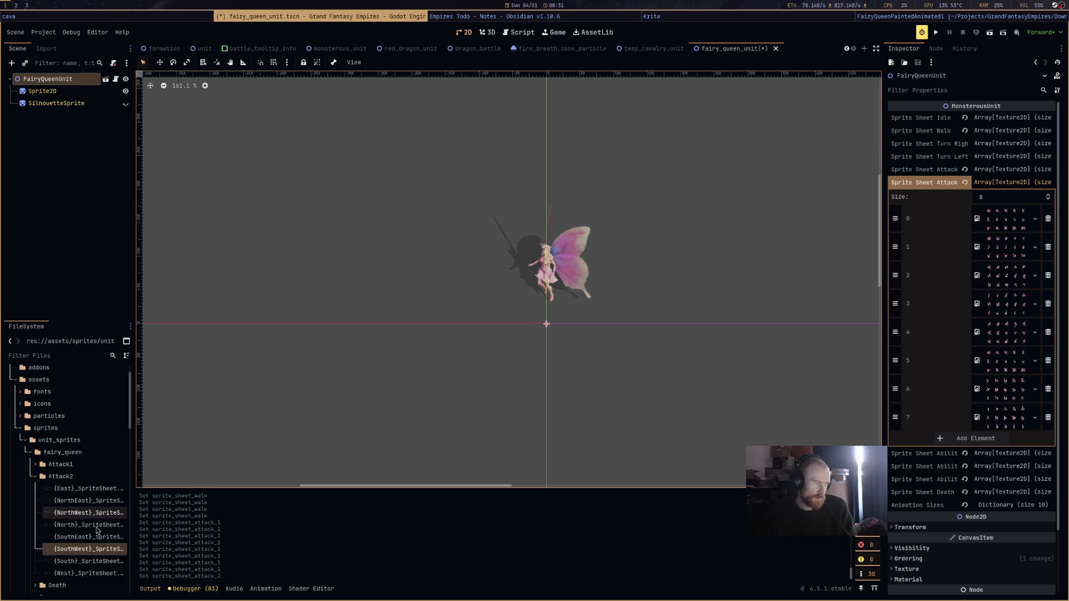
pyautogui.moveTo(89, 574)
pyautogui.mouseDown()
pyautogui.moveTo(1001, 239)
pyautogui.moveTo(1017, 247)
pyautogui.mouseUp()
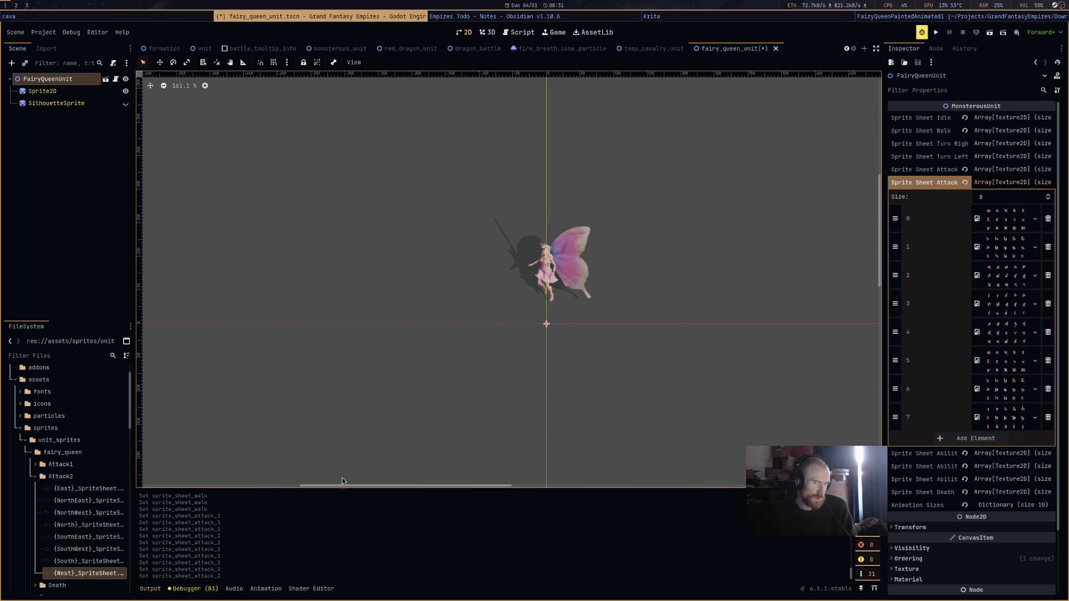
pyautogui.click(105, 515)
pyautogui.moveTo(89, 520); pyautogui.dragTo(988, 322)
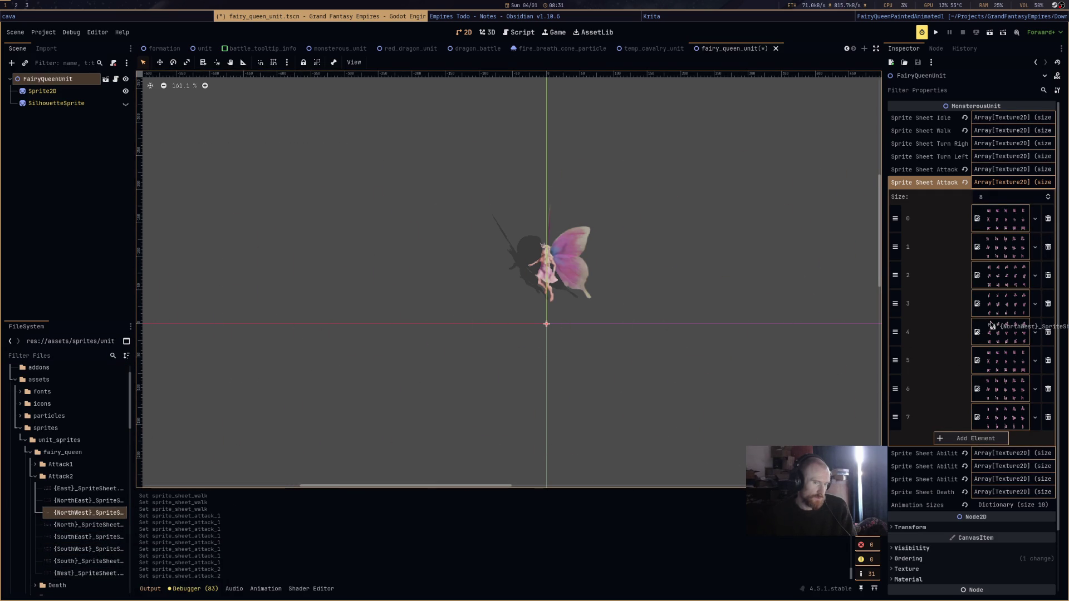
pyautogui.moveTo(1009, 284); pyautogui.dragTo(1009, 284)
# Put the North through South Attack2 sheets into attack slots 3–7.
pyautogui.click(89, 525)
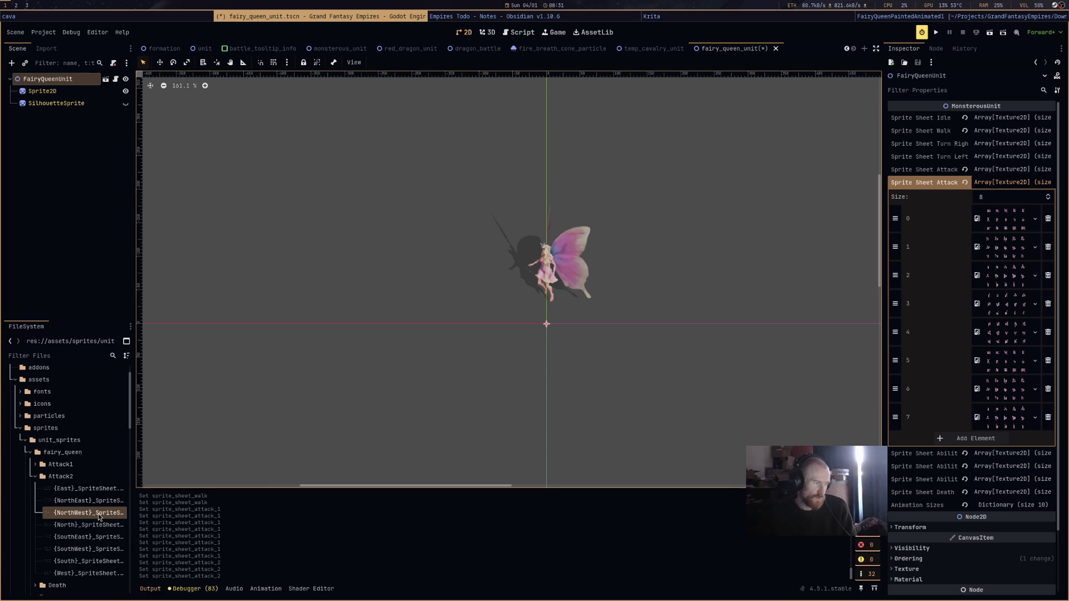
pyautogui.moveTo(88, 524); pyautogui.dragTo(1016, 318)
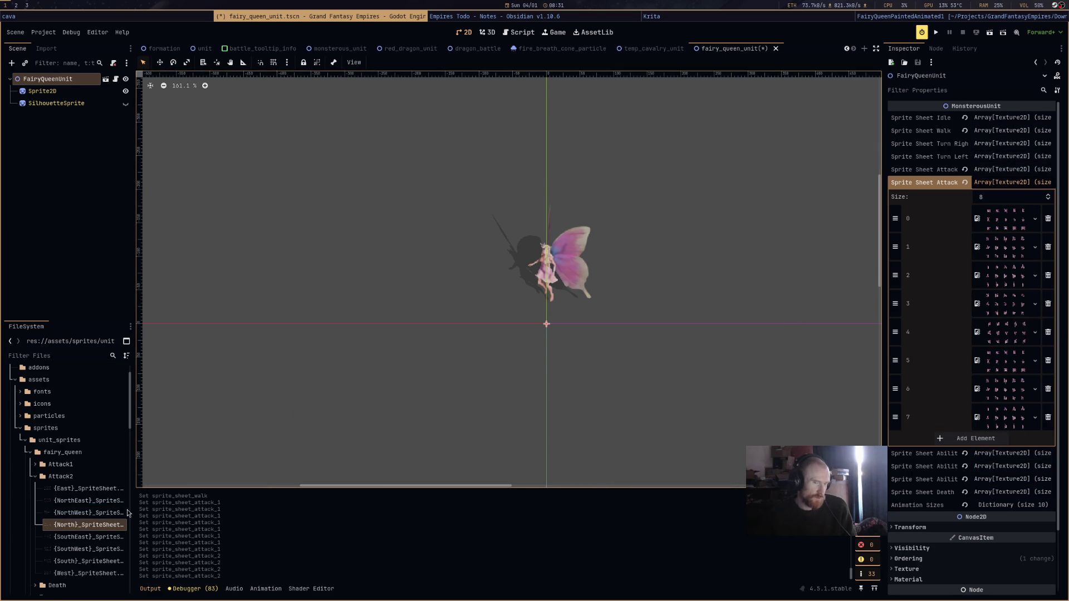
pyautogui.moveTo(89, 500)
pyautogui.mouseDown()
pyautogui.moveTo(957, 361)
pyautogui.moveTo(1005, 342)
pyautogui.mouseUp()
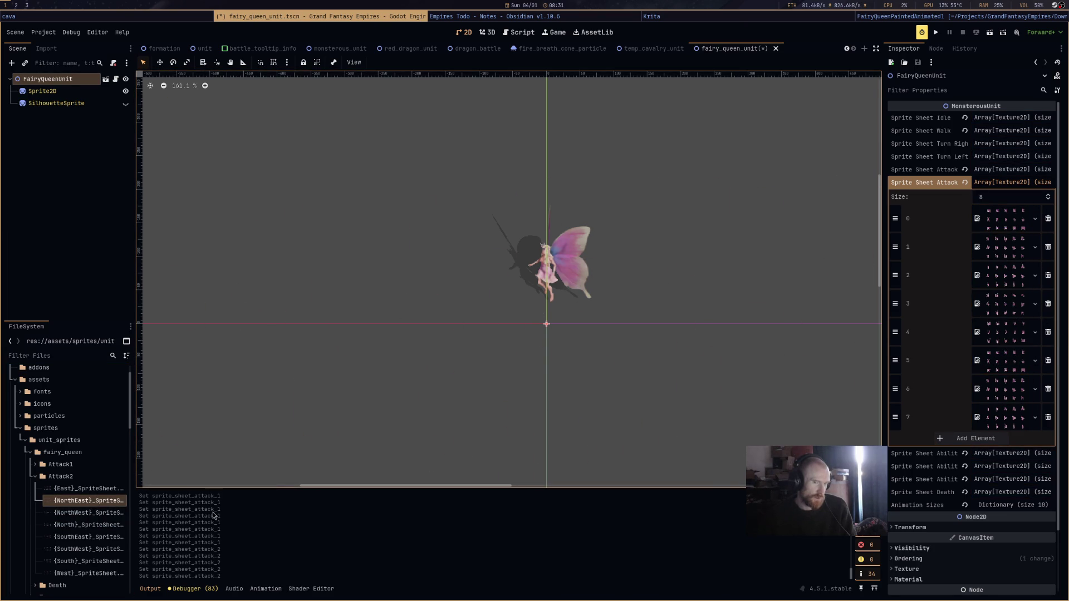
pyautogui.moveTo(96, 494)
pyautogui.mouseDown()
pyautogui.moveTo(568, 440)
pyautogui.moveTo(1008, 361)
pyautogui.mouseUp()
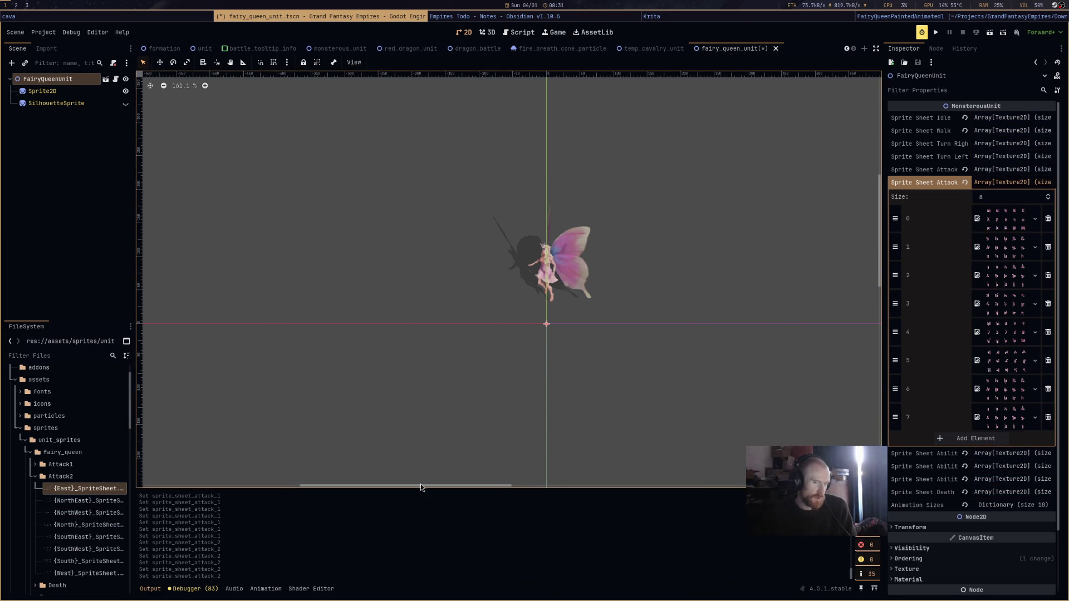
pyautogui.moveTo(89, 537)
pyautogui.mouseDown()
pyautogui.moveTo(996, 362)
pyautogui.moveTo(1007, 389)
pyautogui.mouseUp()
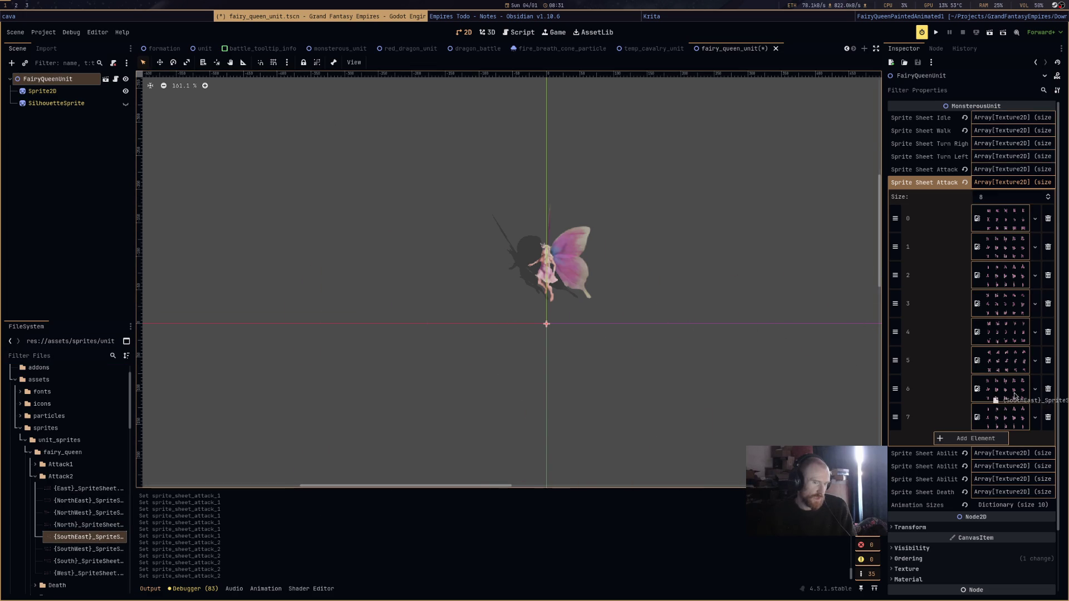
pyautogui.moveTo(75, 563)
pyautogui.mouseDown()
pyautogui.moveTo(995, 454)
pyautogui.moveTo(997, 167)
pyautogui.moveTo(990, 178)
pyautogui.moveTo(1001, 188)
pyautogui.mouseUp()
pyautogui.click(1000, 195)
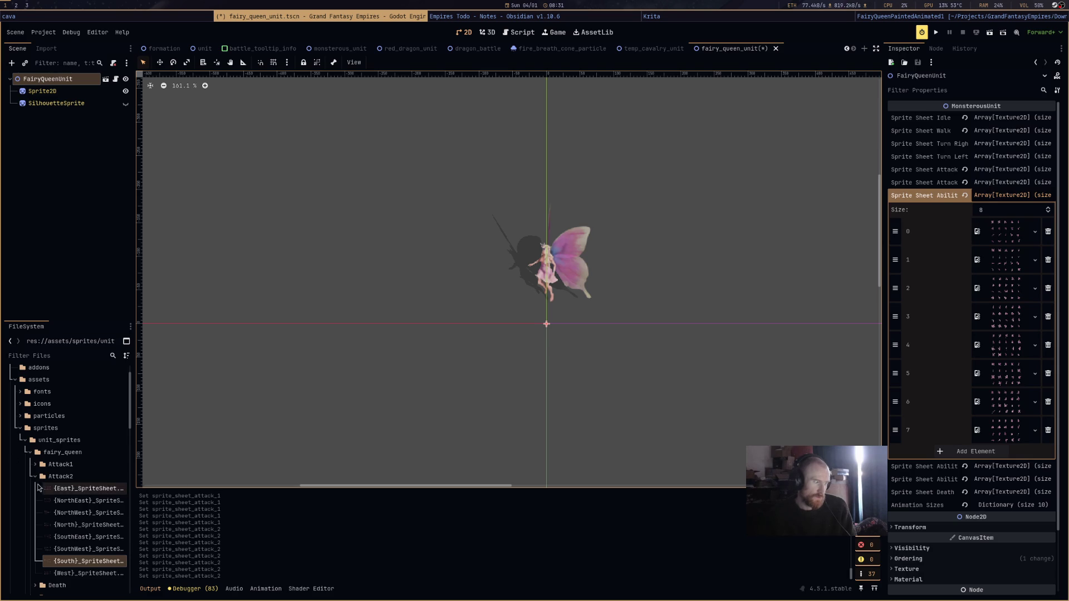
# Show the FlyUp sheets, try the first ability slots, then reselect the fairy queen unit.
pyautogui.click(35, 476)
pyautogui.click(35, 512)
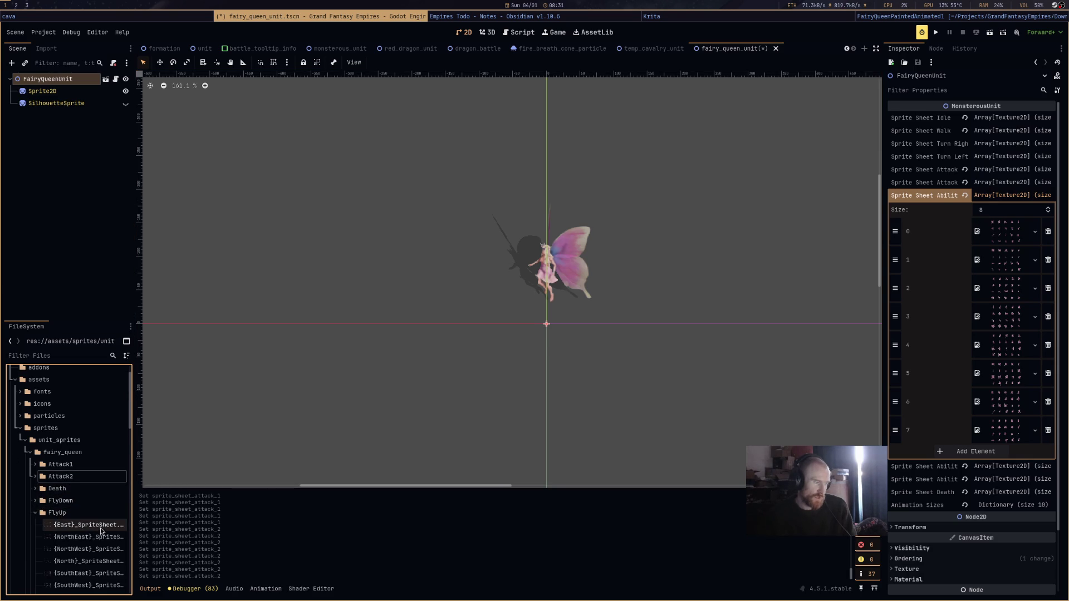
pyautogui.scroll(-3, 83, 518)
pyautogui.moveTo(92, 500); pyautogui.dragTo(990, 239)
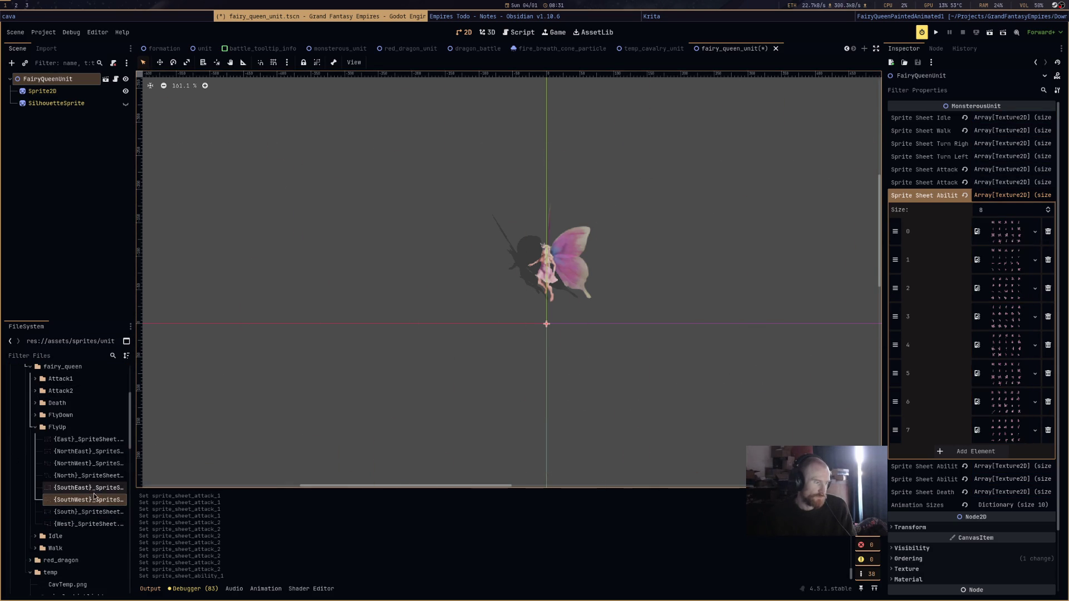
pyautogui.moveTo(89, 524)
pyautogui.mouseDown()
pyautogui.moveTo(78, 520)
pyautogui.moveTo(988, 293)
pyautogui.mouseUp()
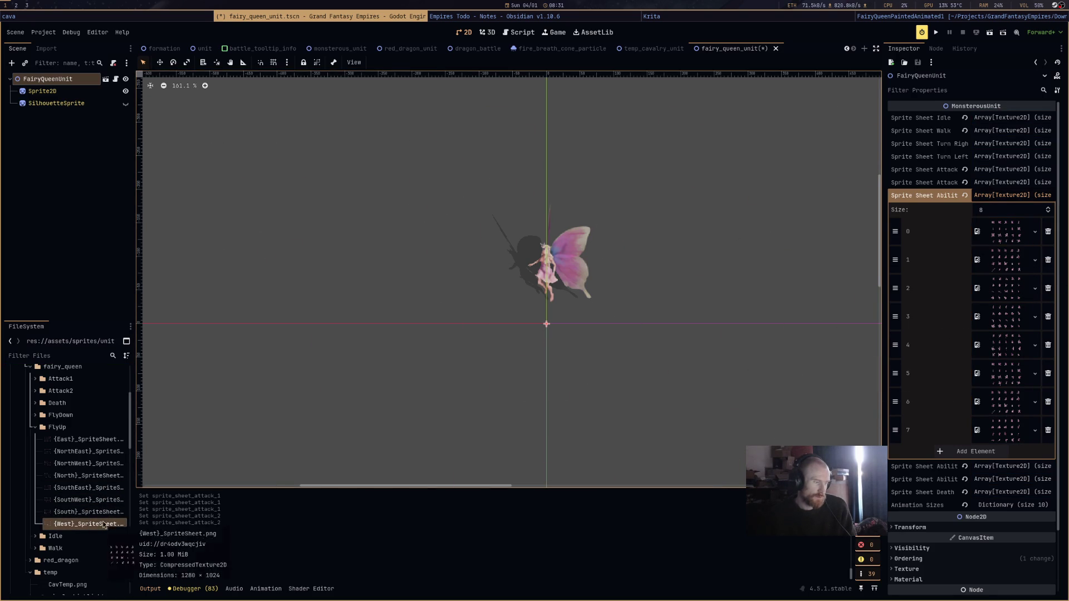
pyautogui.moveTo(100, 464)
pyautogui.mouseDown()
pyautogui.moveTo(128, 468)
pyautogui.moveTo(735, 278)
pyautogui.moveTo(1009, 297)
pyautogui.mouseUp()
pyautogui.moveTo(66, 474)
pyautogui.mouseDown()
pyautogui.moveTo(83, 482)
pyautogui.moveTo(549, 472)
pyautogui.moveTo(818, 433)
pyautogui.moveTo(145, 453)
pyautogui.moveTo(100, 483)
pyautogui.mouseUp()
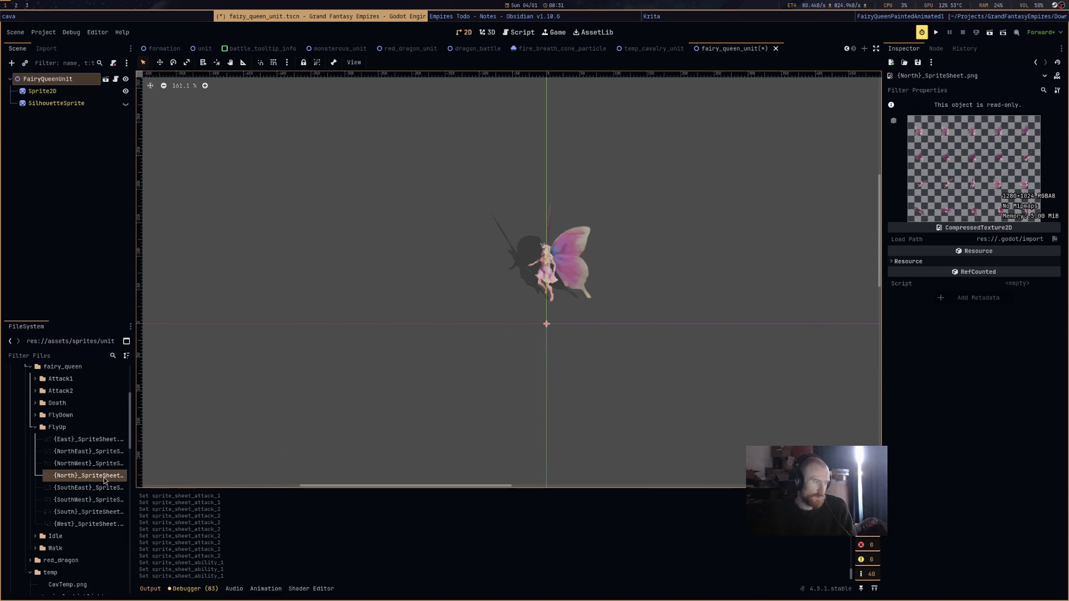
pyautogui.click(72, 79)
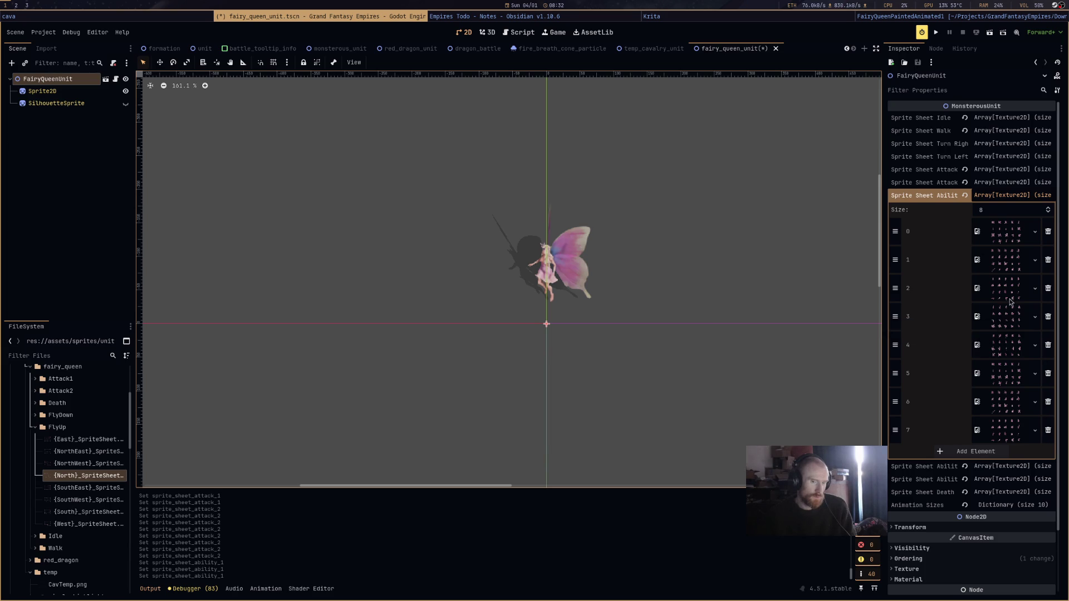
# Fill Sprite Sheet Ability 1 slots 0–7 with the eight FlyUp direction sheets, SouthWest to South.
pyautogui.moveTo(82, 507)
pyautogui.mouseDown()
pyautogui.moveTo(89, 490)
pyautogui.moveTo(985, 290)
pyautogui.moveTo(991, 239)
pyautogui.mouseUp()
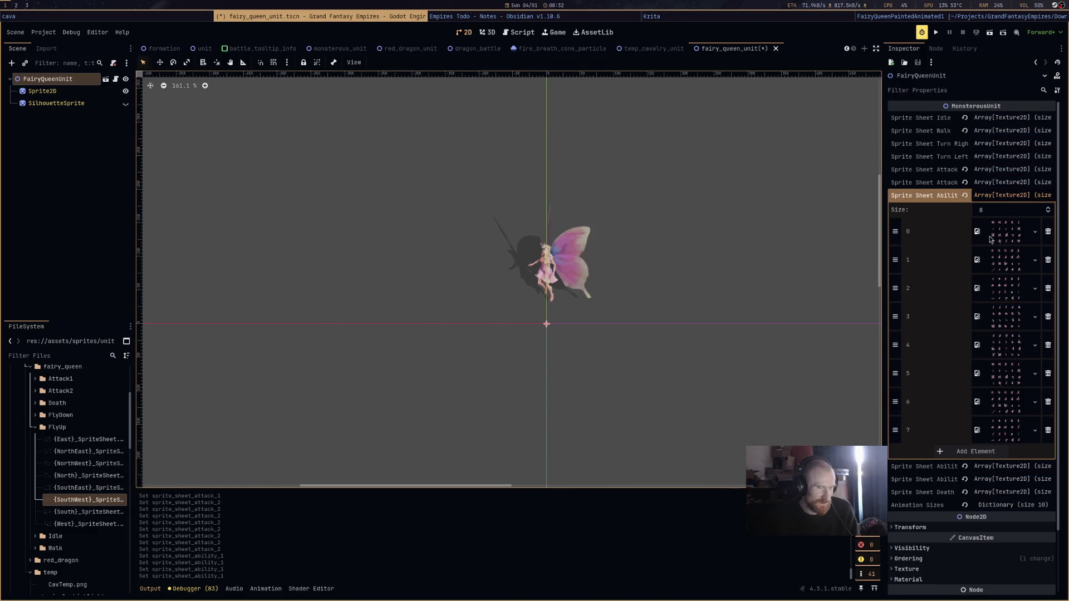
pyautogui.moveTo(81, 523)
pyautogui.mouseDown()
pyautogui.moveTo(150, 520)
pyautogui.moveTo(990, 264)
pyautogui.mouseUp()
pyautogui.moveTo(86, 463); pyautogui.dragTo(993, 301)
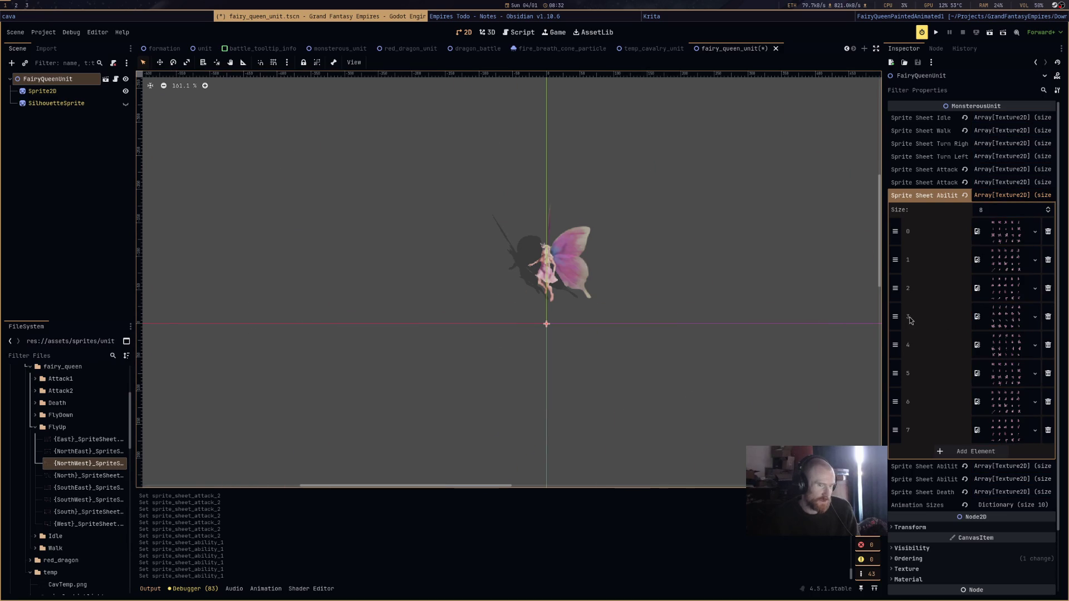
pyautogui.moveTo(87, 475); pyautogui.dragTo(1012, 323)
pyautogui.moveTo(100, 452); pyautogui.dragTo(972, 404)
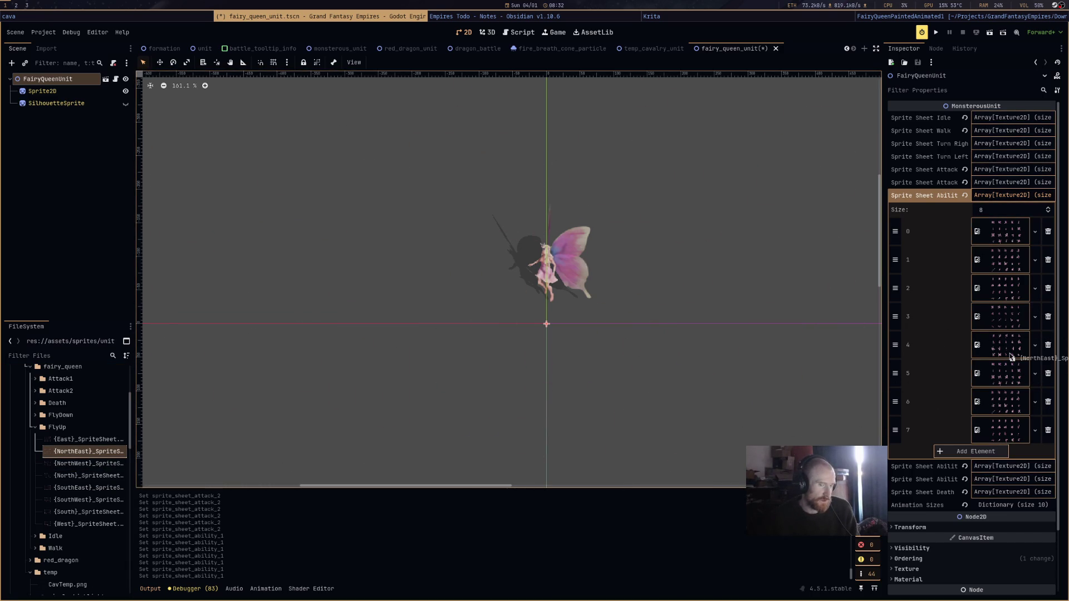
pyautogui.moveTo(1012, 357); pyautogui.dragTo(1012, 356)
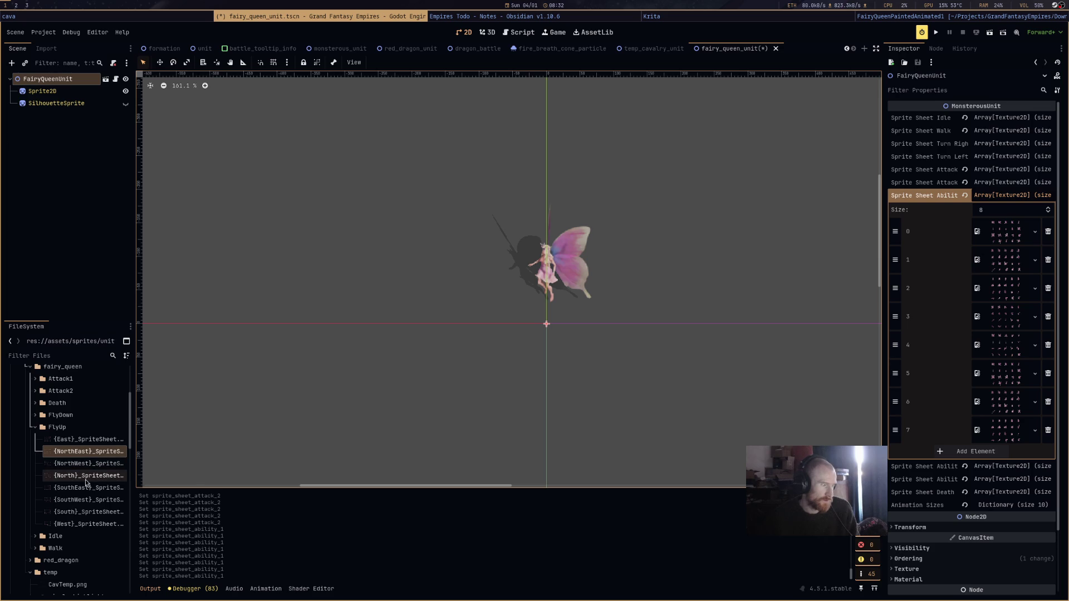
pyautogui.moveTo(84, 439); pyautogui.dragTo(980, 423)
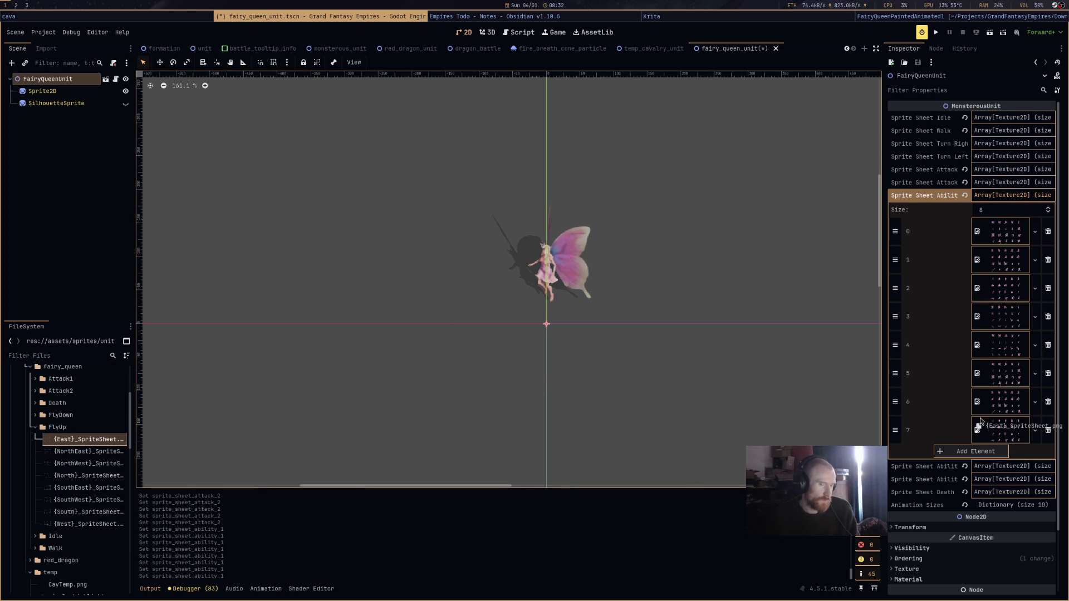
pyautogui.moveTo(1004, 383); pyautogui.dragTo(1004, 383)
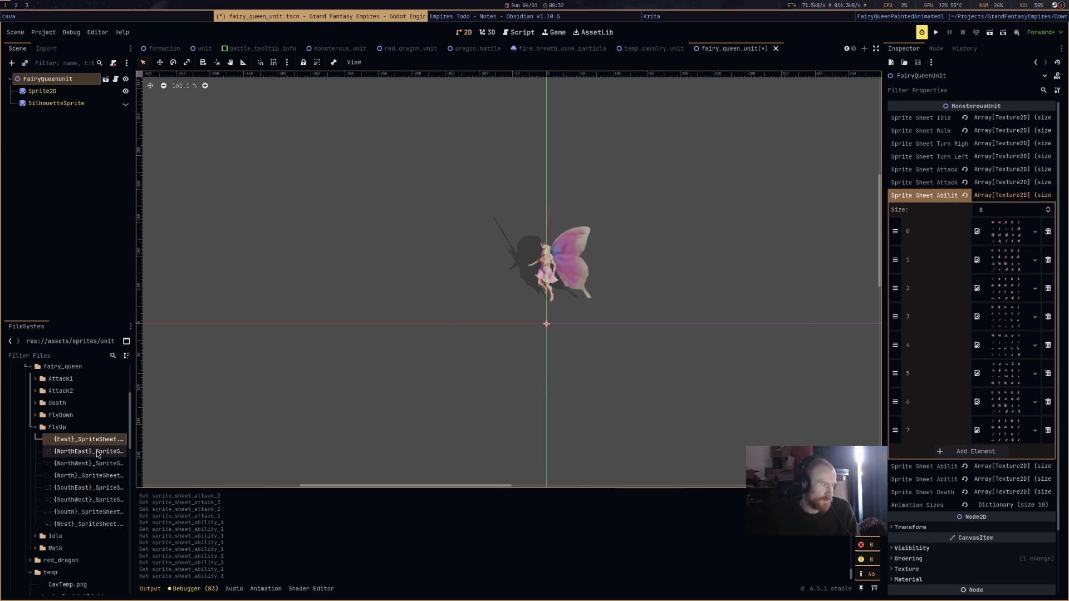
pyautogui.moveTo(89, 488); pyautogui.dragTo(1006, 406)
pyautogui.moveTo(80, 516)
pyautogui.mouseDown()
pyautogui.moveTo(348, 503)
pyautogui.moveTo(997, 443)
pyautogui.moveTo(1002, 431)
pyautogui.mouseUp()
# Show the FlyDown folder and put its SouthWest and West sheets into ability 2 slots 0–1.
pyautogui.click(987, 194)
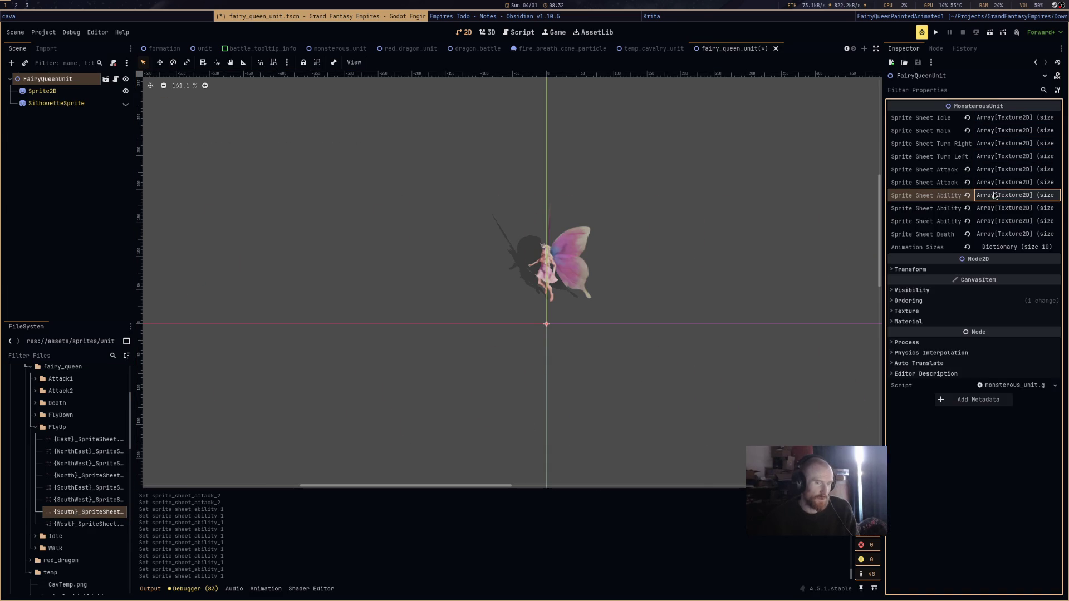
pyautogui.click(1002, 208)
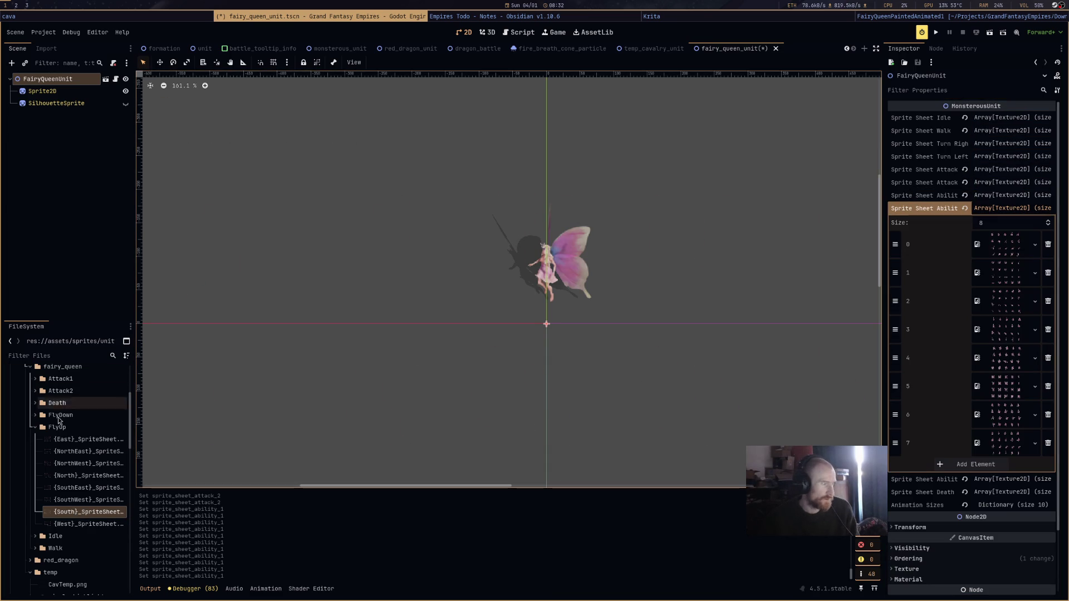
pyautogui.click(35, 429)
pyautogui.click(35, 415)
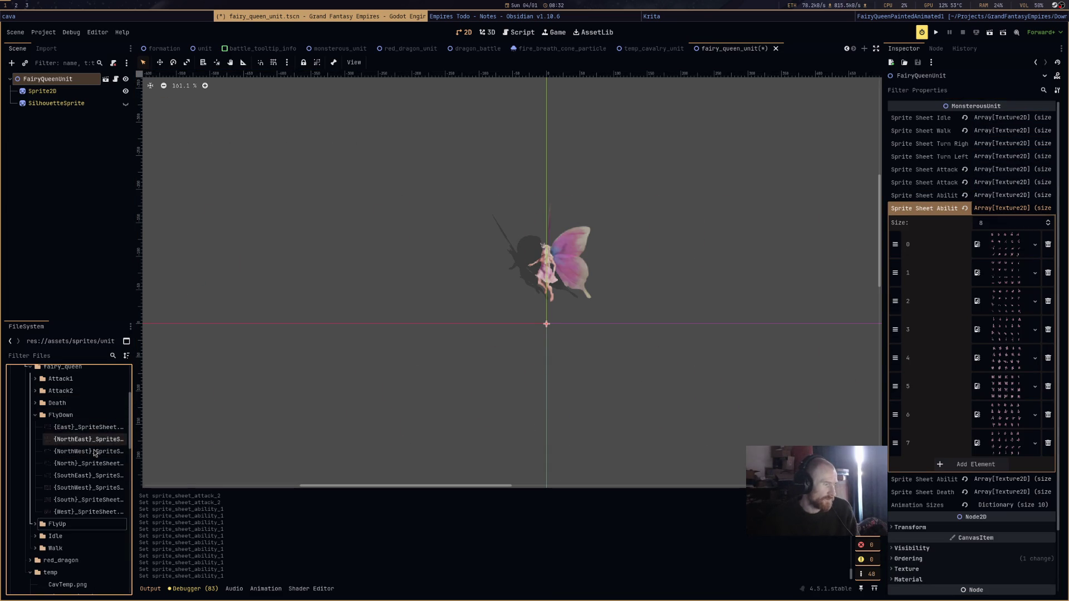
pyautogui.click(96, 489)
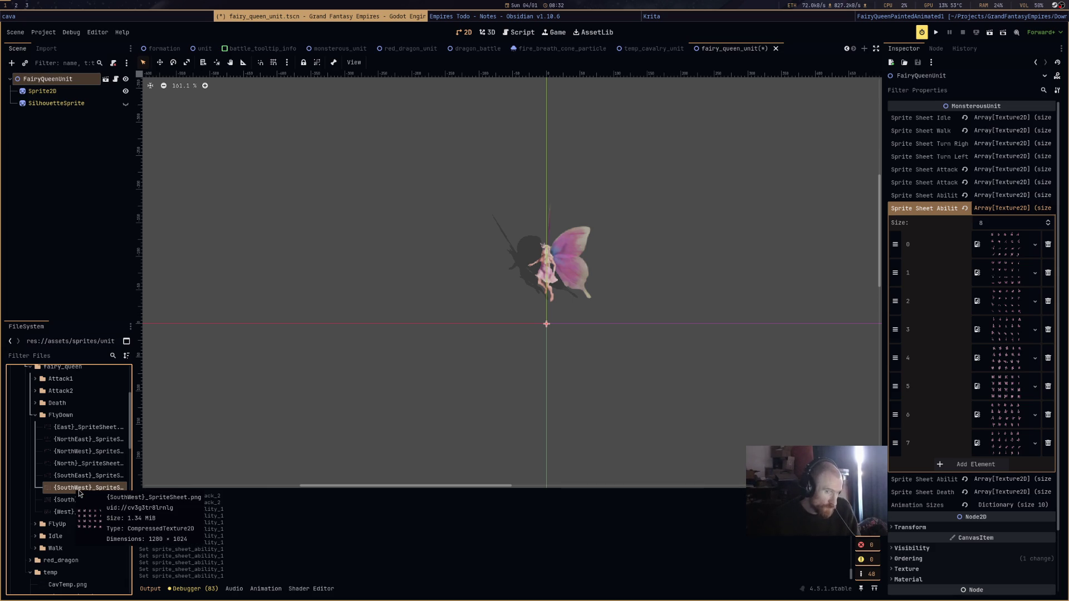
pyautogui.moveTo(79, 490)
pyautogui.mouseDown()
pyautogui.moveTo(651, 306)
pyautogui.moveTo(1050, 300)
pyautogui.moveTo(1002, 248)
pyautogui.mouseUp()
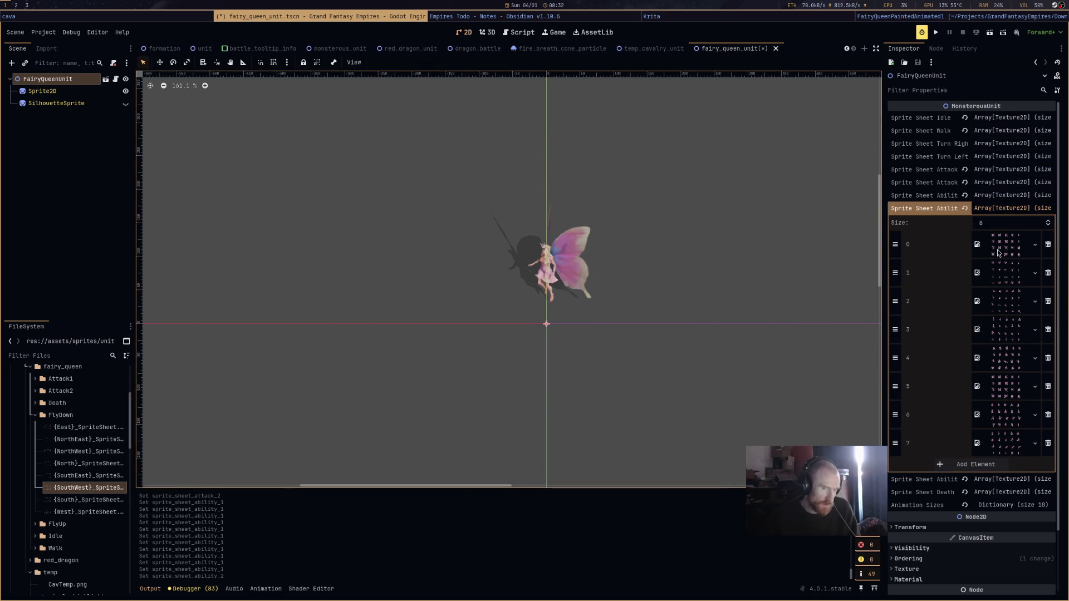
pyautogui.moveTo(86, 511)
pyautogui.mouseDown()
pyautogui.moveTo(74, 520)
pyautogui.moveTo(1011, 273)
pyautogui.mouseUp()
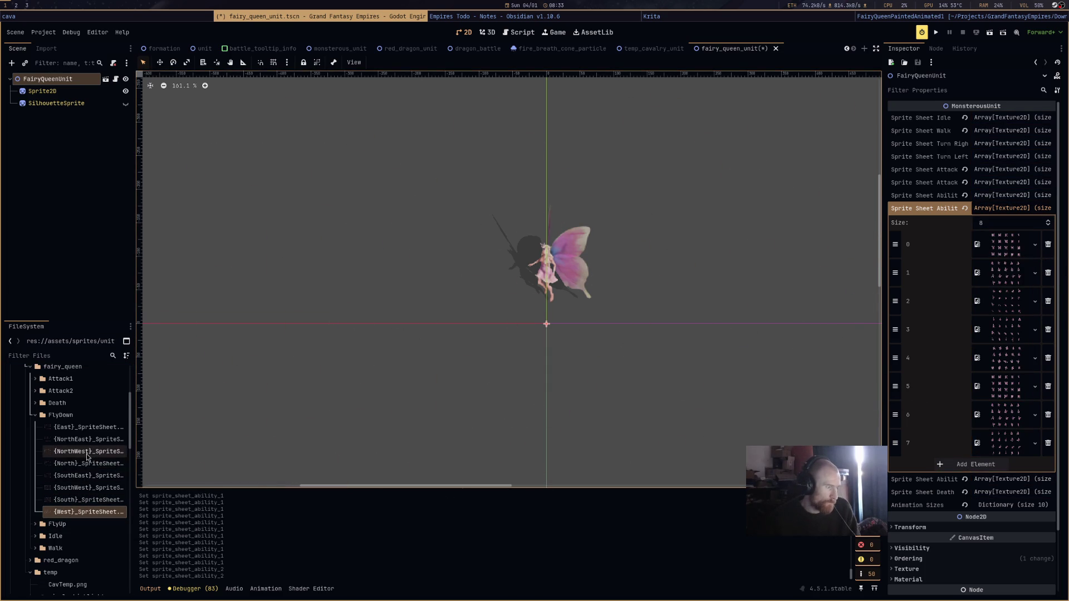
# Put the NorthWest through South FlyDown sheets into ability 2 slots 2–7.
pyautogui.click(123, 452)
pyautogui.moveTo(125, 453)
pyautogui.mouseDown()
pyautogui.moveTo(1011, 332)
pyautogui.moveTo(1010, 304)
pyautogui.mouseUp()
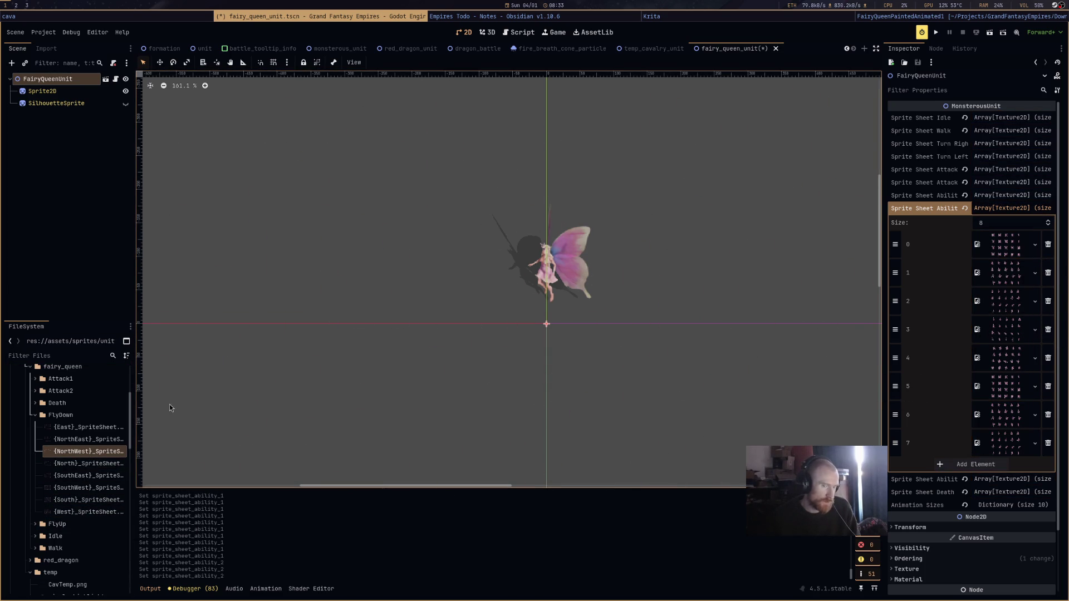
pyautogui.click(87, 466)
pyautogui.moveTo(87, 466)
pyautogui.mouseDown()
pyautogui.moveTo(980, 366)
pyautogui.moveTo(1016, 334)
pyautogui.mouseUp()
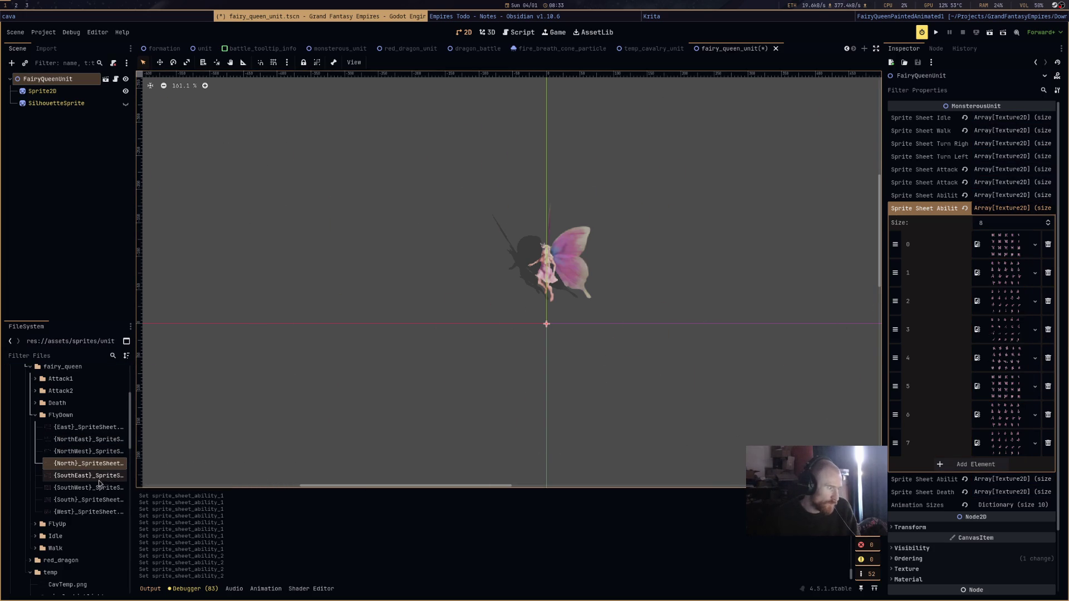
pyautogui.click(88, 439)
pyautogui.moveTo(87, 440)
pyautogui.mouseDown()
pyautogui.moveTo(222, 441)
pyautogui.moveTo(1007, 384)
pyautogui.moveTo(995, 366)
pyautogui.mouseUp()
pyautogui.click(88, 427)
pyautogui.moveTo(87, 427)
pyautogui.mouseDown()
pyautogui.moveTo(334, 389)
pyautogui.moveTo(1005, 386)
pyautogui.mouseUp()
pyautogui.moveTo(87, 476); pyautogui.dragTo(981, 447)
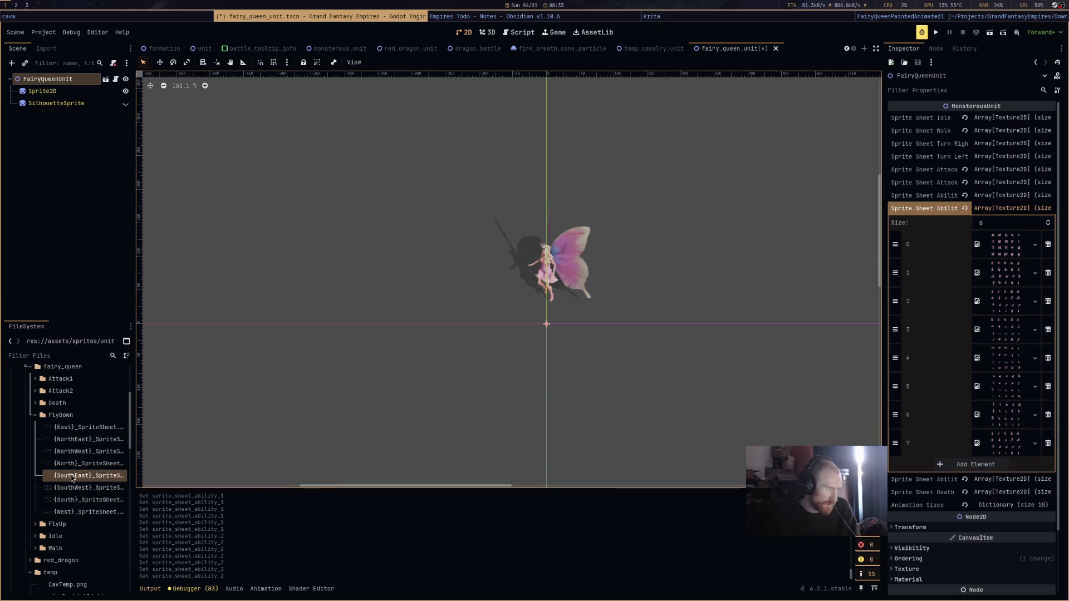
pyautogui.moveTo(78, 500)
pyautogui.mouseDown()
pyautogui.moveTo(669, 389)
pyautogui.moveTo(1016, 447)
pyautogui.mouseUp()
pyautogui.click(1010, 214)
pyautogui.click(1001, 224)
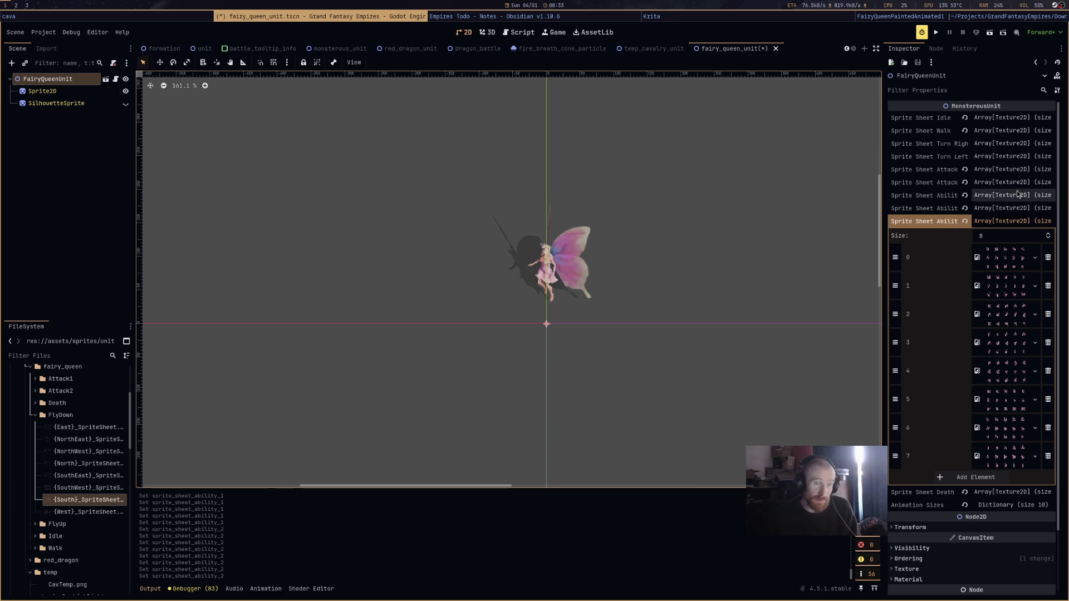
# Copy the second Sprite Sheet Attack array and paste it into the third Sprite Sheet Ability.
pyautogui.rightClick(978, 189)
pyautogui.click(963, 188)
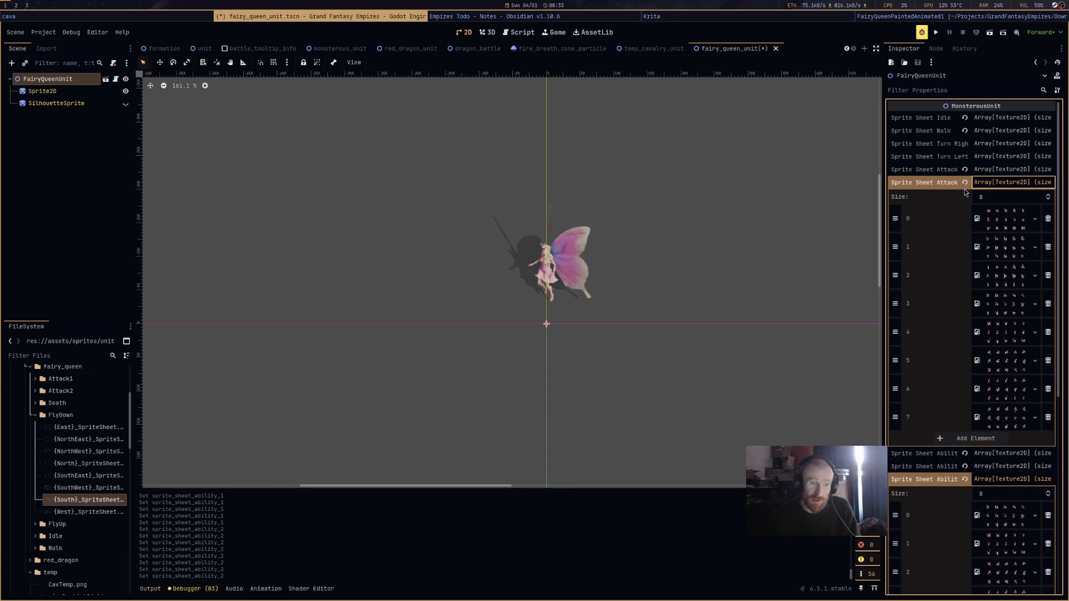
pyautogui.click(999, 223)
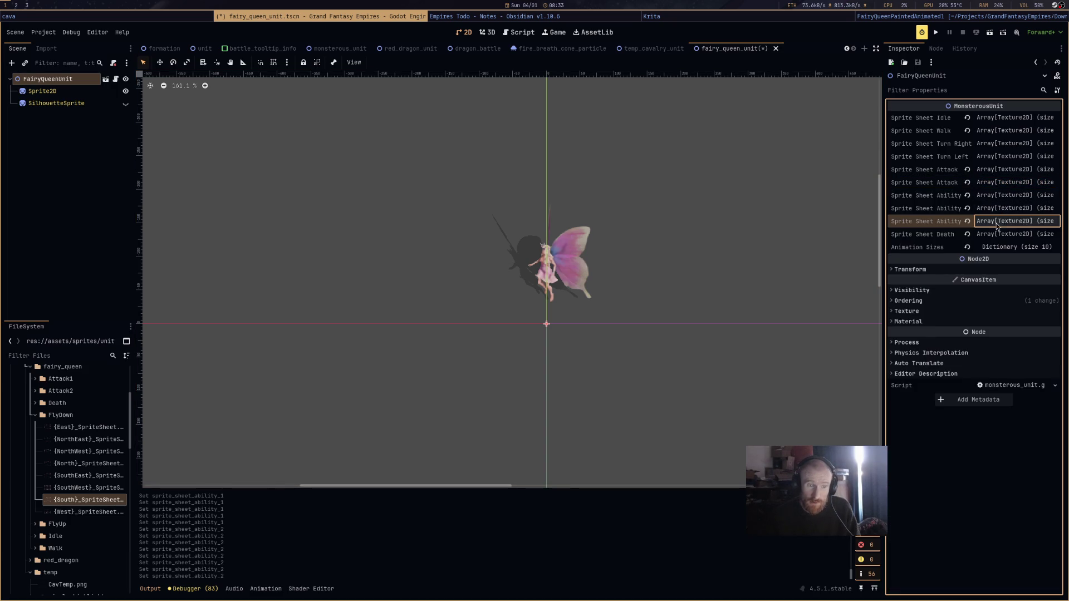
pyautogui.rightClick(948, 226)
pyautogui.click(974, 246)
pyautogui.click(1002, 221)
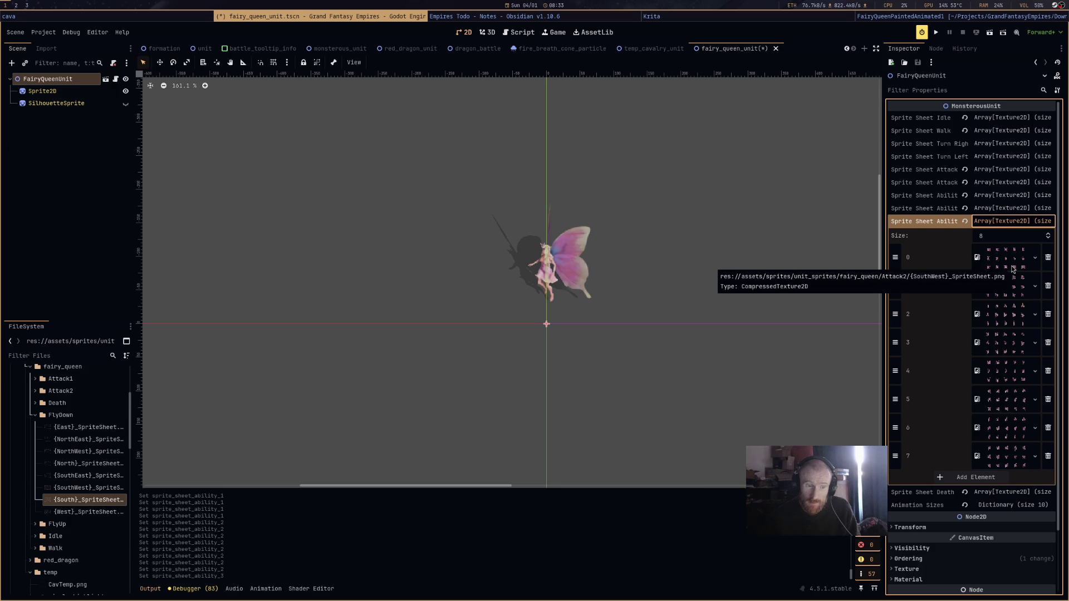
pyautogui.click(1015, 225)
pyautogui.click(1012, 235)
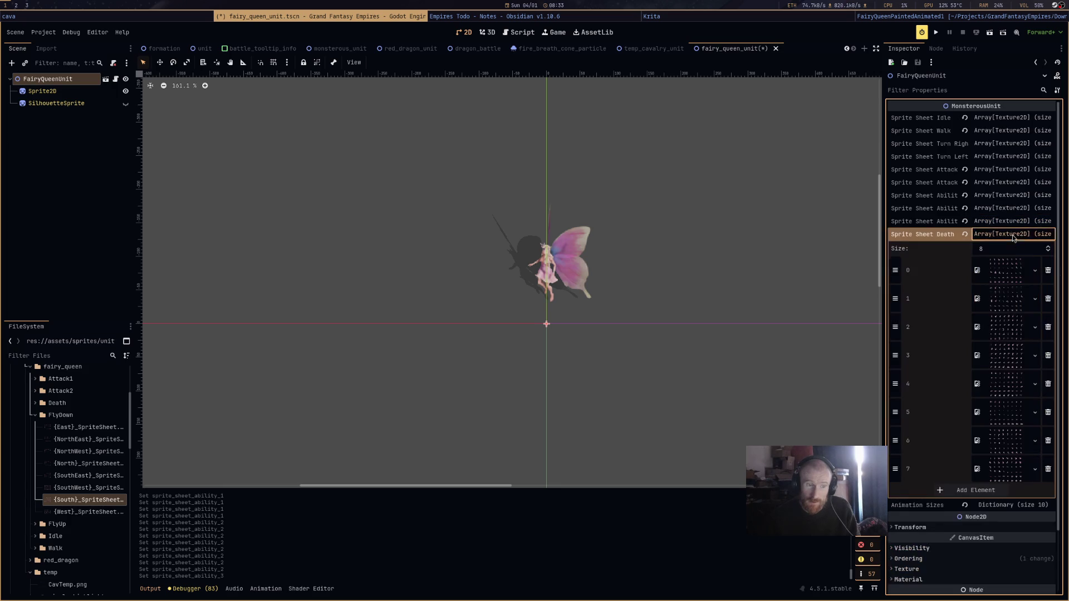
# Show the Death folder and put the SouthWest, West, NorthWest and North death sheets in place.
pyautogui.click(35, 415)
pyautogui.click(36, 403)
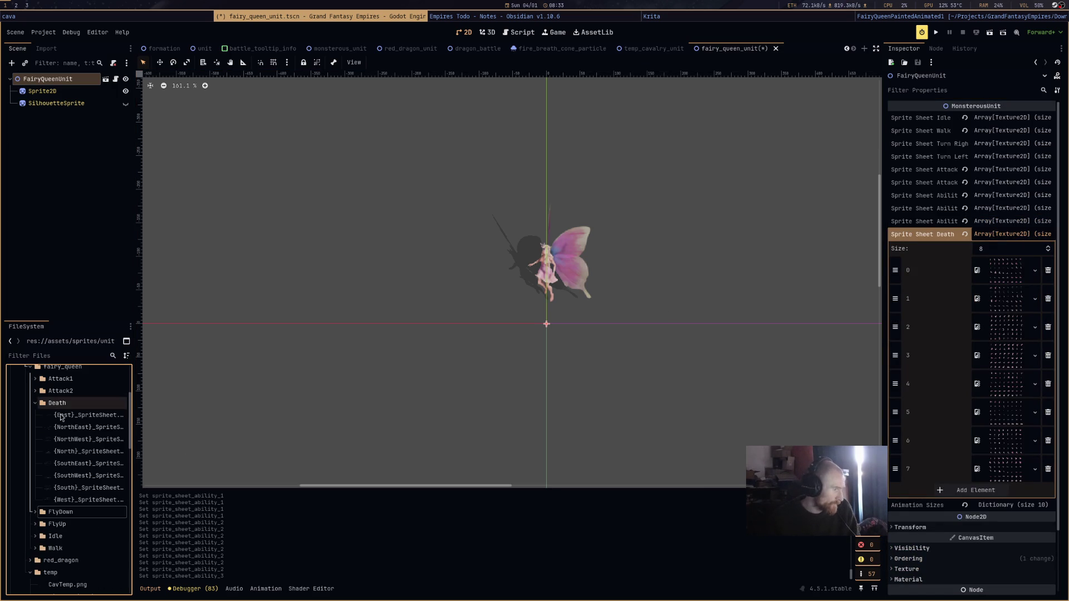
pyautogui.moveTo(89, 476); pyautogui.dragTo(972, 284)
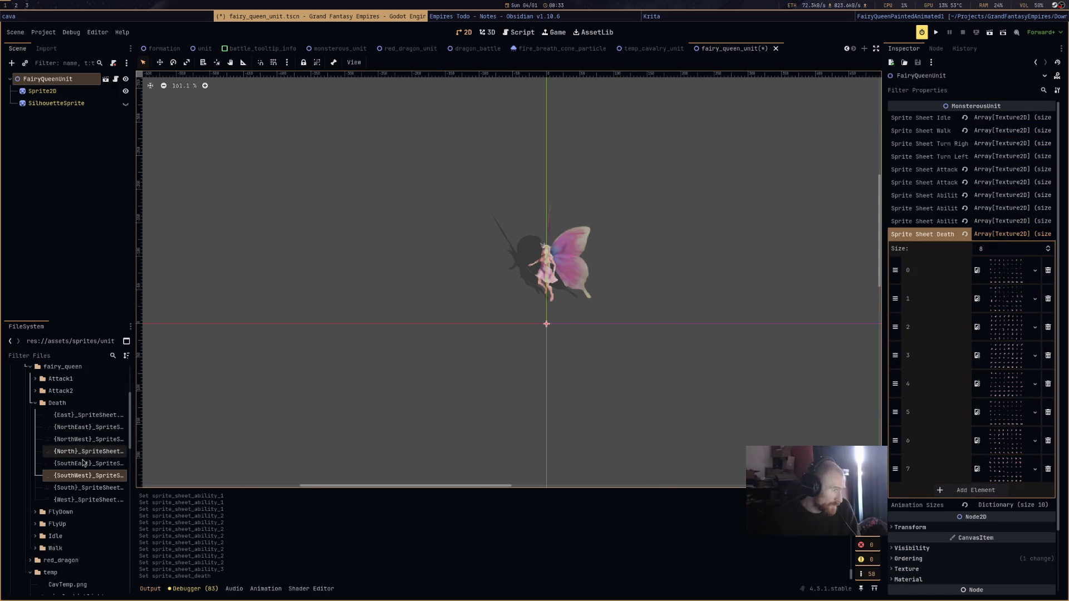
pyautogui.click(78, 500)
pyautogui.moveTo(78, 500)
pyautogui.mouseDown()
pyautogui.moveTo(950, 350)
pyautogui.moveTo(1030, 296)
pyautogui.moveTo(1008, 298)
pyautogui.mouseUp()
pyautogui.moveTo(96, 437)
pyautogui.mouseDown()
pyautogui.moveTo(83, 444)
pyautogui.moveTo(1002, 384)
pyautogui.mouseUp()
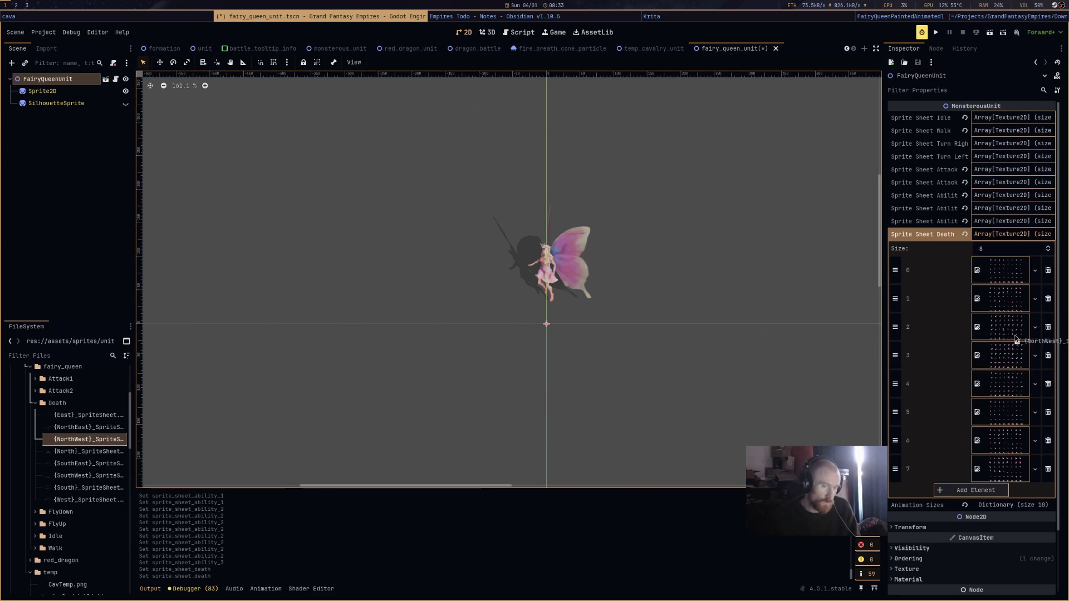
pyautogui.moveTo(89, 451); pyautogui.dragTo(898, 359)
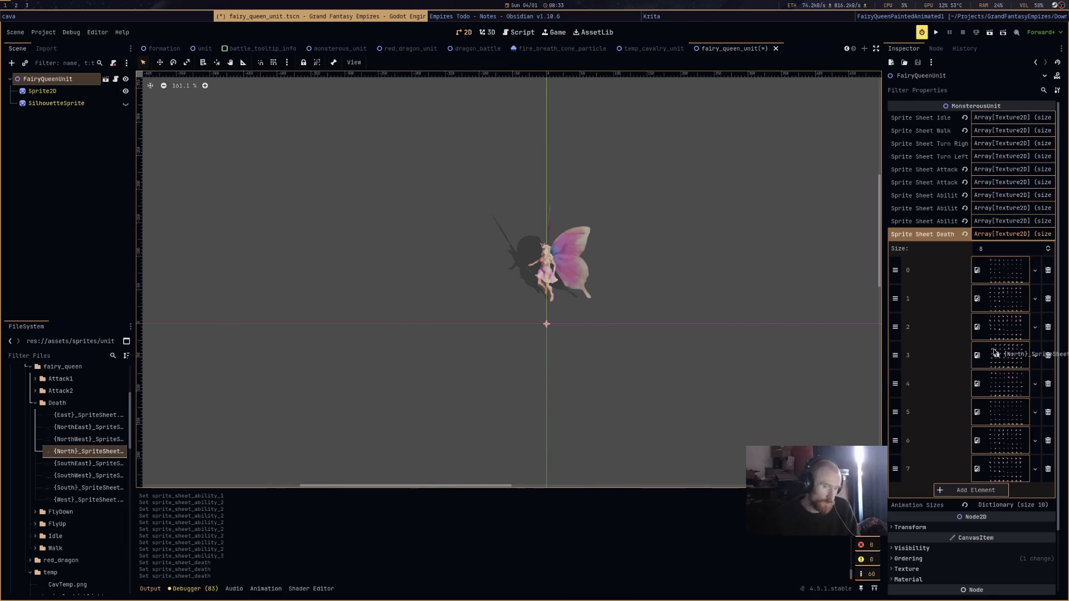
# Add the NorthEast, East, SouthEast and South death sheets, filling Death slots up to 7.
pyautogui.moveTo(83, 427)
pyautogui.mouseDown()
pyautogui.moveTo(921, 432)
pyautogui.moveTo(997, 392)
pyautogui.mouseUp()
pyautogui.moveTo(86, 418); pyautogui.dragTo(969, 428)
pyautogui.moveTo(112, 465)
pyautogui.mouseDown()
pyautogui.moveTo(962, 458)
pyautogui.moveTo(999, 444)
pyautogui.mouseUp()
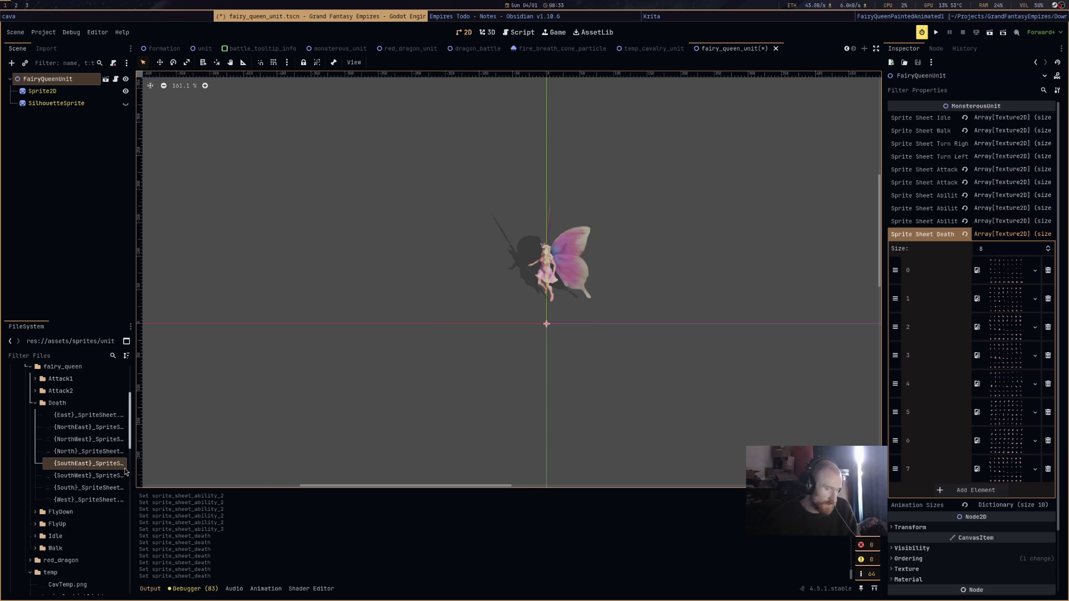
pyautogui.moveTo(89, 488); pyautogui.dragTo(1002, 468)
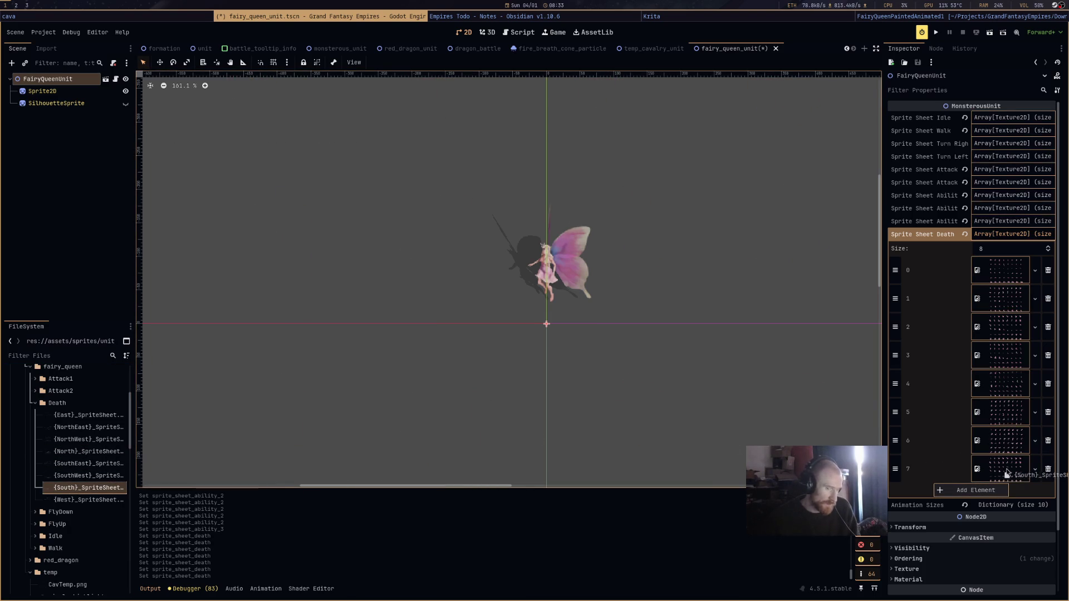
pyautogui.click(1007, 234)
# Save fairy_queen_unit and run the dragon_battle scene.
pyautogui.hotkey('ctrl', 's')
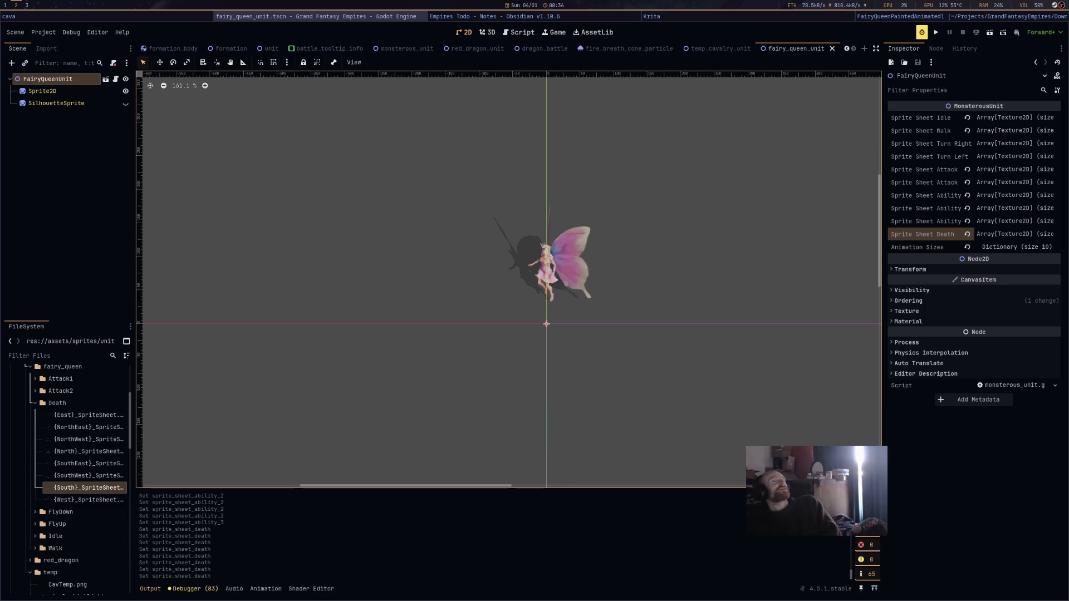
pyautogui.click(526, 50)
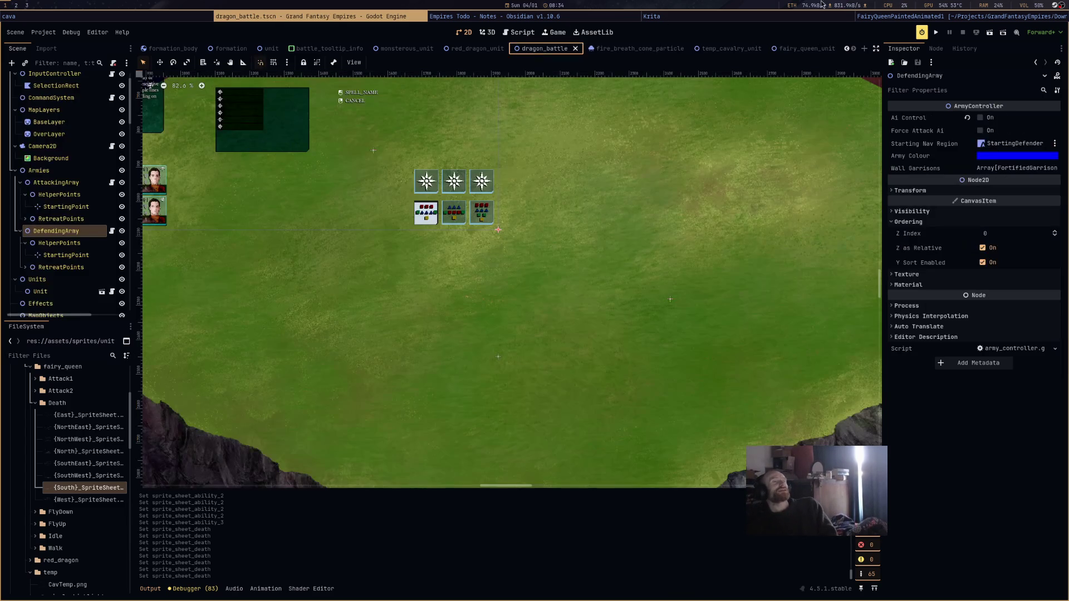
pyautogui.click(986, 32)
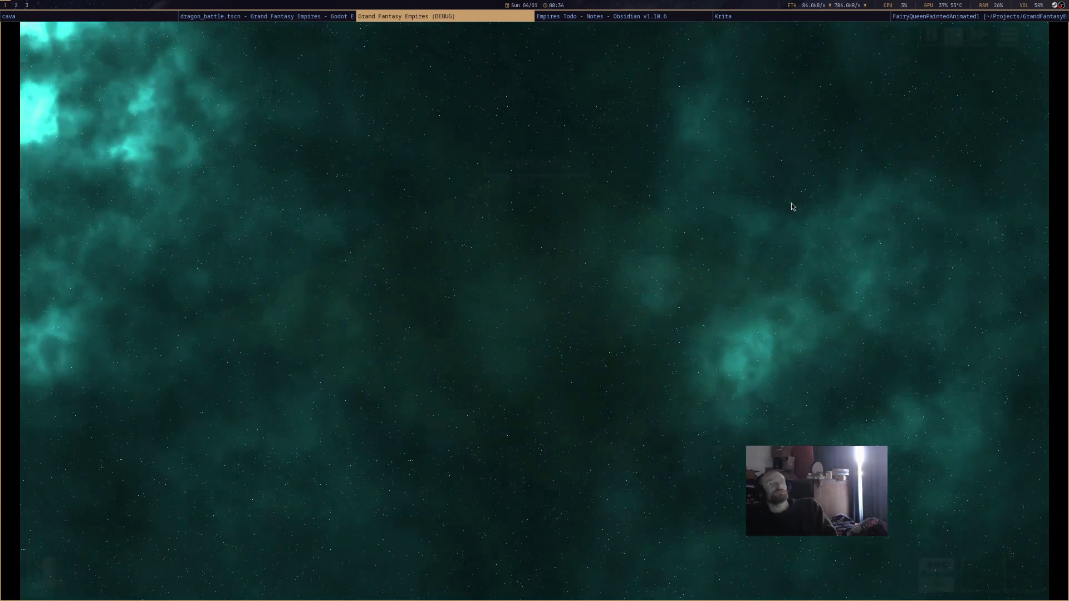
# Start the battle, follow the fairy queen onto the troop block, then close the game.
pyautogui.scroll(3, 705, 450)
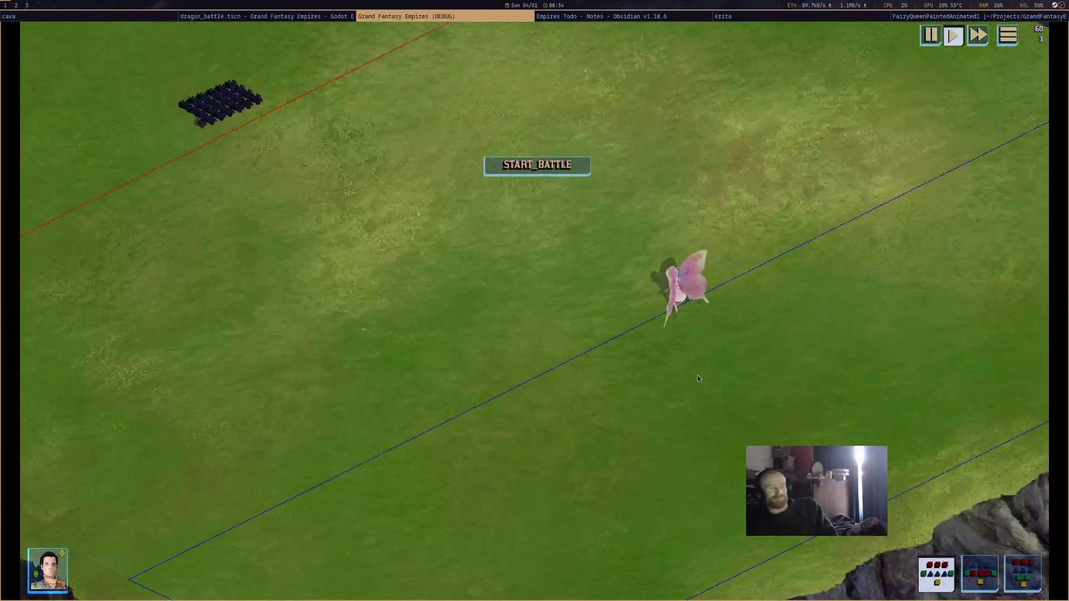
pyautogui.click(486, 174)
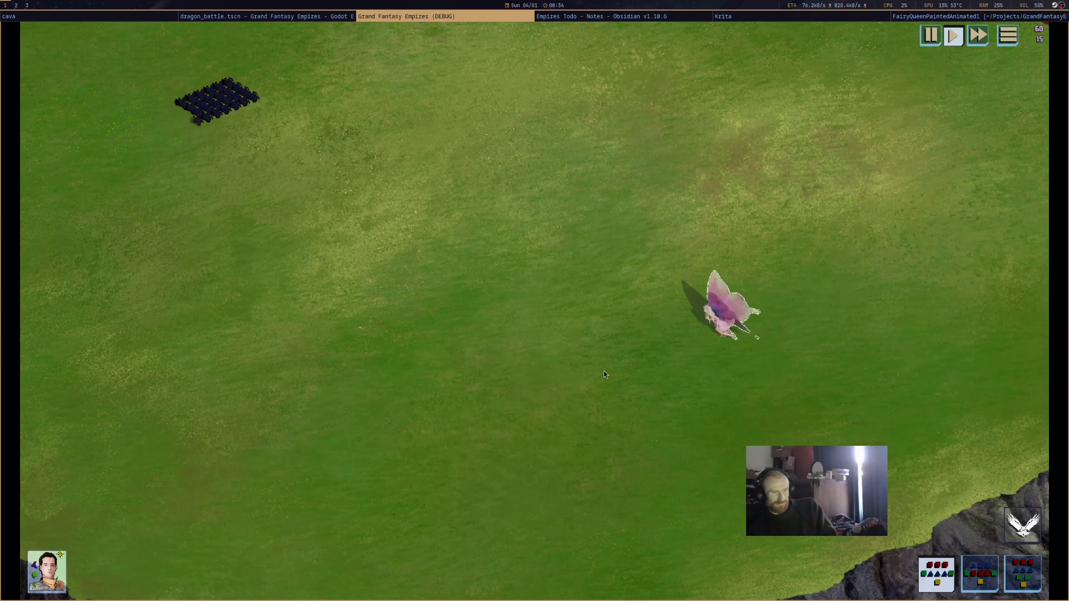
pyautogui.moveTo(643, 297)
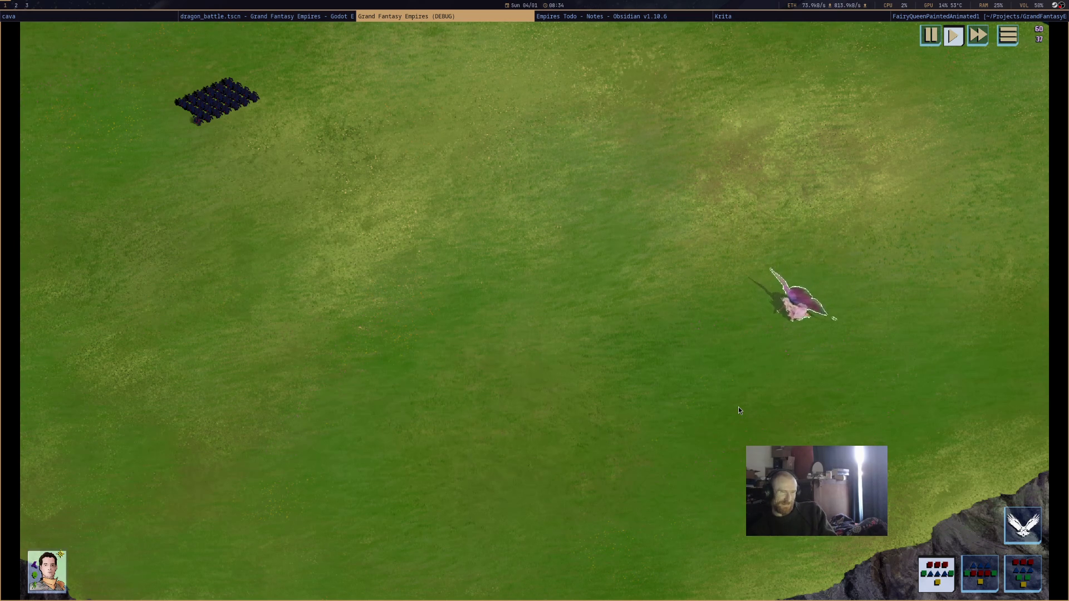
pyautogui.moveTo(740, 410)
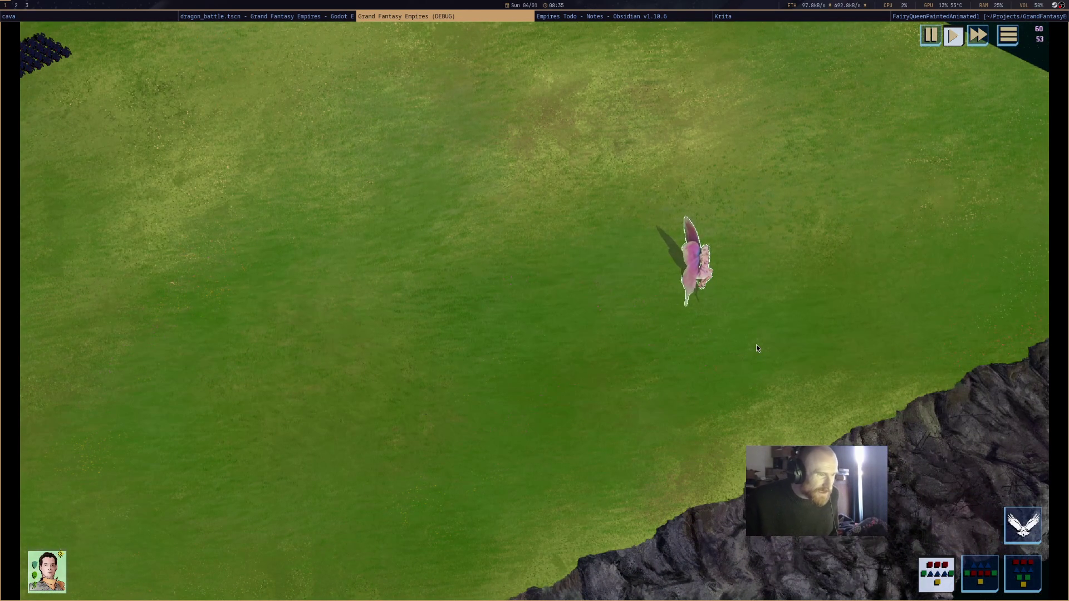
pyautogui.moveTo(482, 232); pyautogui.dragTo(738, 300)
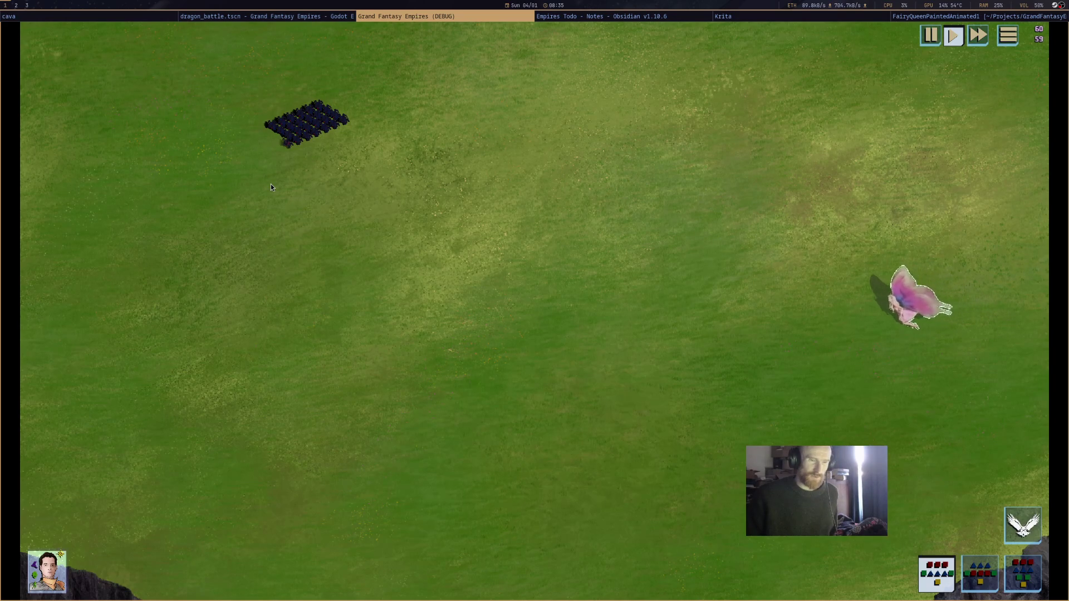
pyautogui.moveTo(305, 350); pyautogui.dragTo(546, 427)
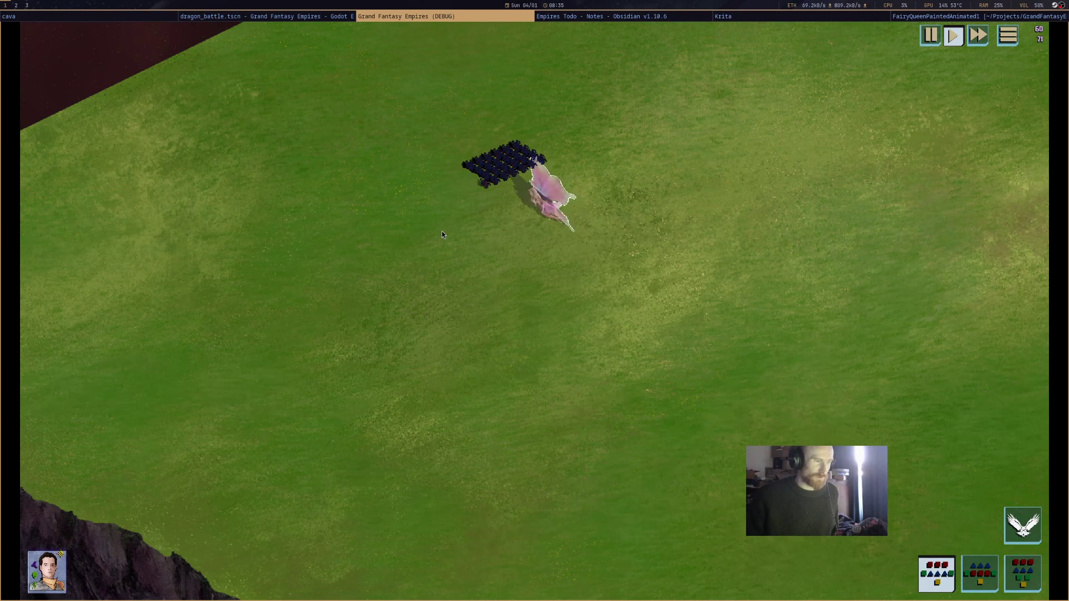
pyautogui.moveTo(508, 180)
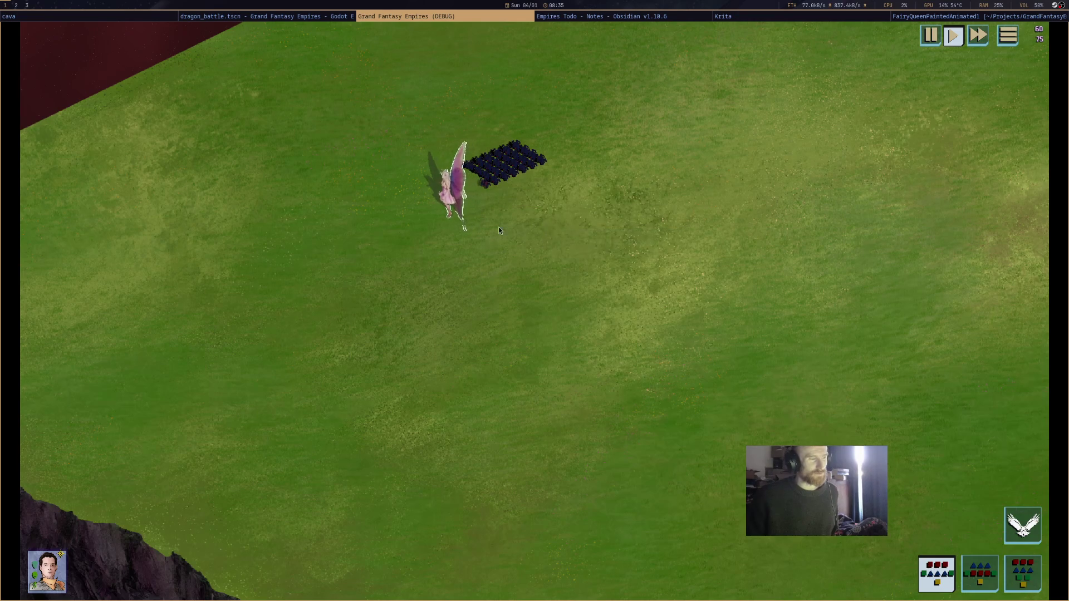
pyautogui.moveTo(503, 218)
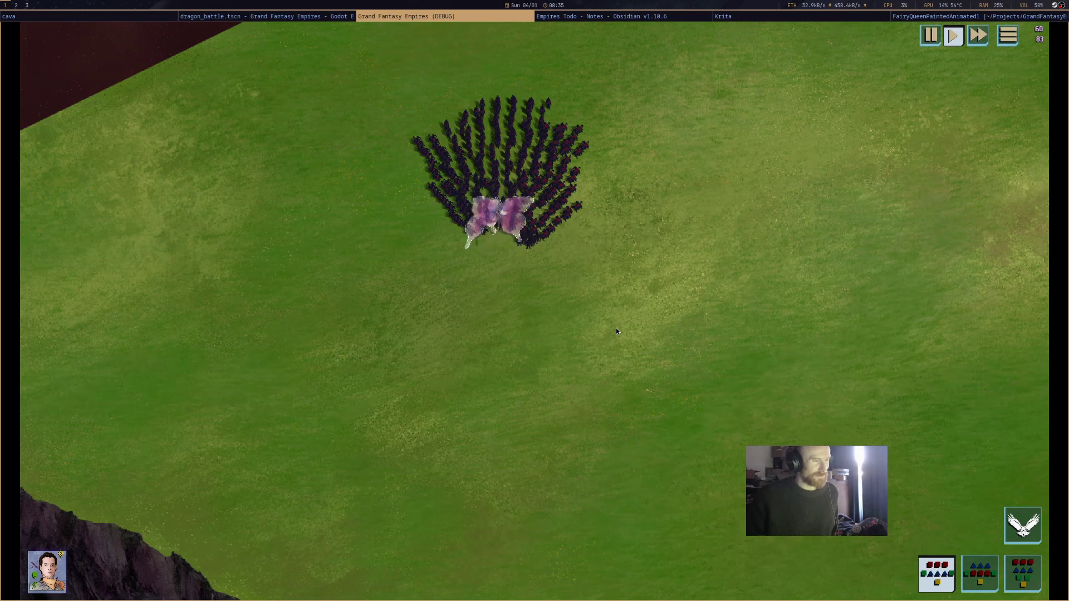
pyautogui.moveTo(487, 263)
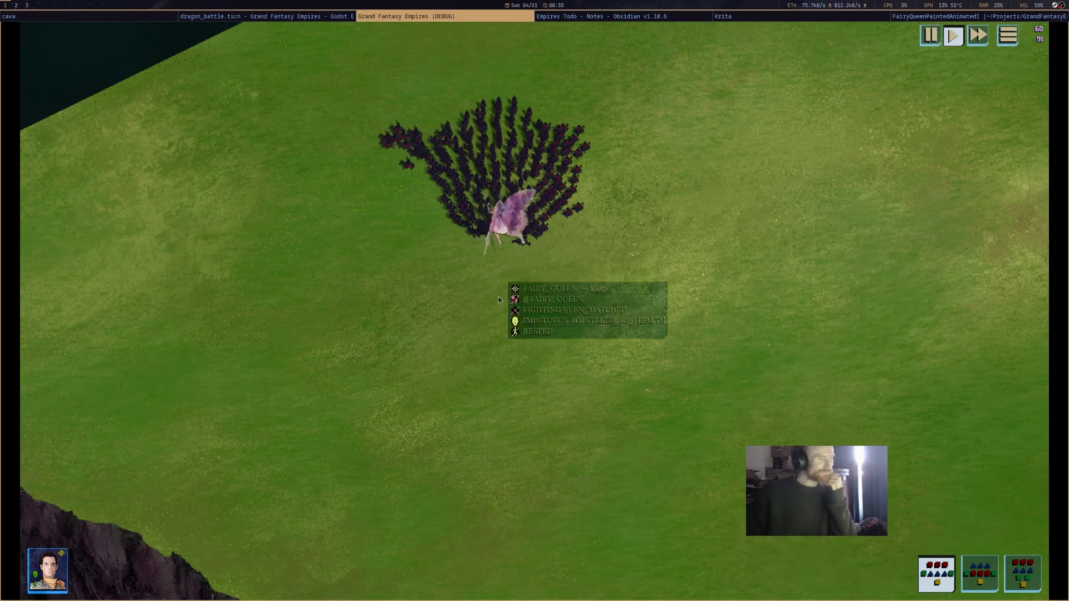
pyautogui.hotkey('alt', 'F4')
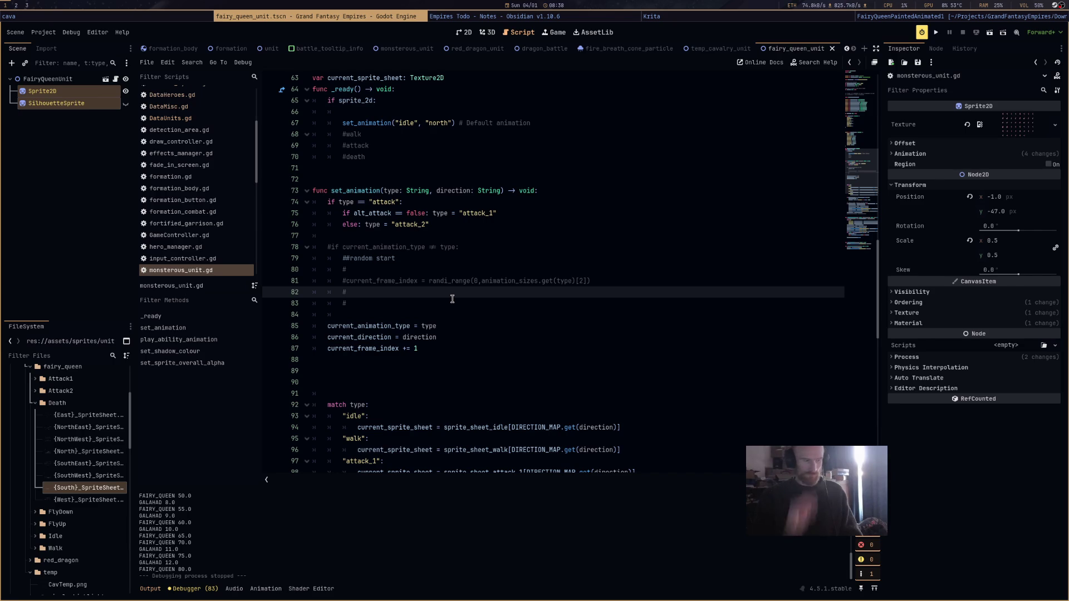
# Insert a new empty line at the top of set_animation in monsterous_unit.gd.
pyautogui.scroll(-1, 504, 299)
pyautogui.click(566, 160)
pyautogui.press('Return')
pyautogui.press('Return')
pyautogui.press('Return')
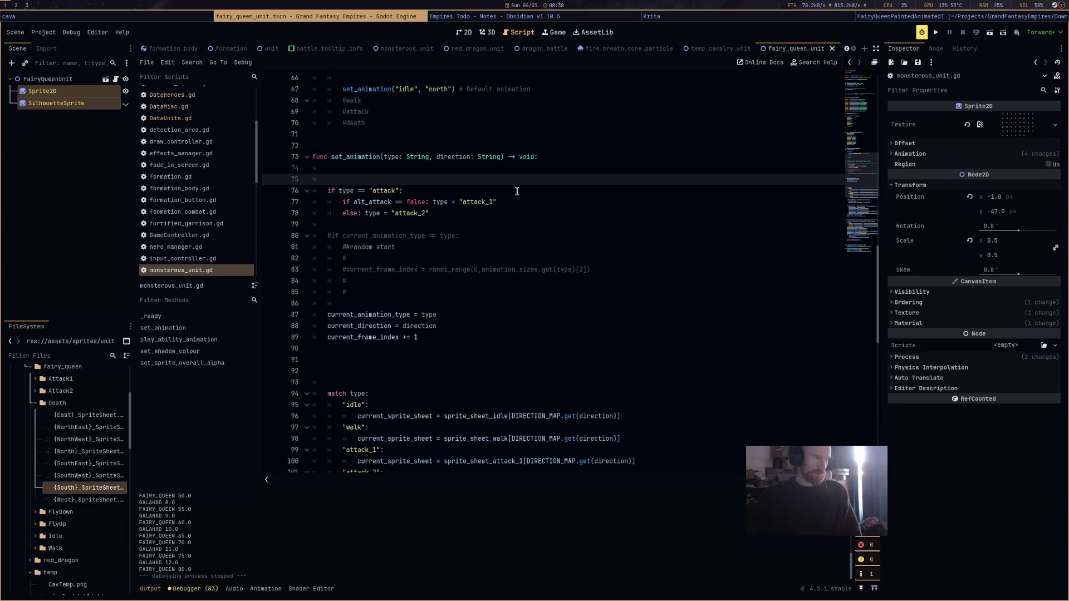
pyautogui.click(504, 178)
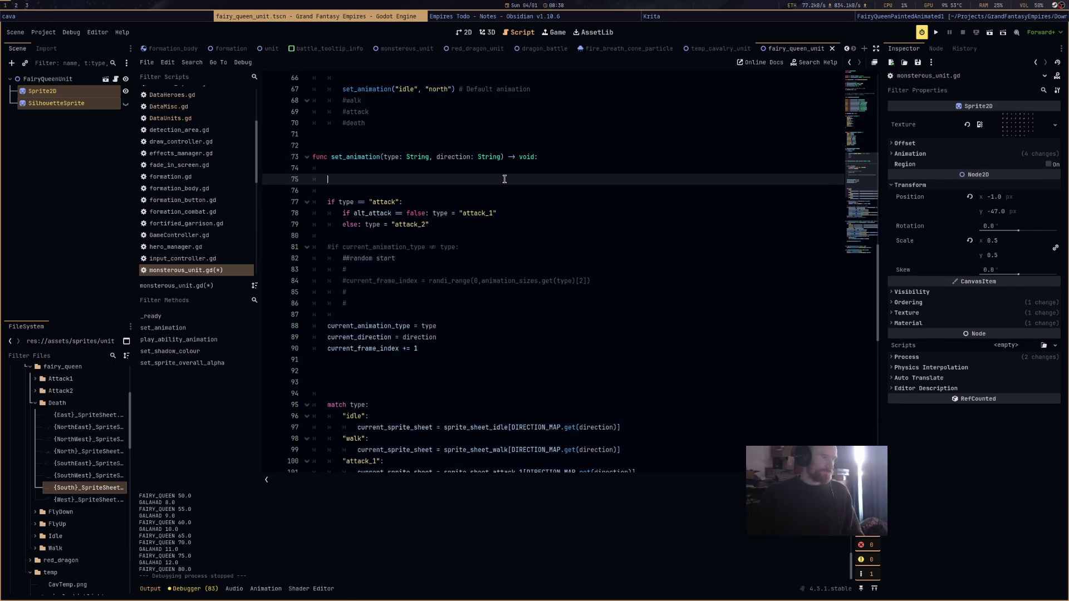
pyautogui.scroll(14, 609, 178)
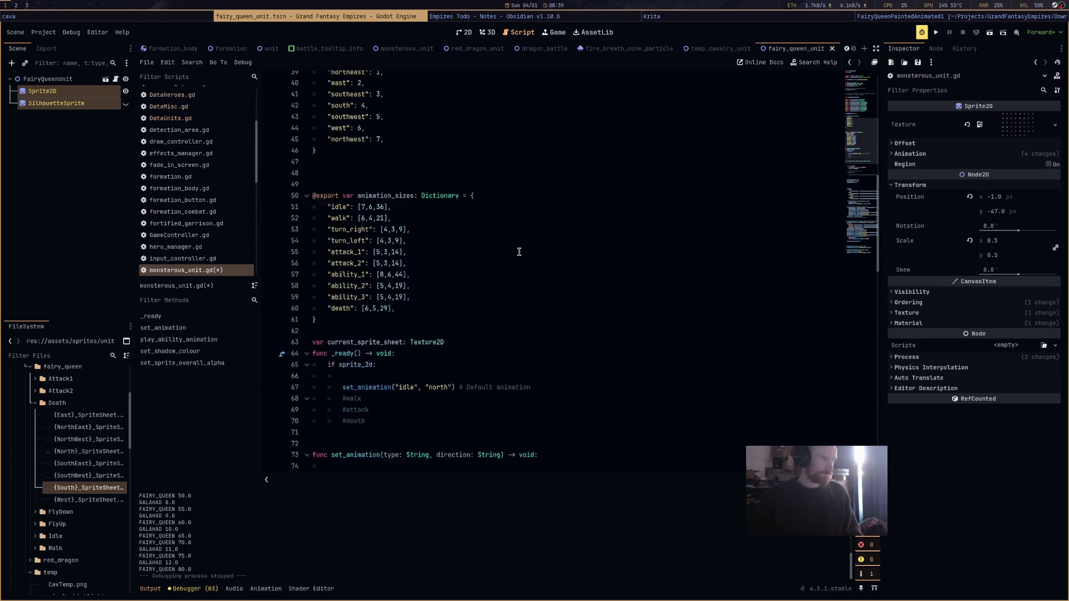
pyautogui.scroll(3, 506, 272)
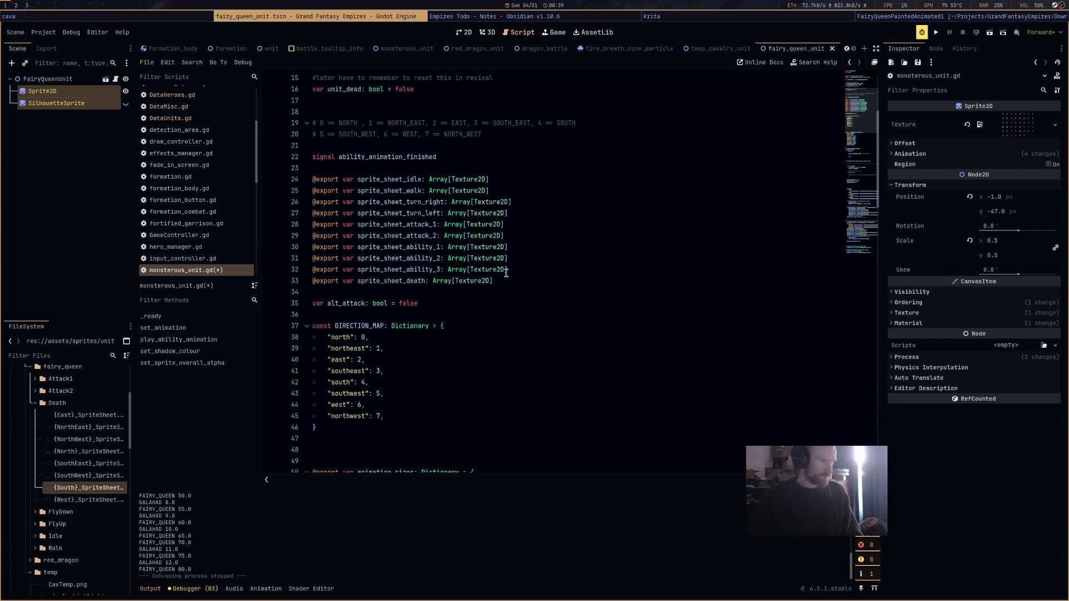
pyautogui.scroll(4, 506, 273)
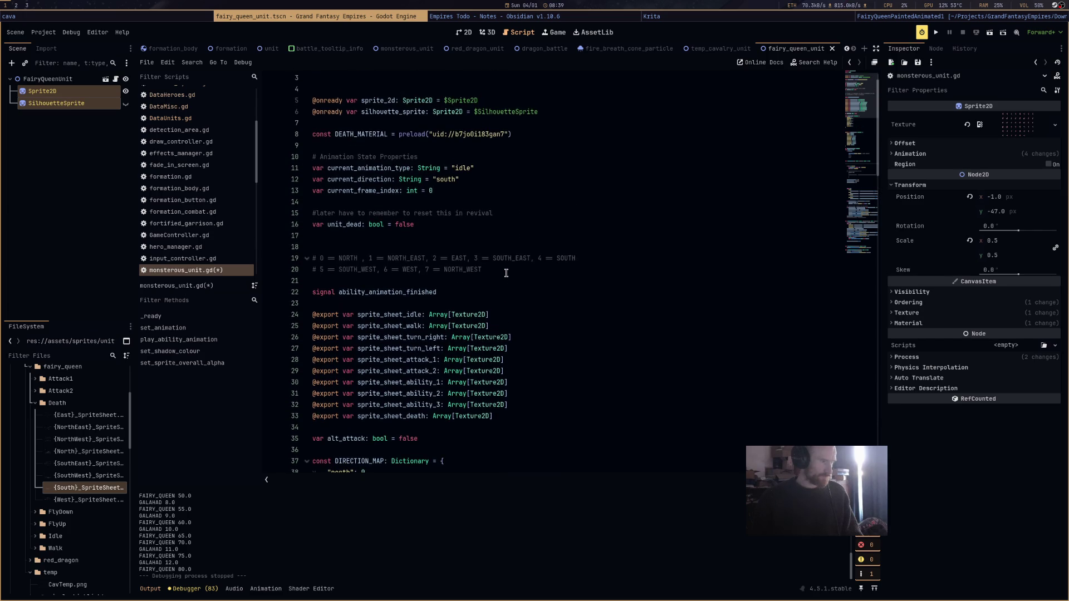
pyautogui.scroll(-18, 506, 273)
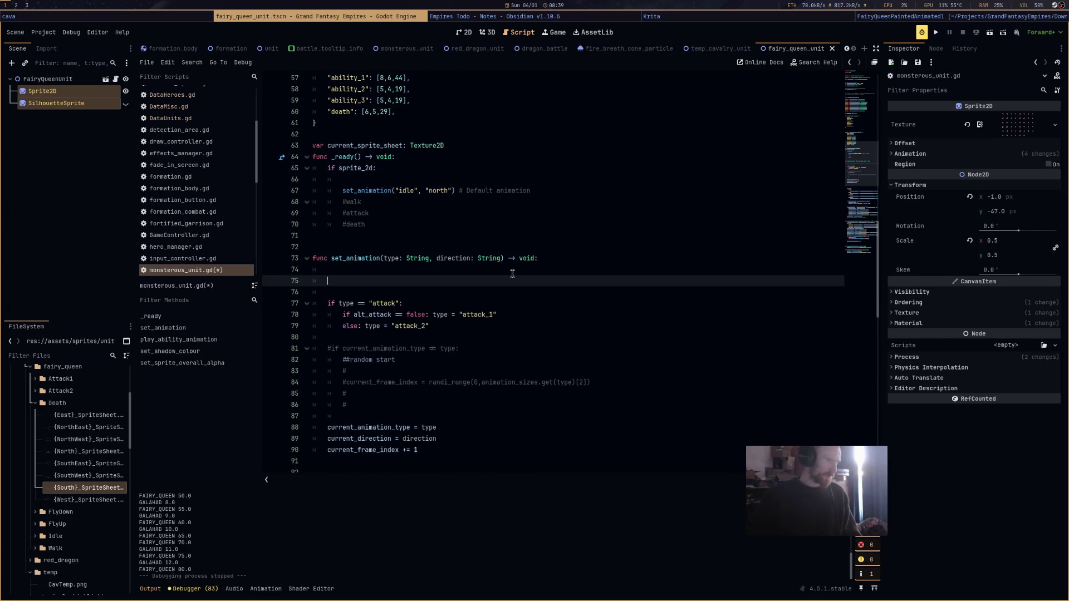
# Write the return guard on current_animation_type and current_frame_index < 3, save, then open dragon_battle.
pyautogui.write('if type != ')
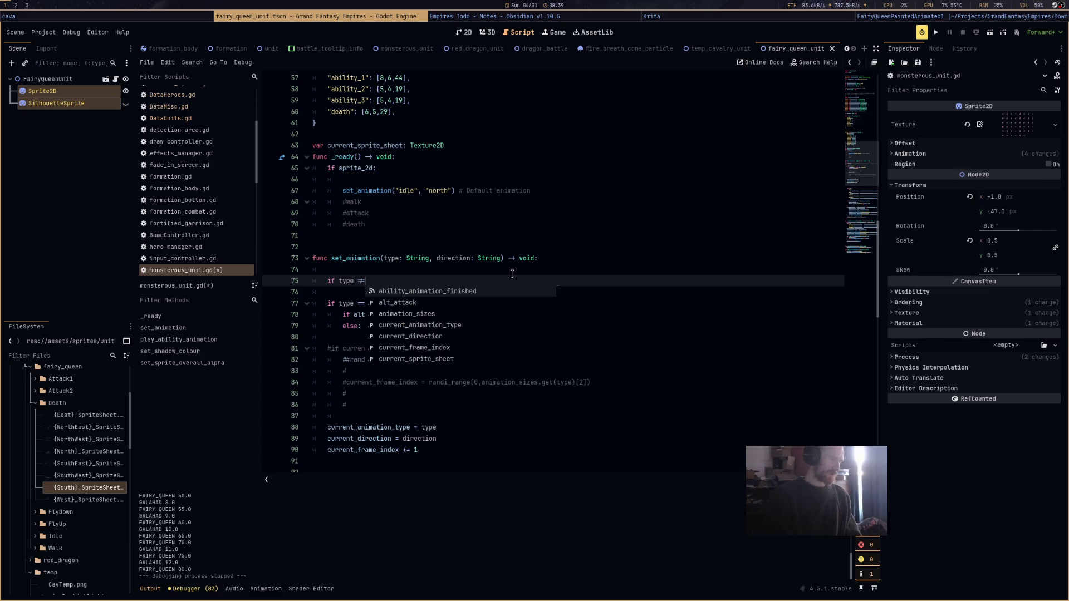
pyautogui.write('cu')
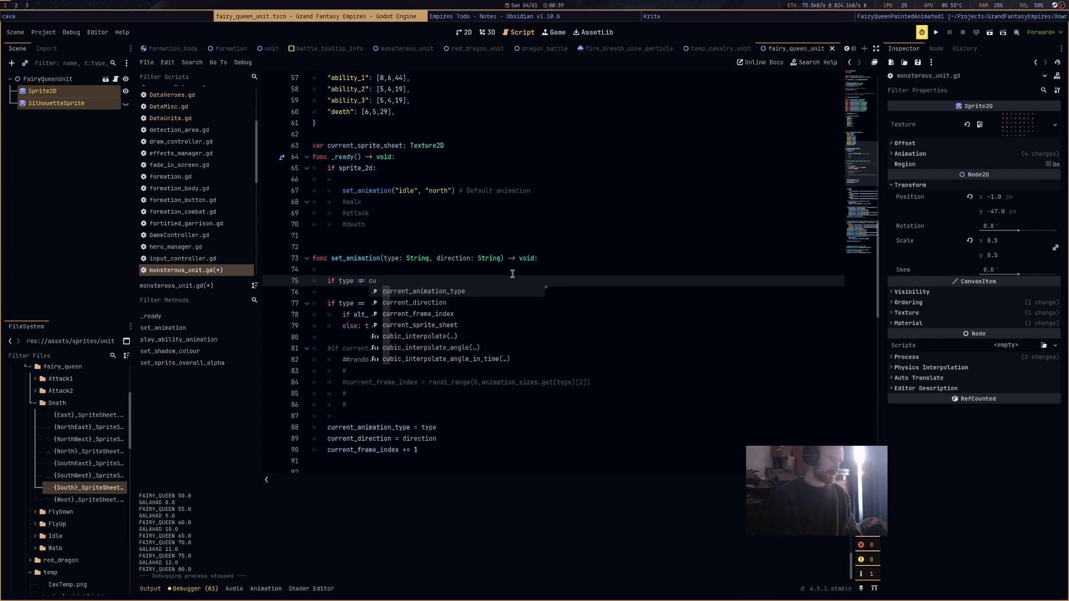
pyautogui.press('Return')
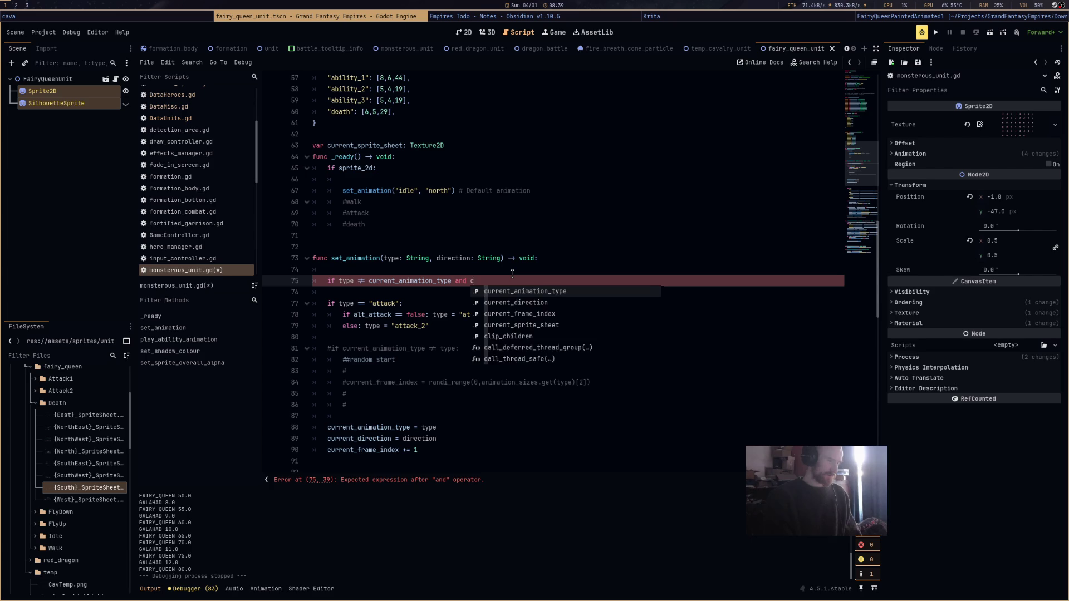
pyautogui.press('Down')
pyautogui.press('Down')
pyautogui.press('Return')
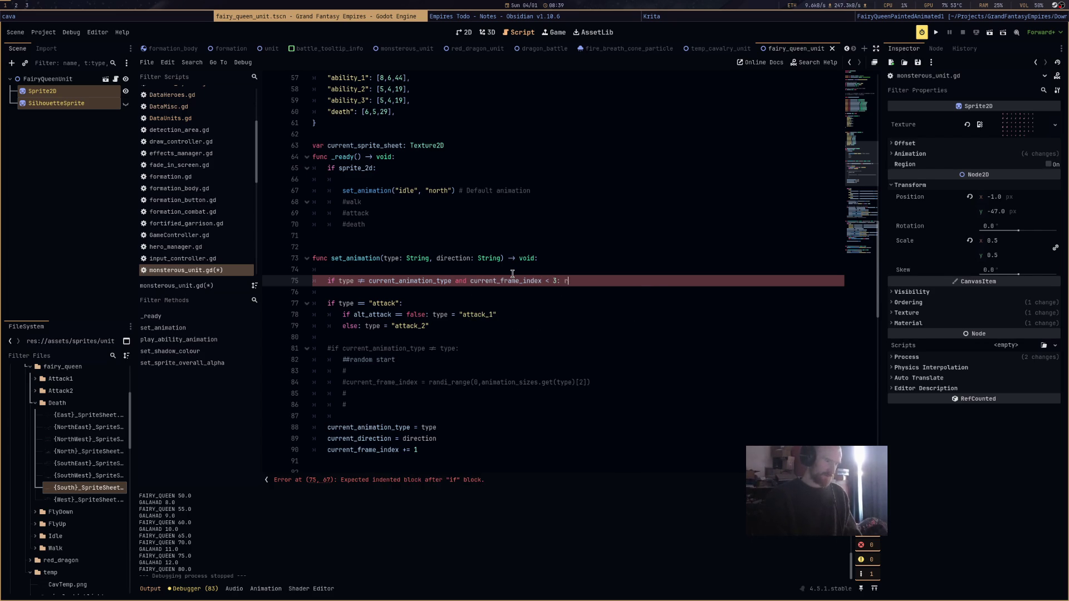
pyautogui.hotkey('ctrl', 's')
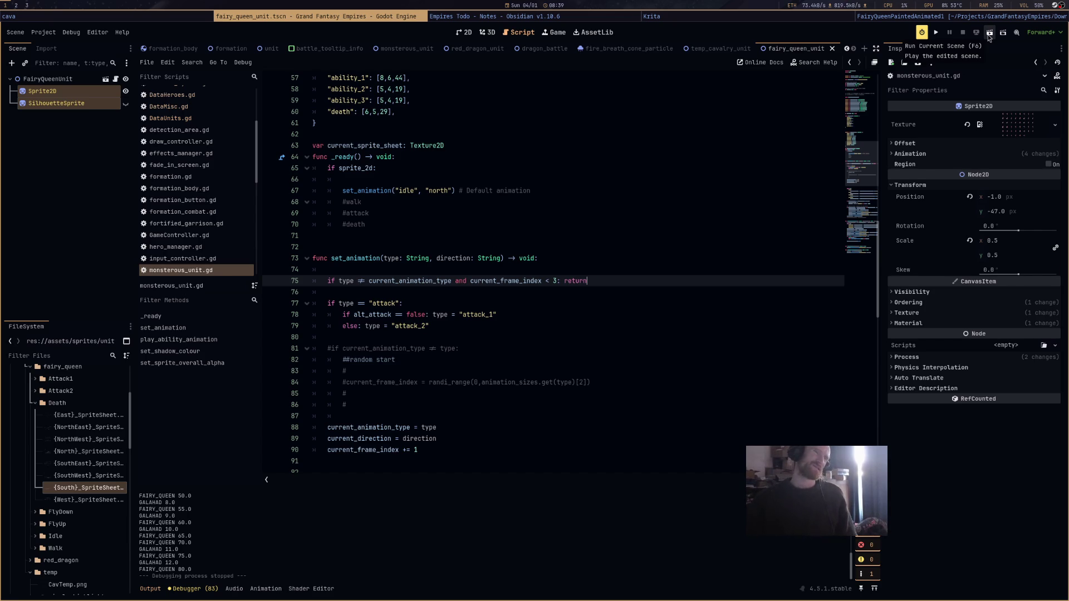
pyautogui.click(540, 49)
# Rerun the battle, give the fairy queen a few orders, then close the debug game window.
pyautogui.click(987, 38)
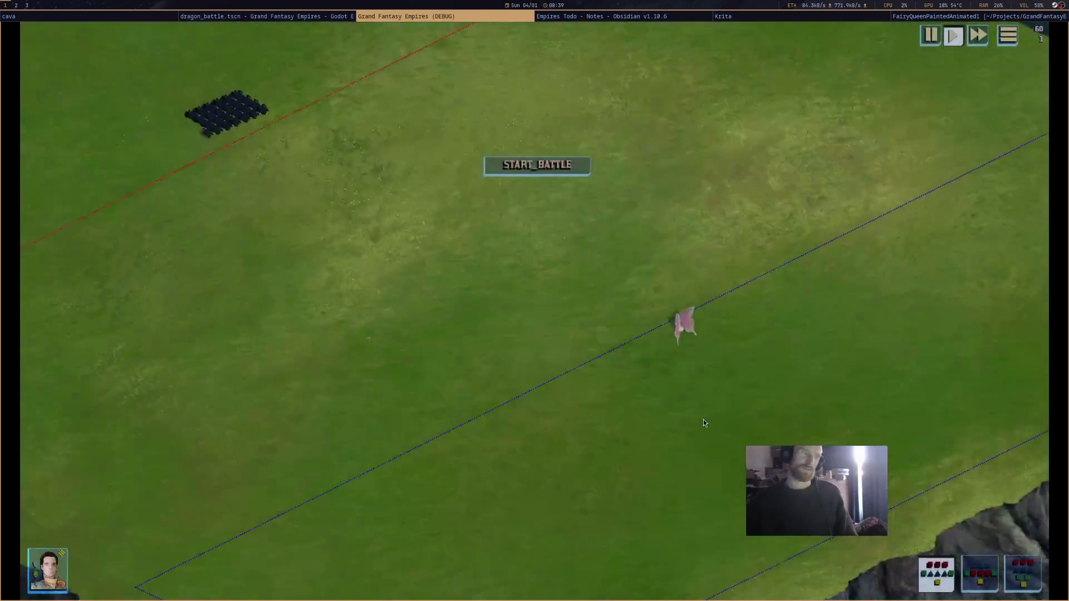
pyautogui.click(554, 170)
pyautogui.rightClick(553, 393)
pyautogui.click(552, 398)
pyautogui.rightClick(593, 385)
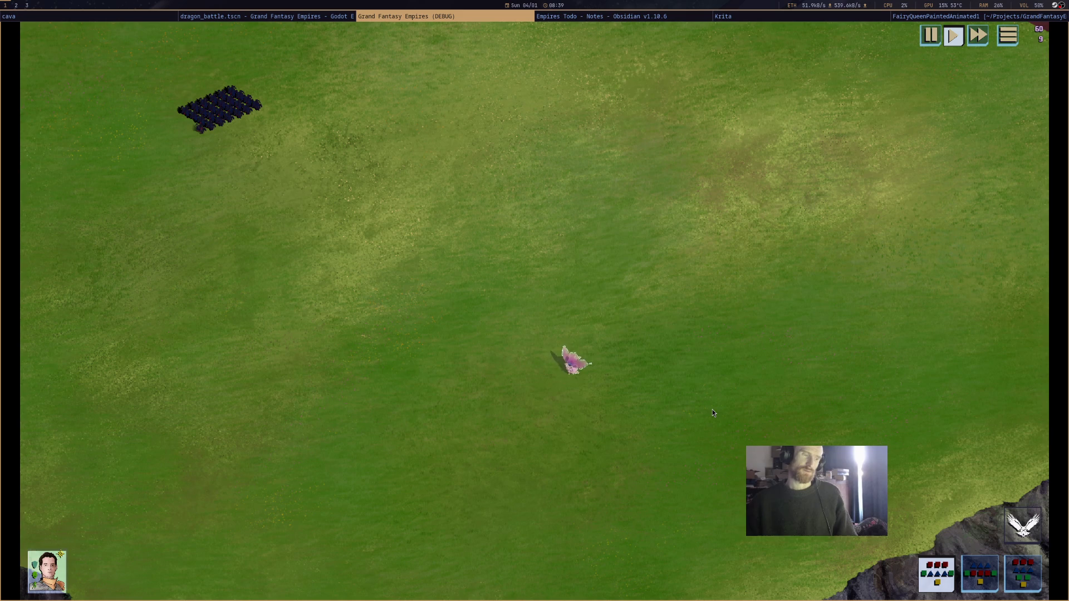
pyautogui.rightClick(712, 409)
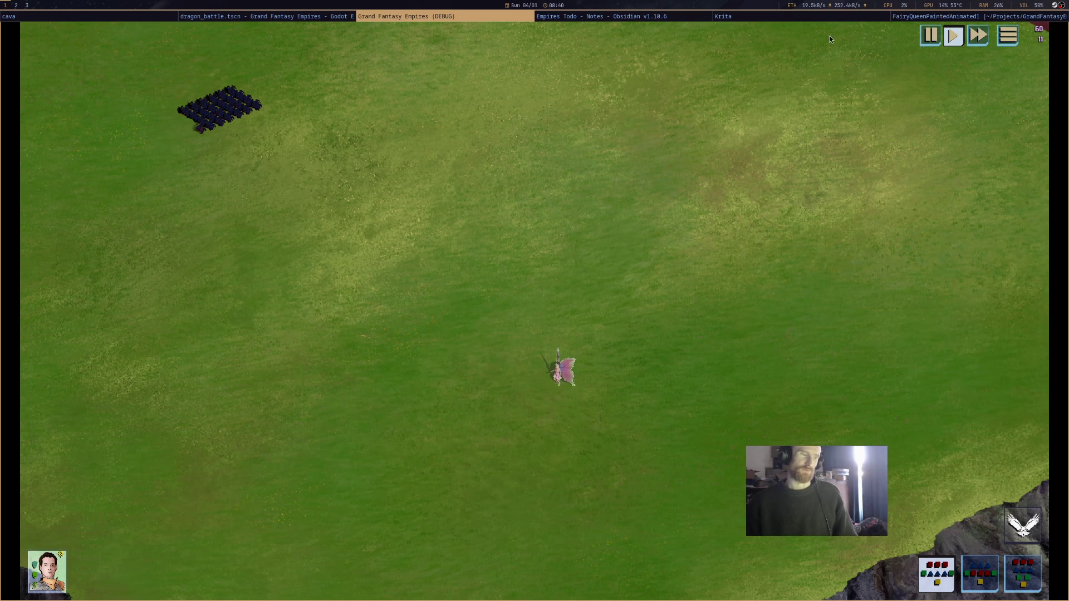
pyautogui.middleClick(456, 15)
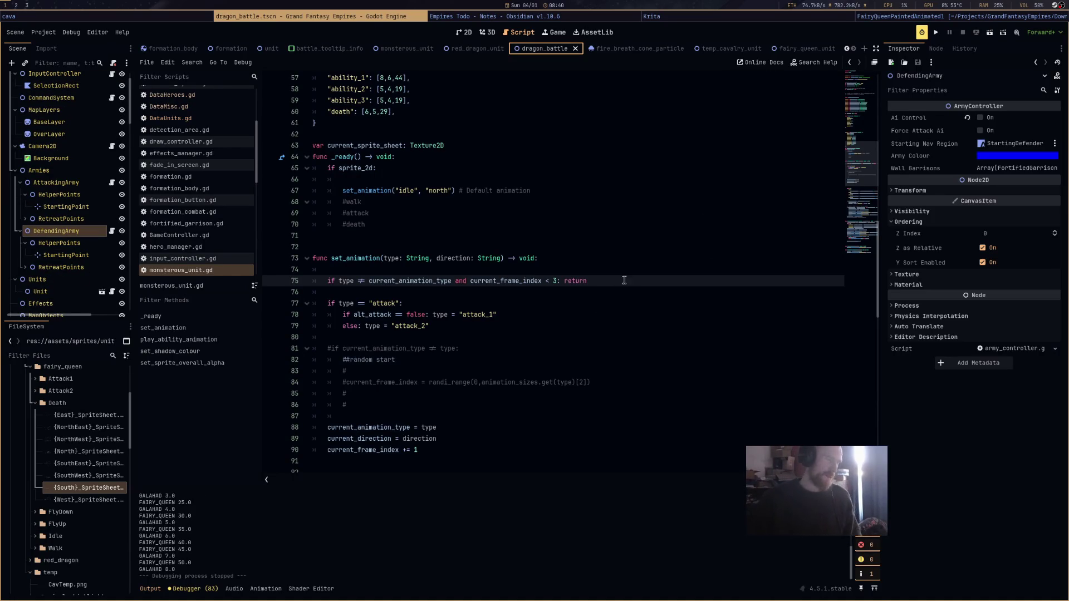
# Comment out the type == current_animation_type early-return line on line 75 with Ctrl+K.
pyautogui.moveTo(607, 280); pyautogui.dragTo(323, 281)
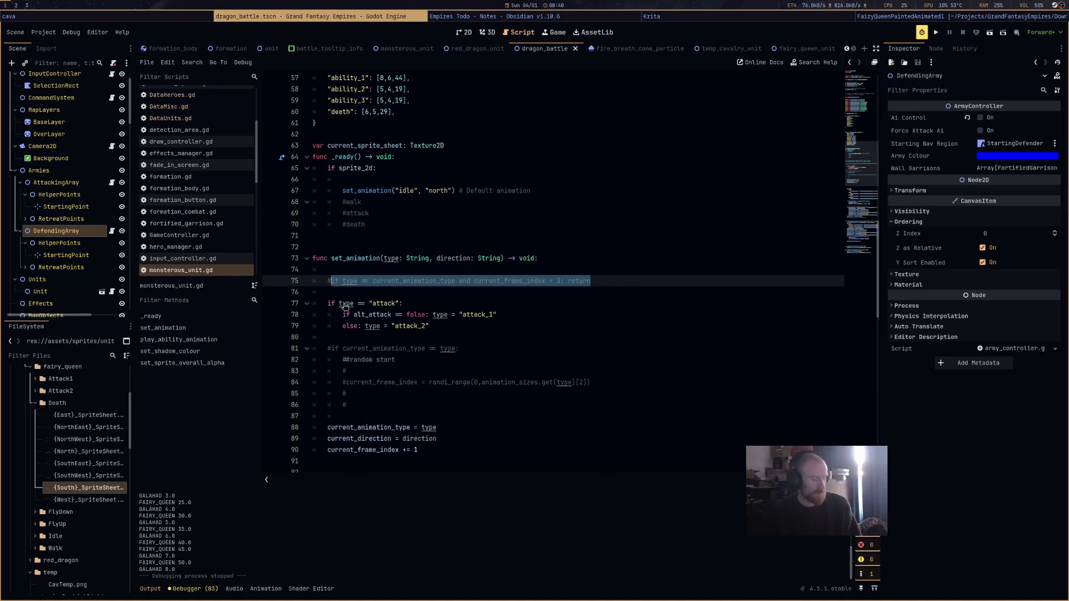
pyautogui.hotkey('ctrl', 'k')
pyautogui.click(598, 290)
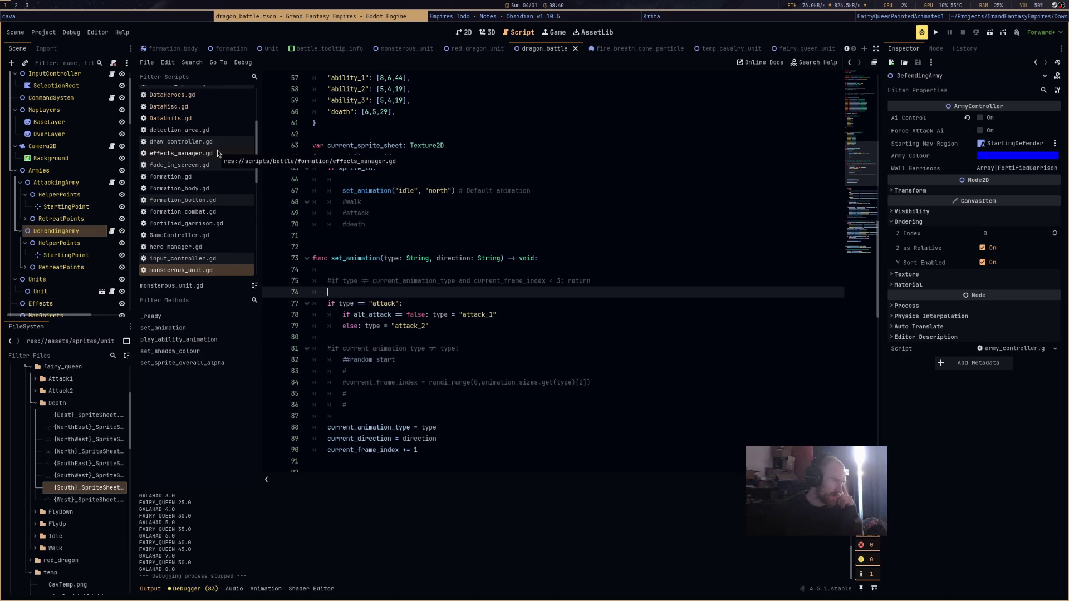
pyautogui.moveTo(395, 274); pyautogui.dragTo(666, 360)
pyautogui.click(665, 361)
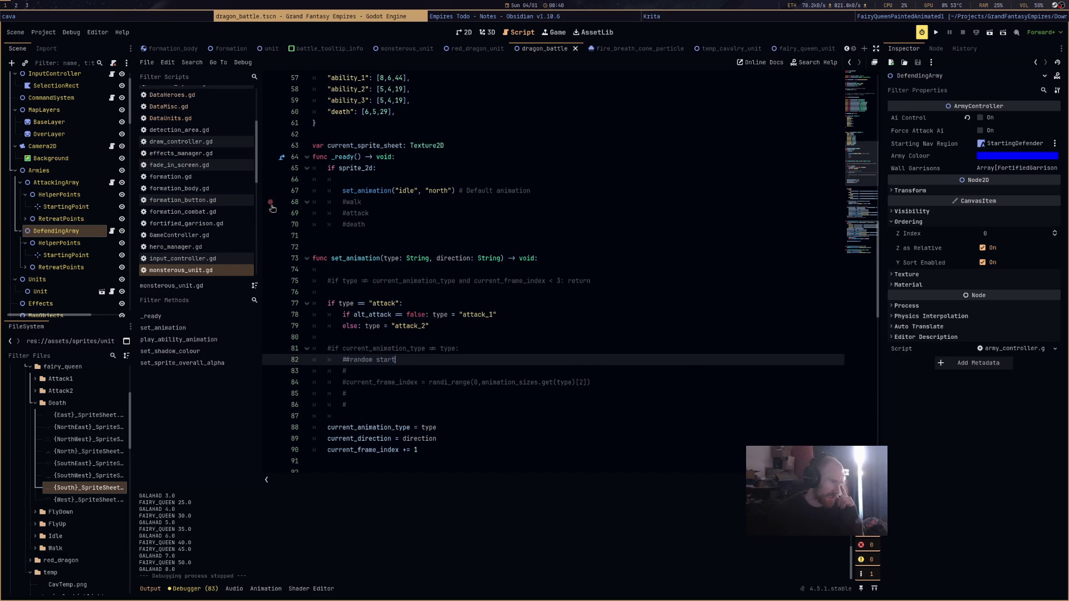
pyautogui.scroll(-3, 206, 172)
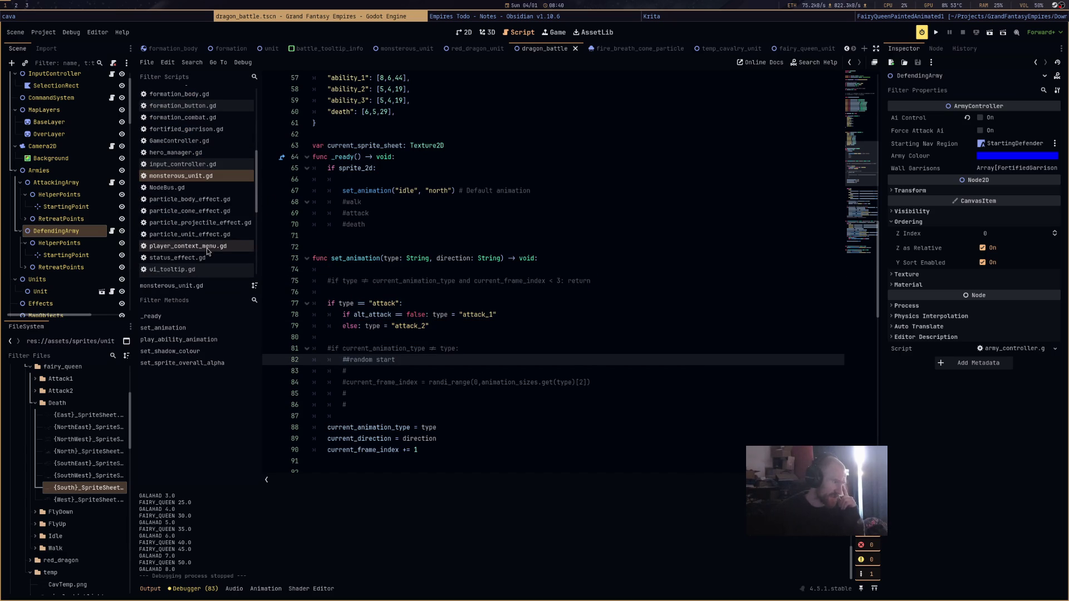
# Open hero_manager.gd and scroll down to the walk condition code.
pyautogui.click(205, 153)
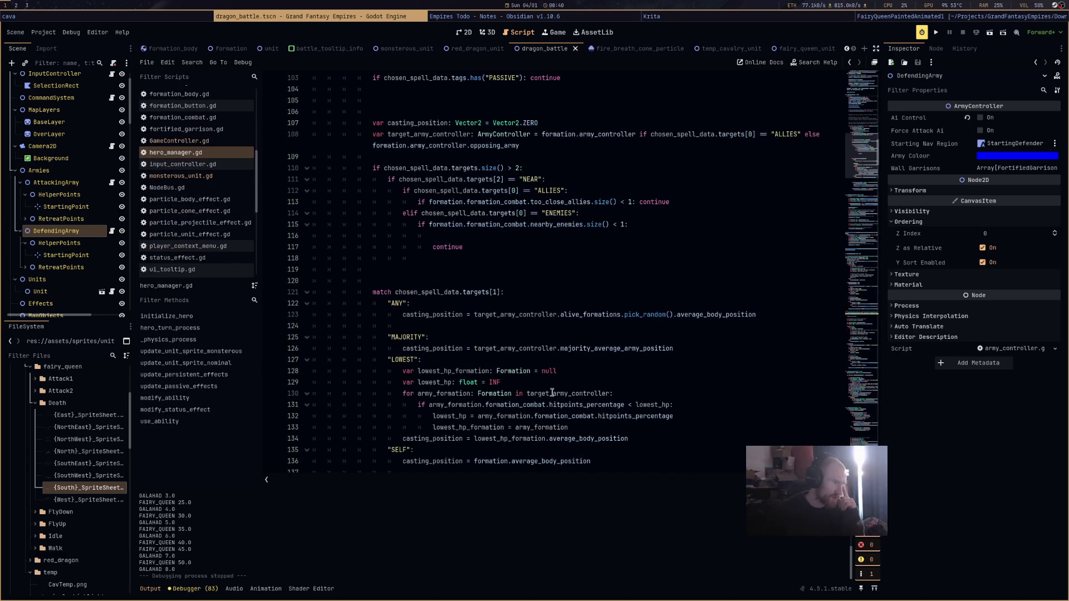
pyautogui.scroll(-10, 552, 392)
pyautogui.scroll(-2, 551, 393)
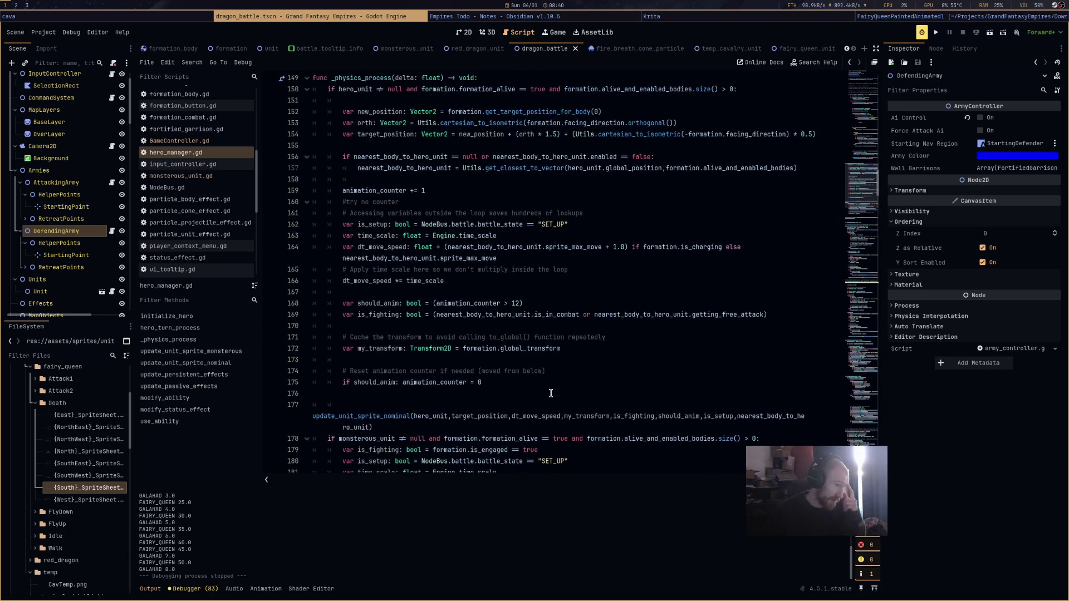
pyautogui.scroll(-4, 550, 393)
pyautogui.scroll(-3, 550, 394)
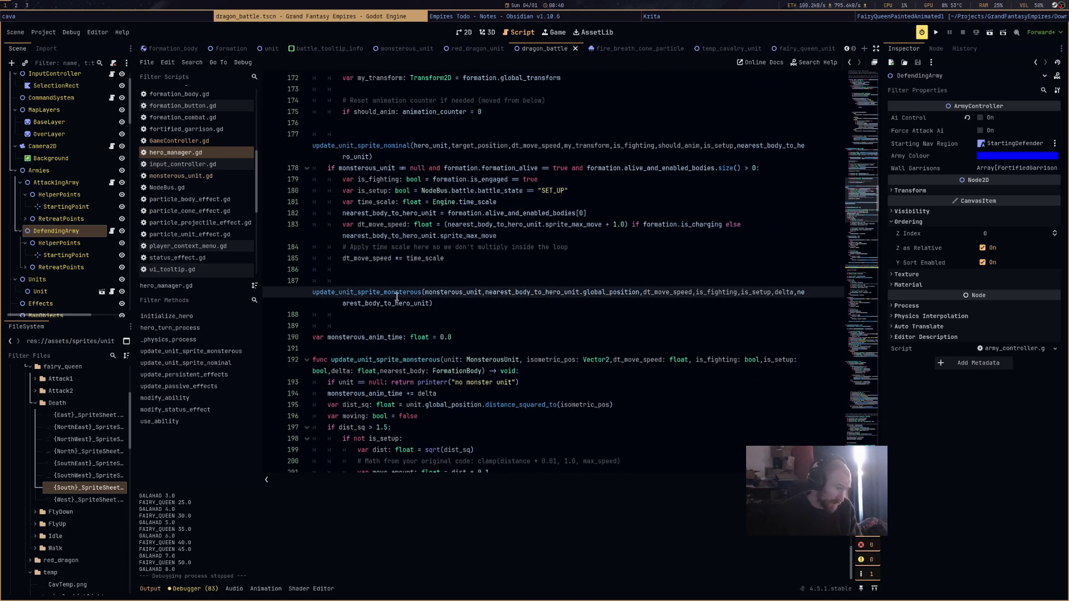
pyautogui.scroll(-7, 396, 285)
pyautogui.scroll(1, 434, 350)
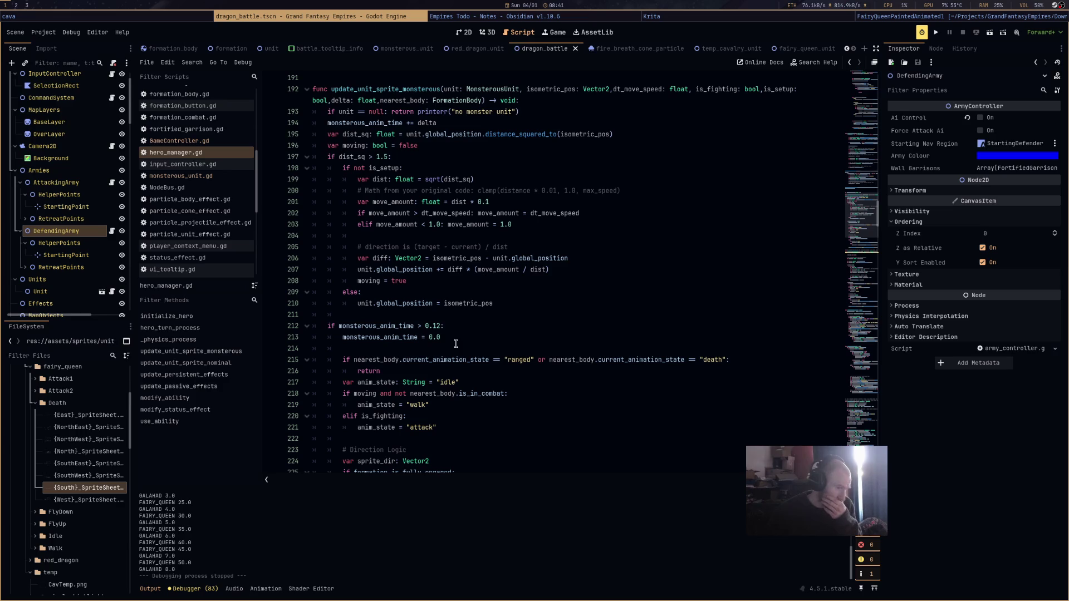
pyautogui.scroll(-3, 456, 344)
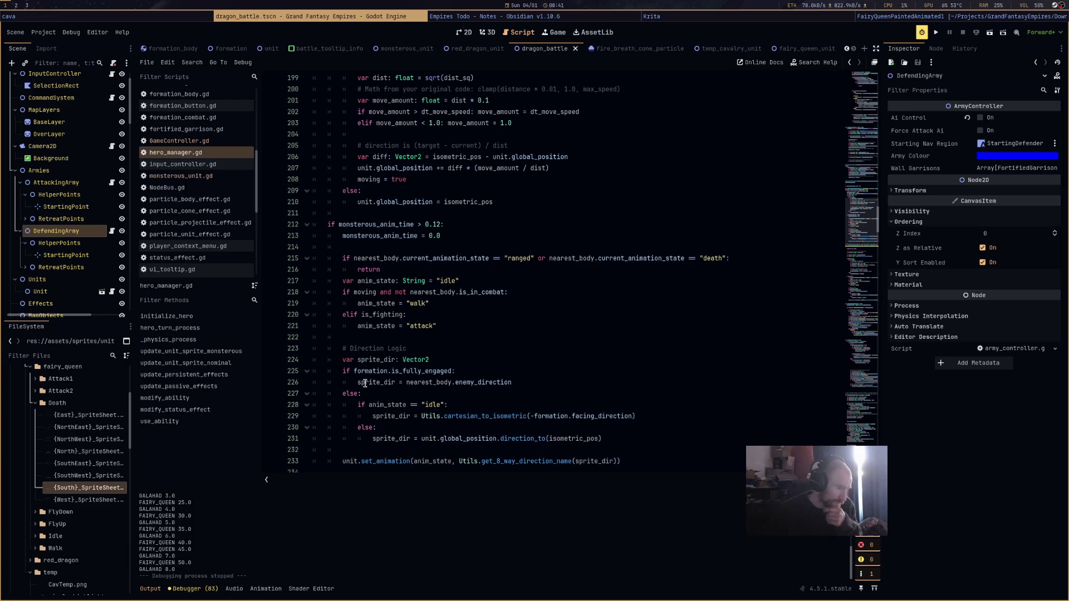
# Replace nearest_body.is_in_combat on line 218 with formation.is_fully_engaged copied from line 225.
pyautogui.moveTo(353, 371); pyautogui.dragTo(459, 372)
pyautogui.hotkey('ctrl', 'c')
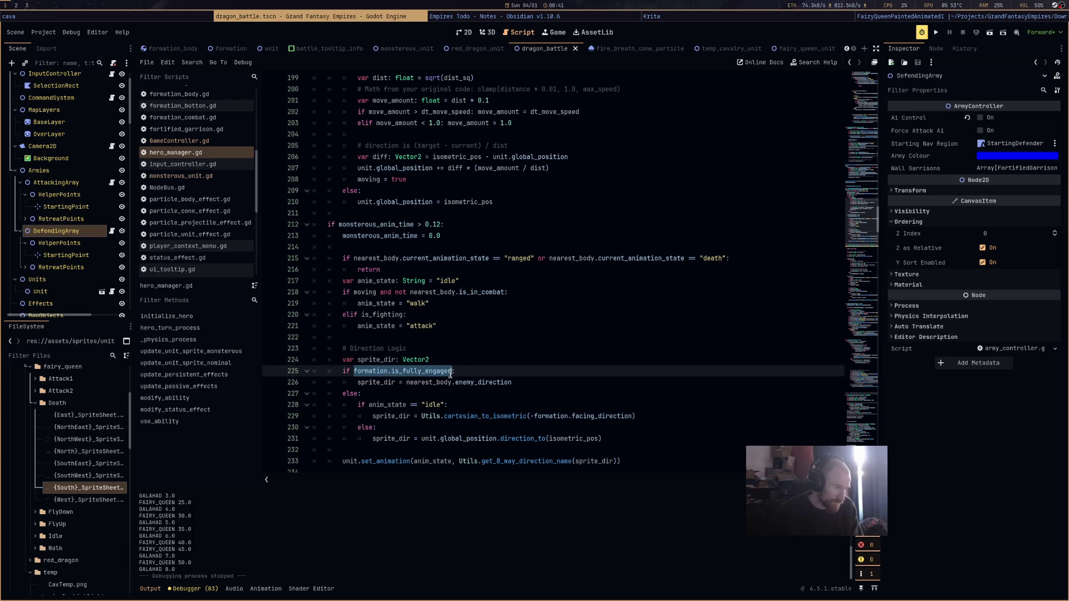
pyautogui.moveTo(505, 292); pyautogui.dragTo(409, 291)
pyautogui.hotkey('ctrl', 'v')
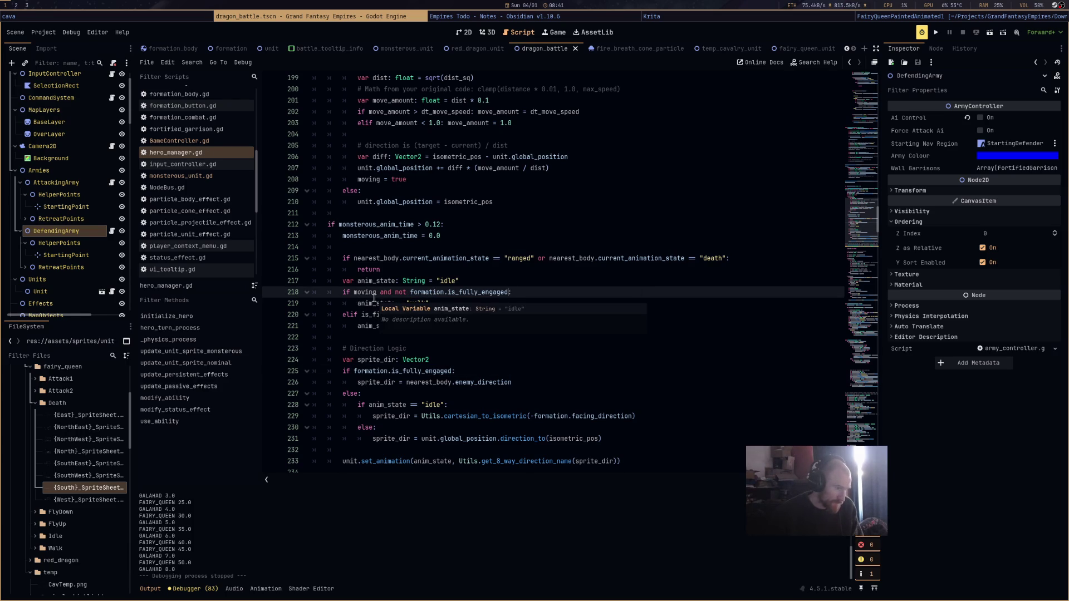
pyautogui.click(402, 272)
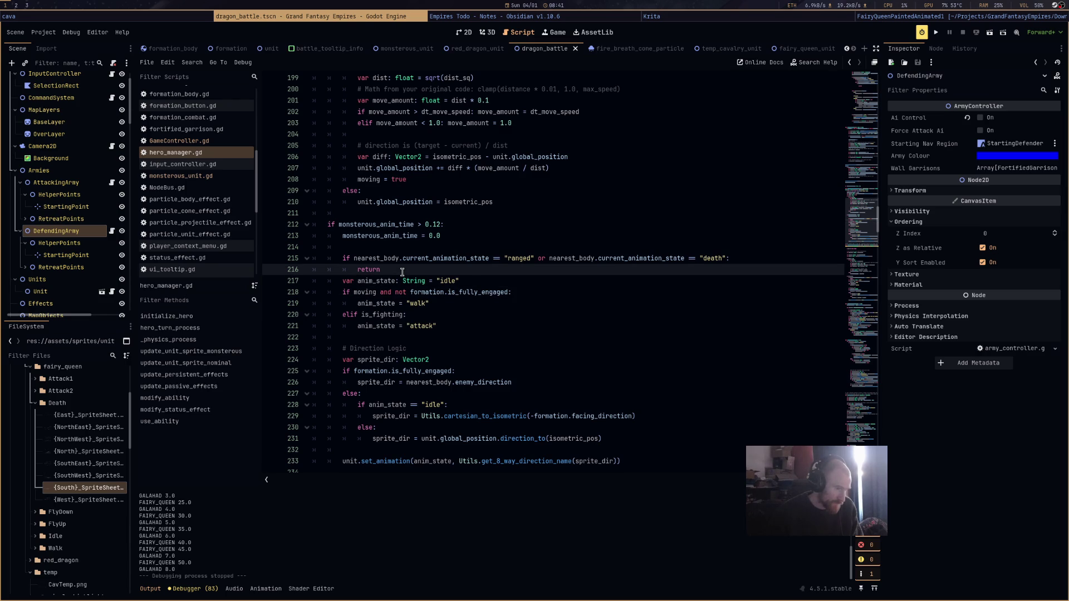
pyautogui.scroll(3, 523, 351)
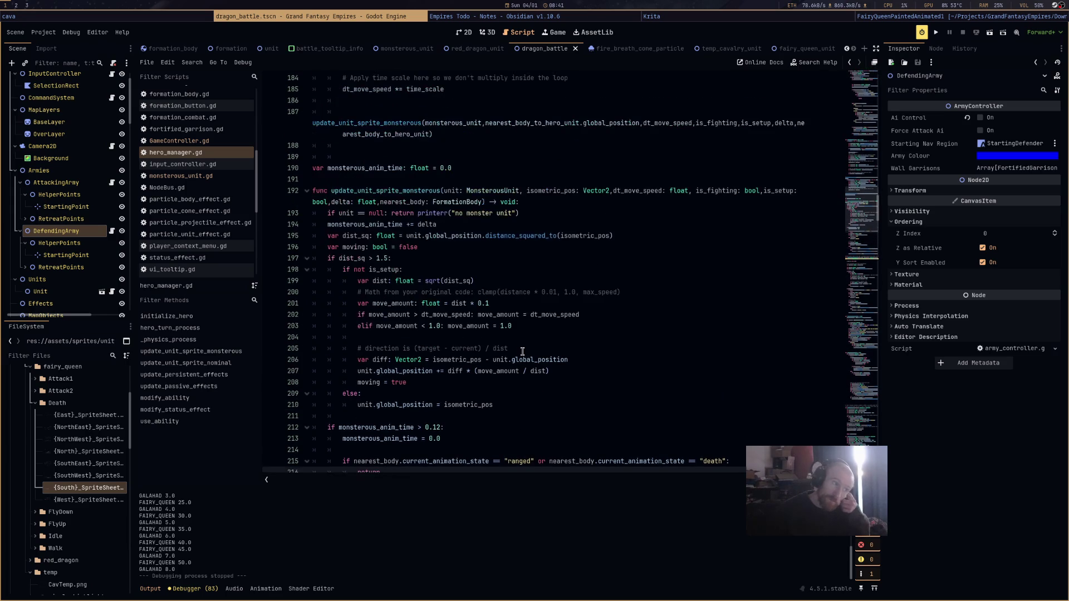
pyautogui.scroll(-5, 522, 351)
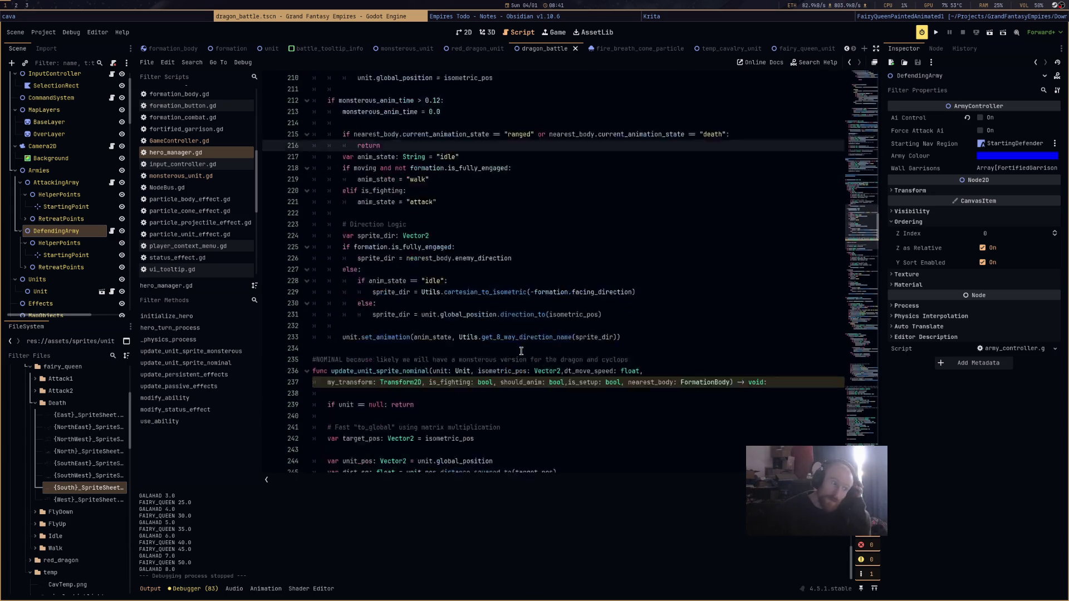
pyautogui.scroll(-5, 521, 352)
pyautogui.scroll(15, 521, 351)
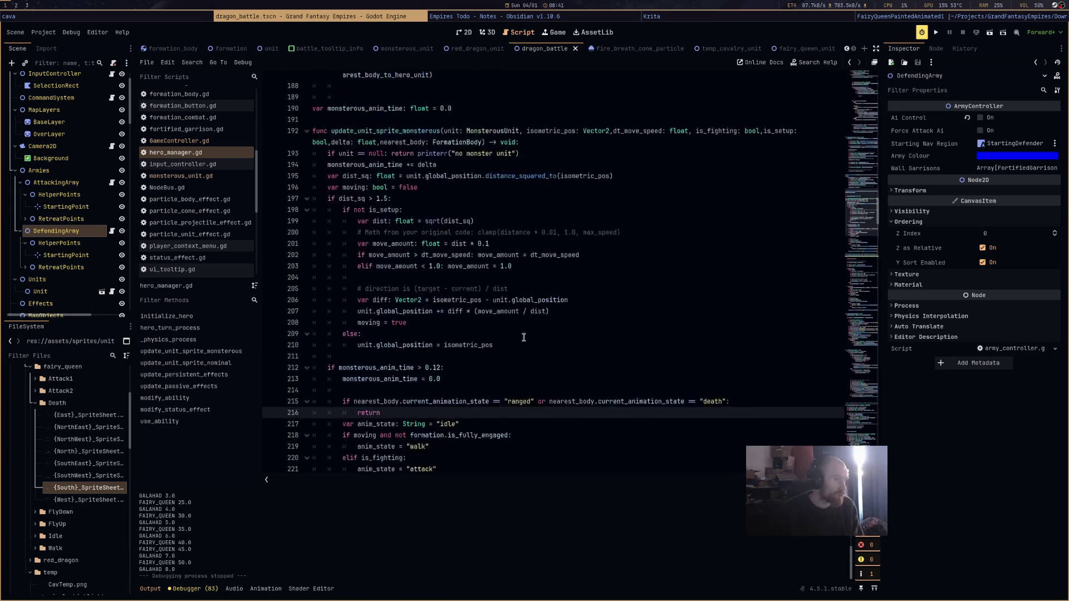
pyautogui.scroll(8, 524, 337)
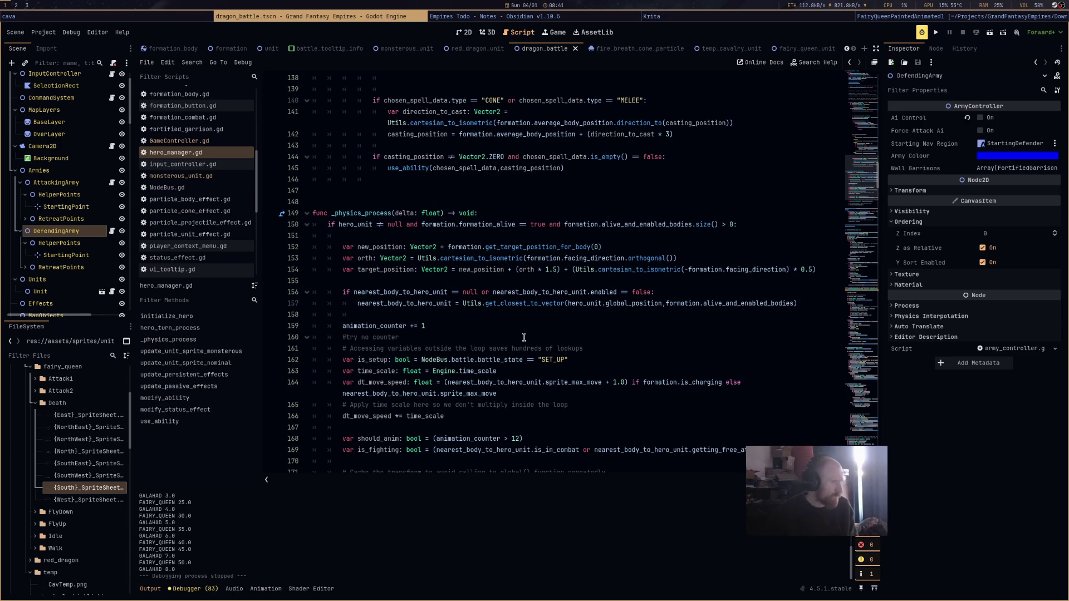
pyautogui.scroll(8, 524, 337)
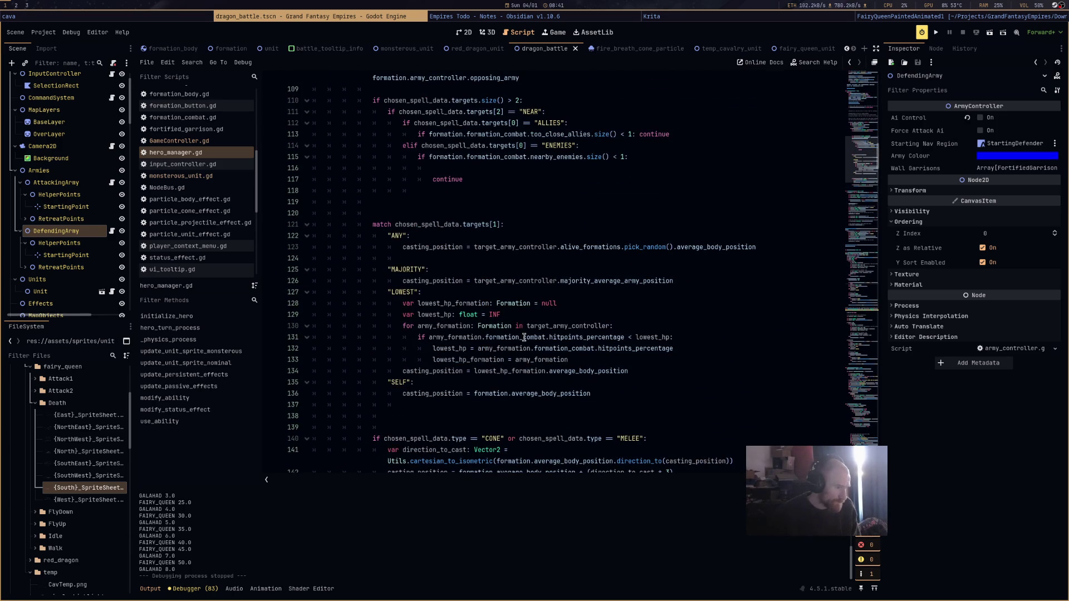
pyautogui.scroll(-12, 523, 337)
pyautogui.scroll(-9, 523, 338)
pyautogui.scroll(-5, 524, 337)
pyautogui.click(523, 337)
pyautogui.scroll(4, 523, 338)
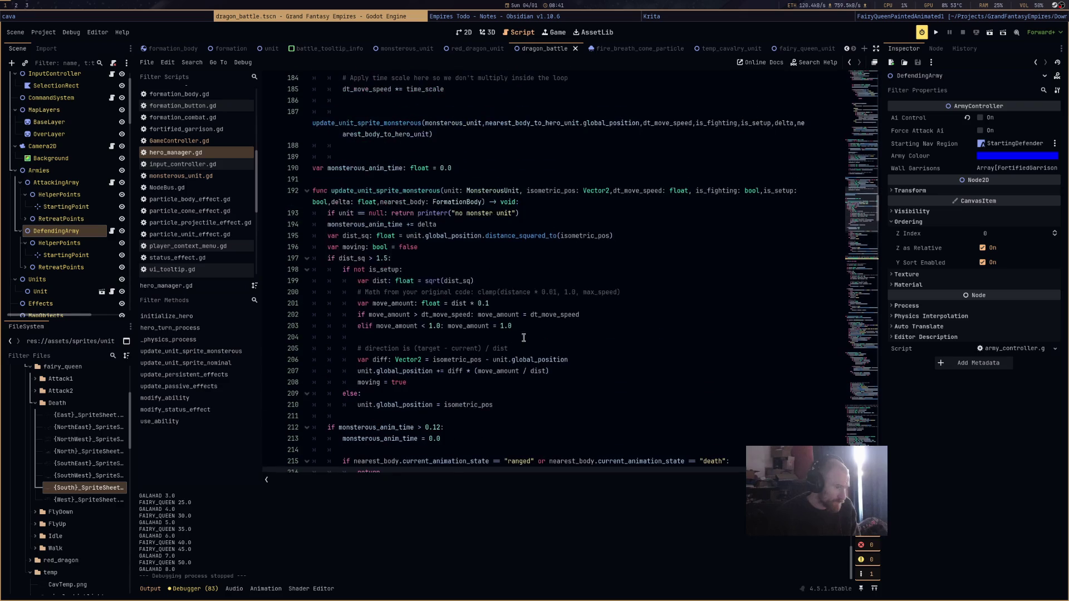
pyautogui.scroll(5, 524, 337)
pyautogui.scroll(-4, 524, 337)
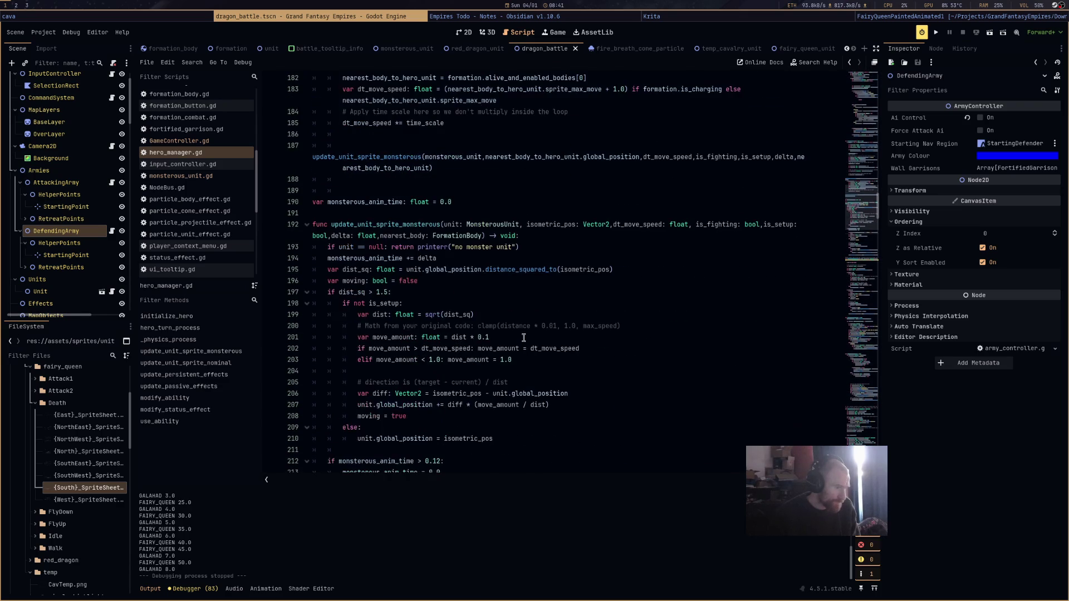
pyautogui.scroll(-7, 523, 337)
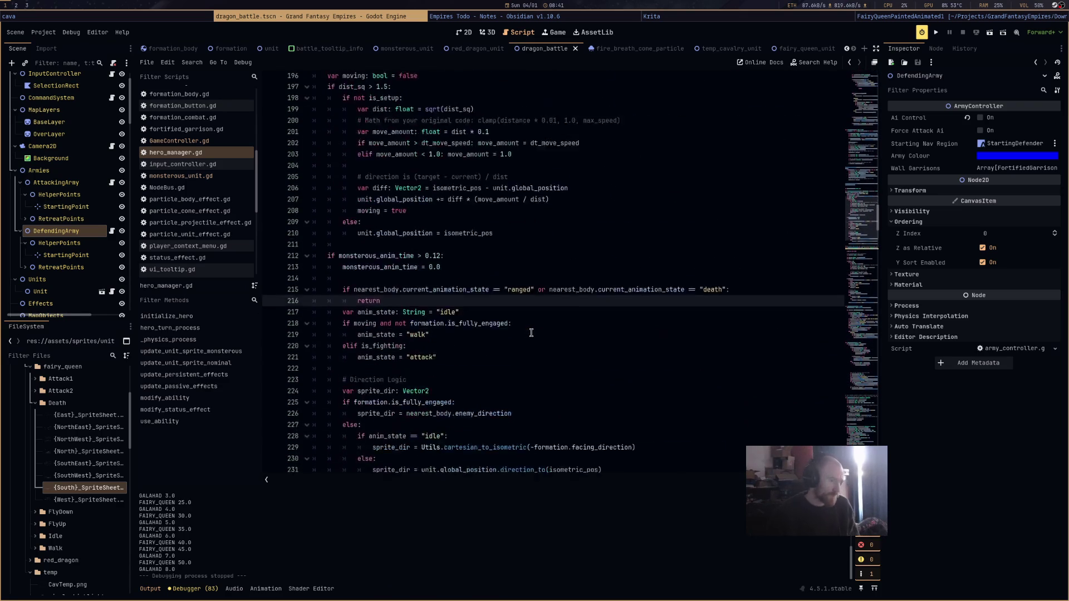
pyautogui.scroll(-2, 530, 334)
pyautogui.scroll(4, 530, 337)
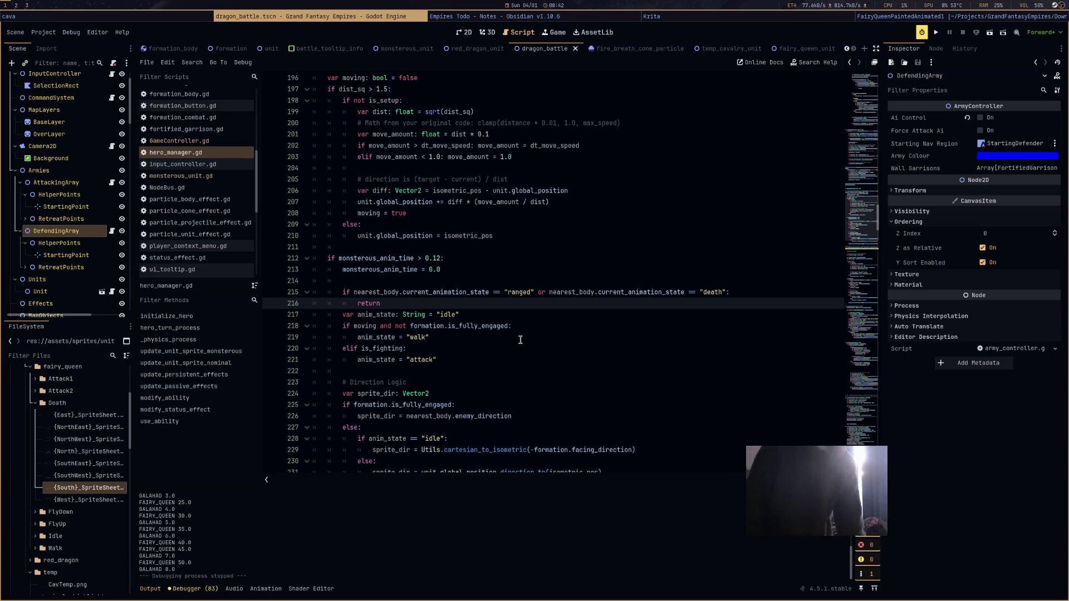
# Play '2025 house mix | deep & minimal' on YouTube in Firefox, then bring up the cava visualizer.
pyautogui.press('super+3')
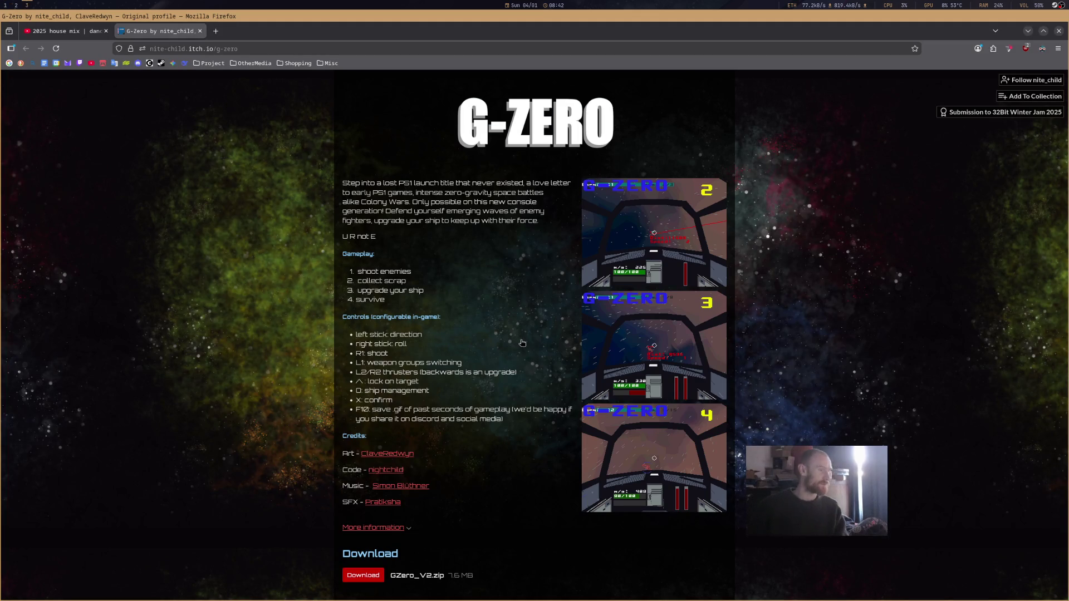
pyautogui.click(64, 33)
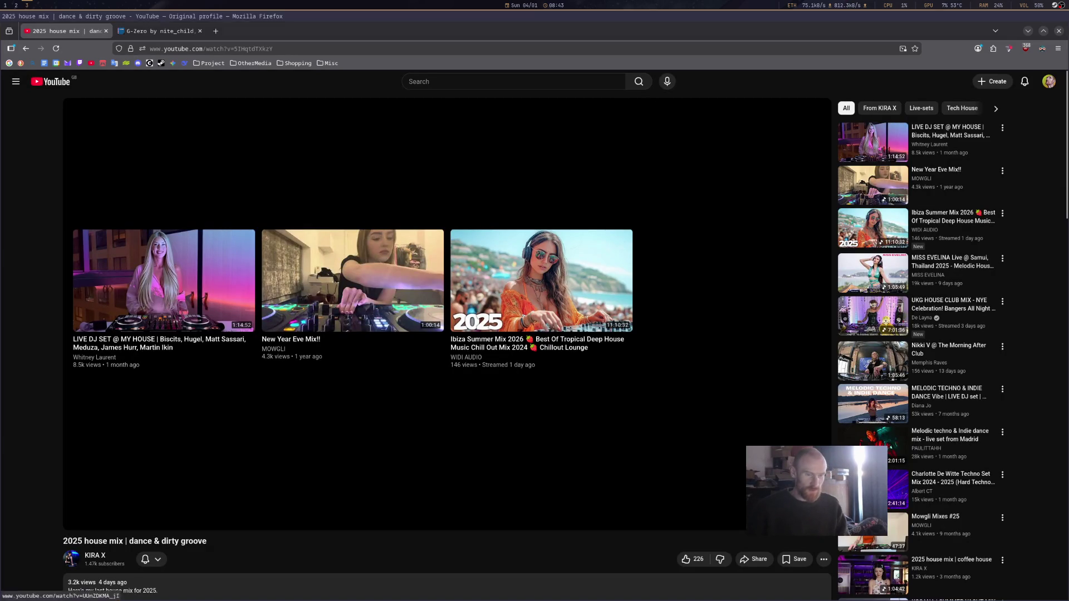
pyautogui.scroll(-2, 1032, 297)
pyautogui.scroll(-5, 1032, 296)
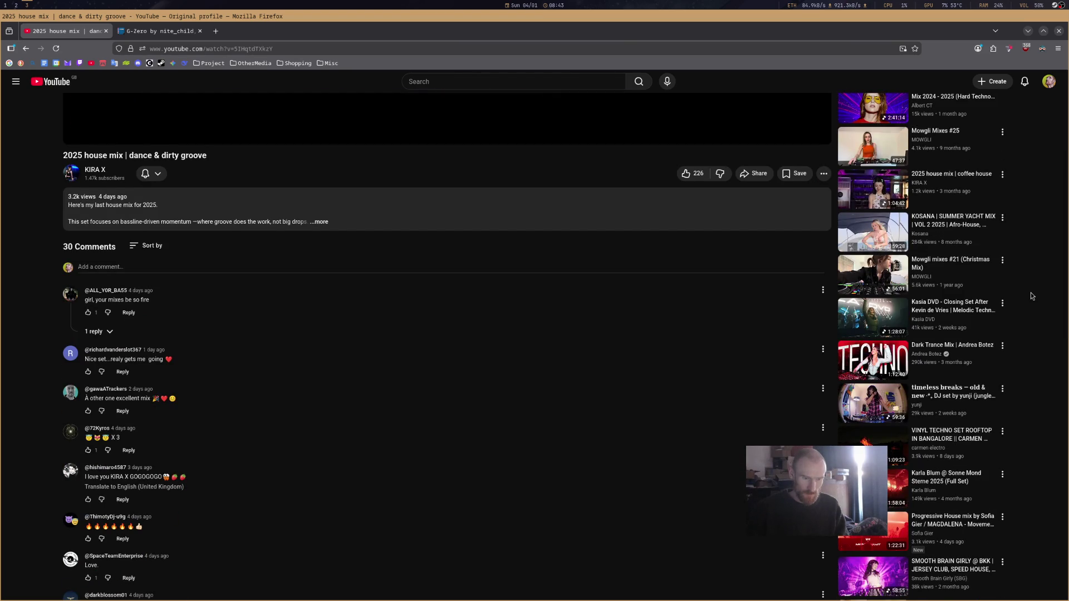
pyautogui.scroll(-3, 1032, 296)
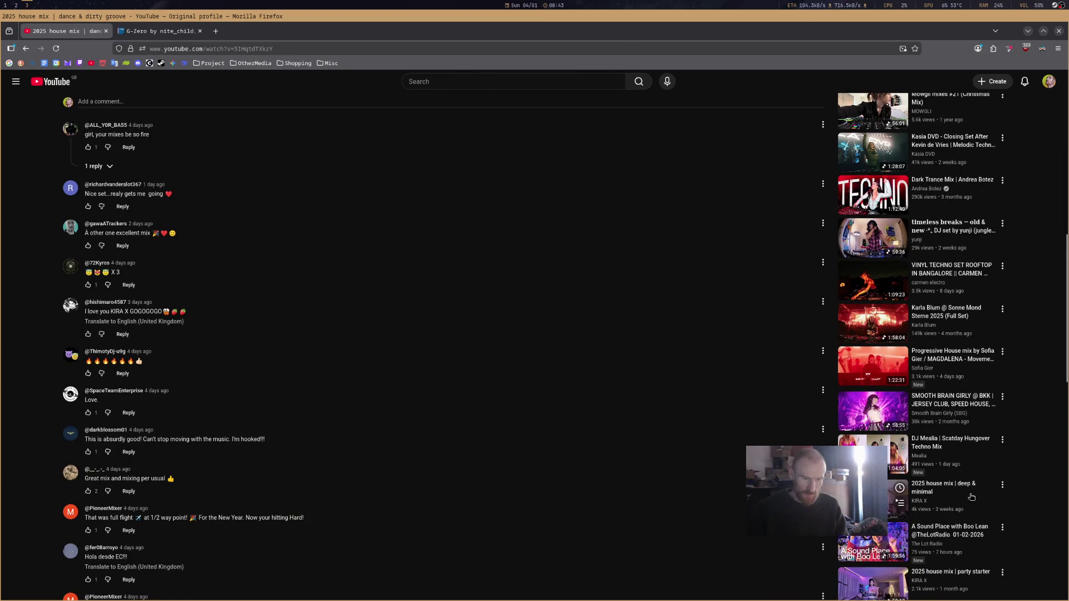
pyautogui.click(975, 499)
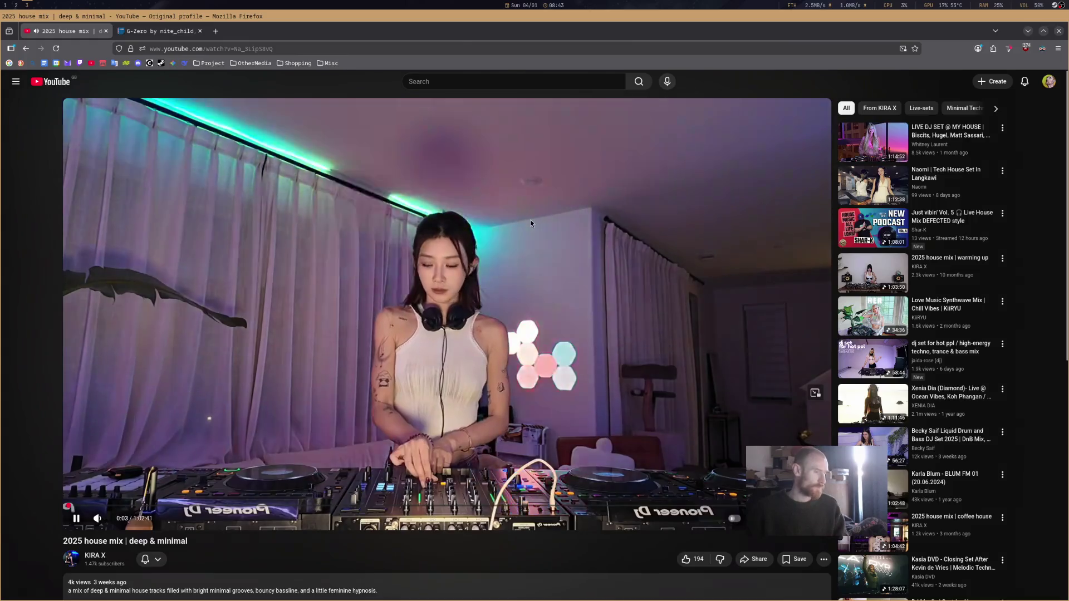
pyautogui.press('super+2')
pyautogui.press('super+Left')
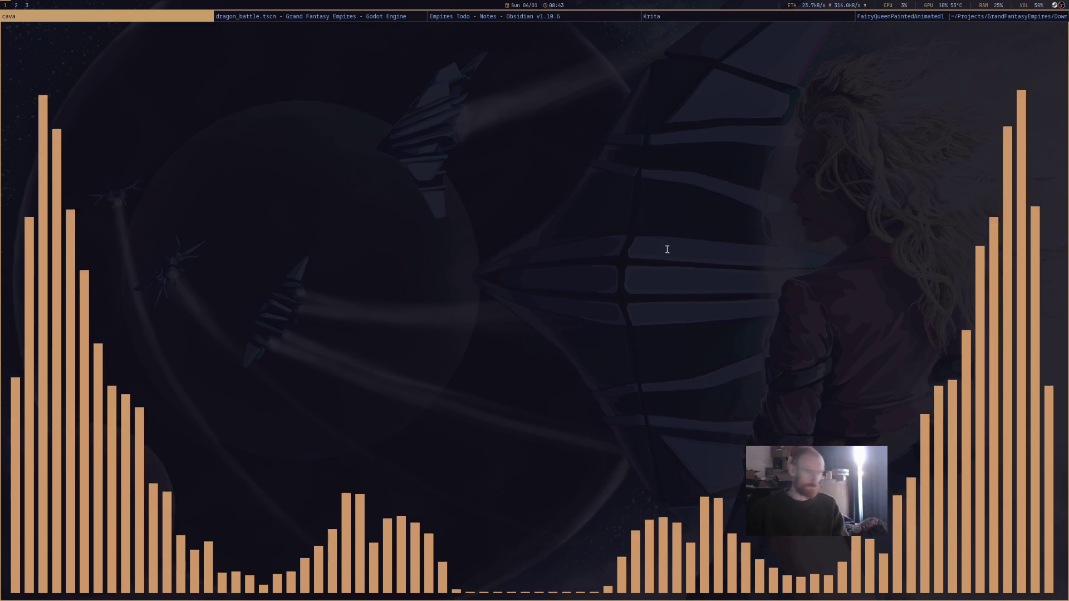
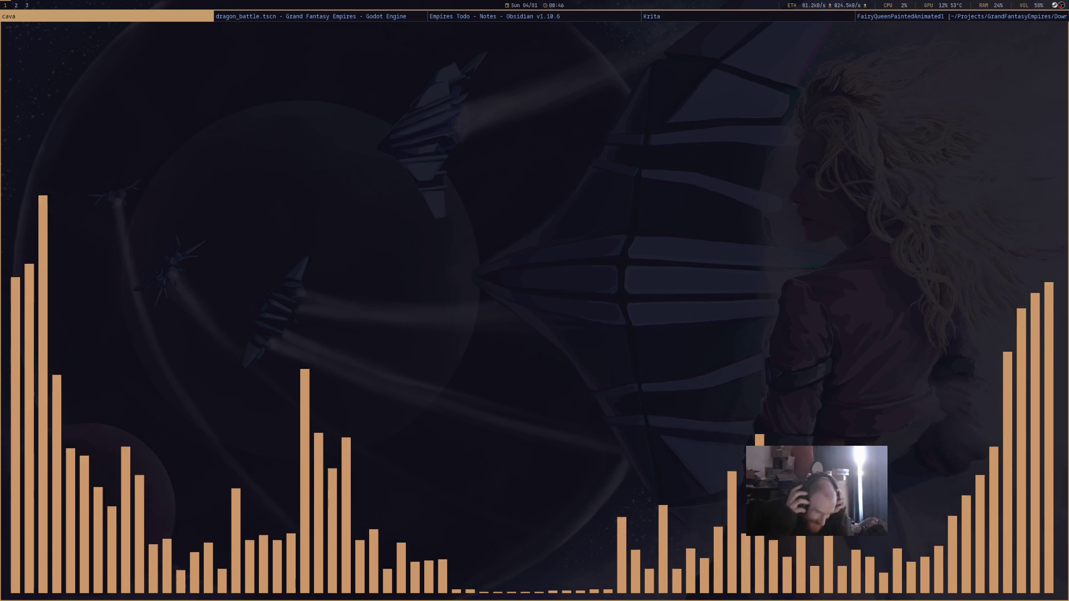
# Switch from the cava visualizer back to the Godot editor showing hero_manager.gd.
pyautogui.press('super+Right')
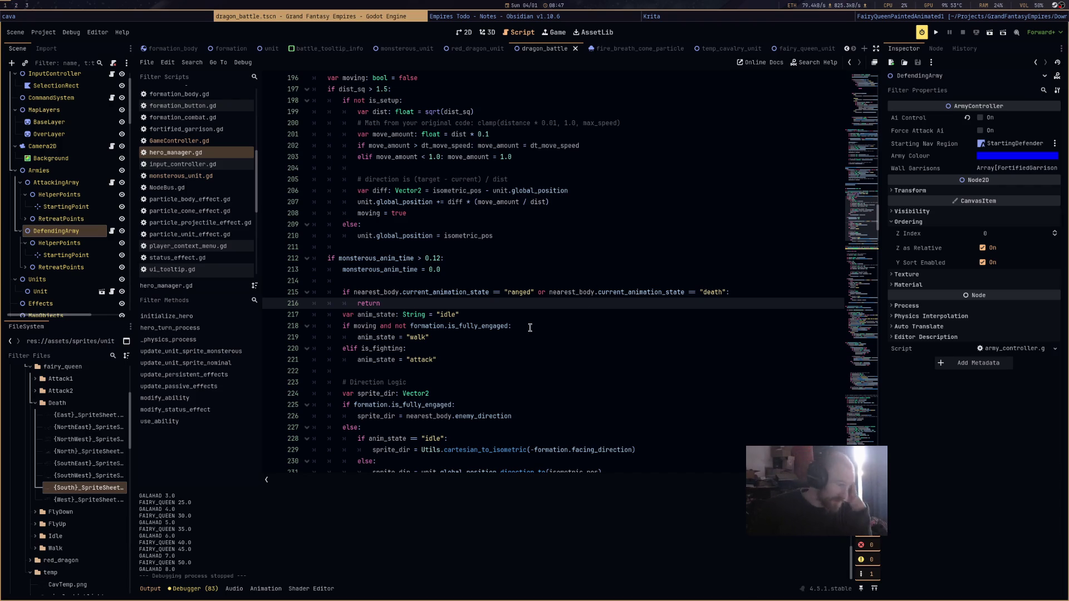
# Copy the dist_sq > 1.5 distance check from the moving flag's declaration.
pyautogui.moveTo(429, 337)
pyautogui.mouseDown()
pyautogui.moveTo(334, 338)
pyautogui.moveTo(365, 340)
pyautogui.mouseUp()
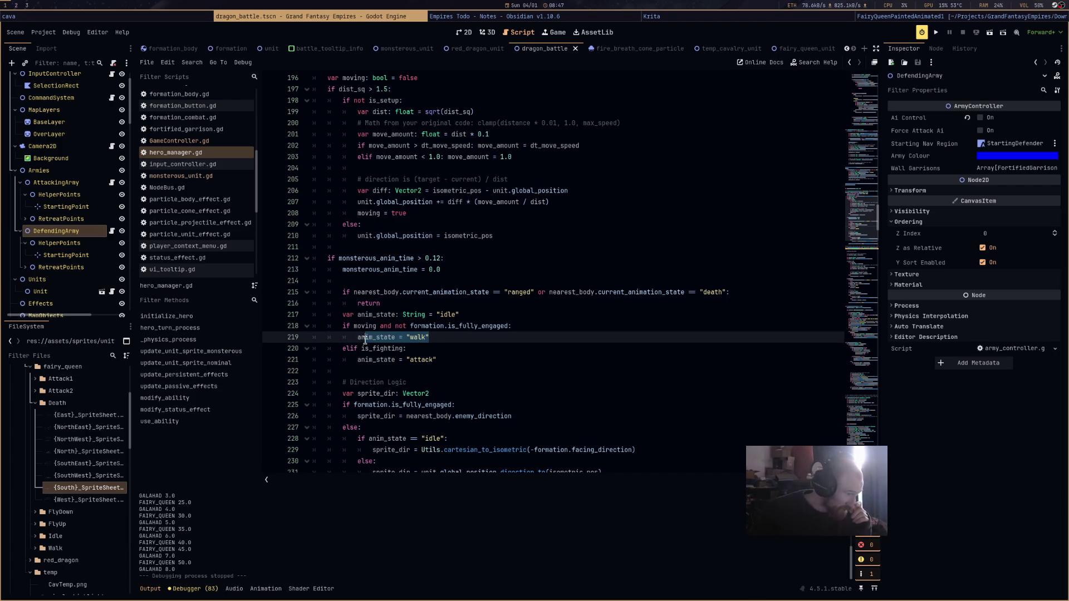
pyautogui.doubleClick(369, 216)
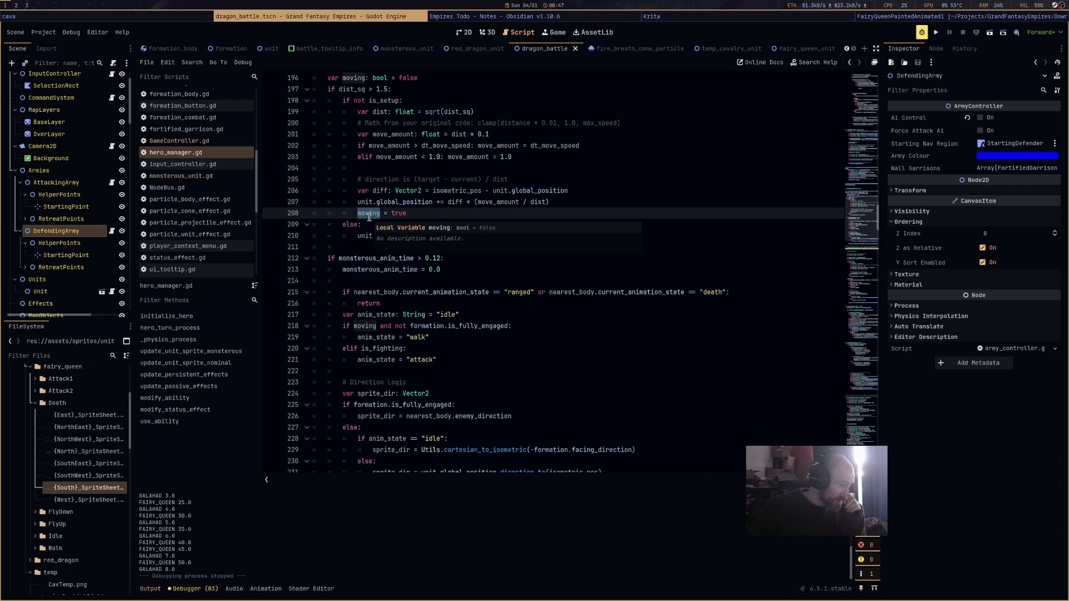
pyautogui.moveTo(418, 78); pyautogui.dragTo(324, 79)
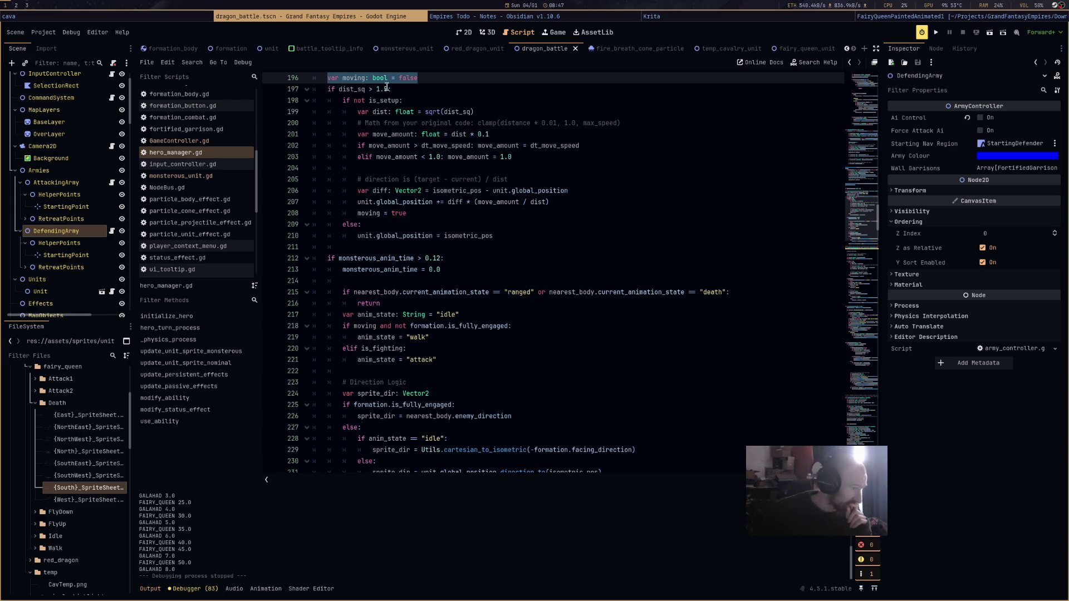
pyautogui.moveTo(388, 89); pyautogui.dragTo(339, 89)
pyautogui.hotkey('ctrl', 'c')
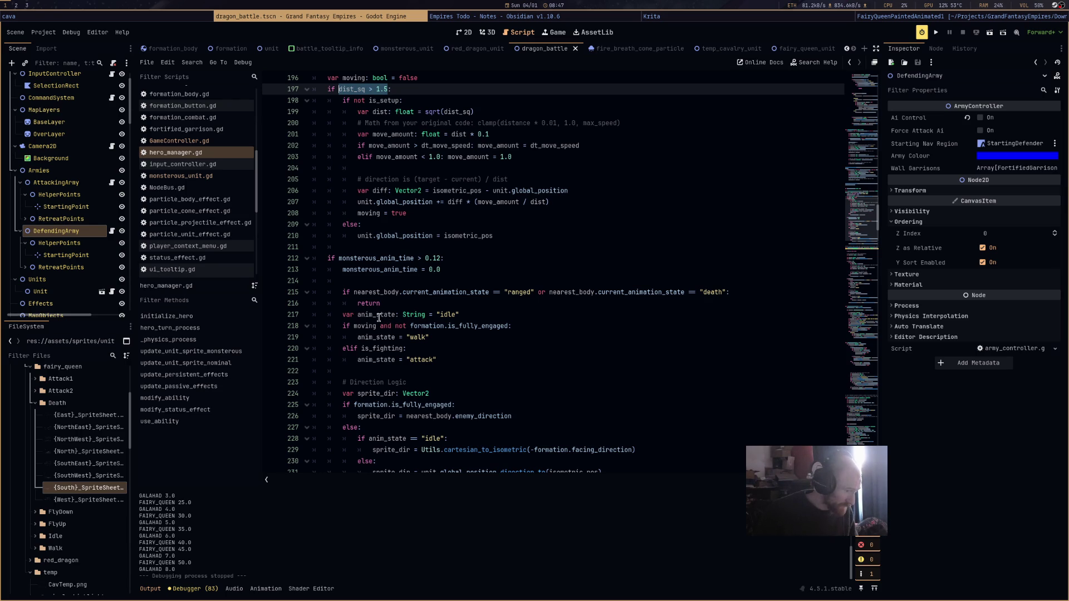
# Replace line 218's moving condition with dist_sq > 10.0 and save hero_manager.gd.
pyautogui.doubleClick(359, 326)
pyautogui.hotkey('ctrl', 'v')
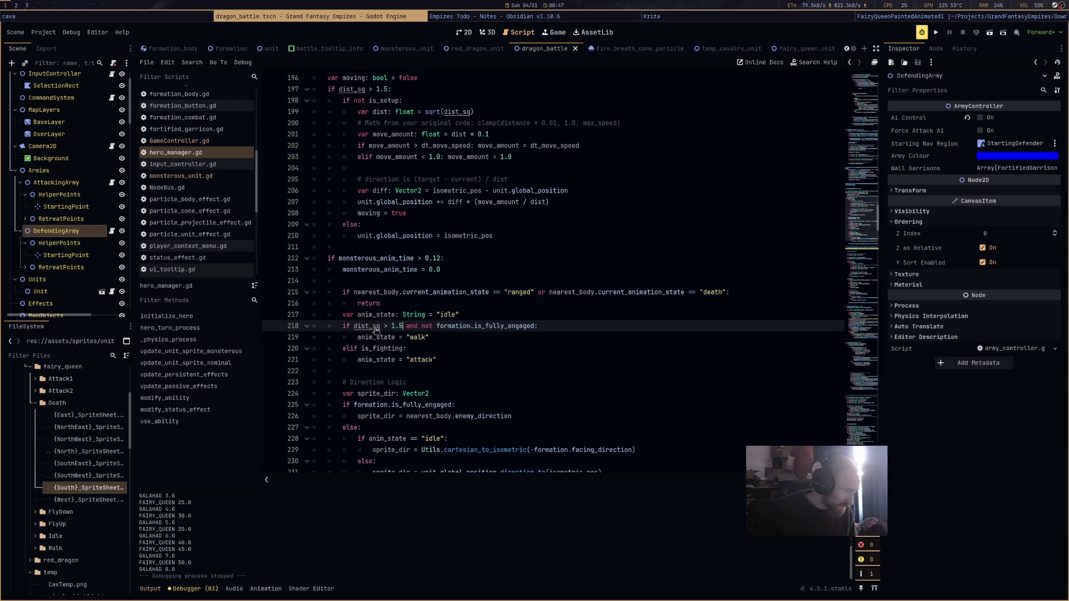
pyautogui.click(392, 328)
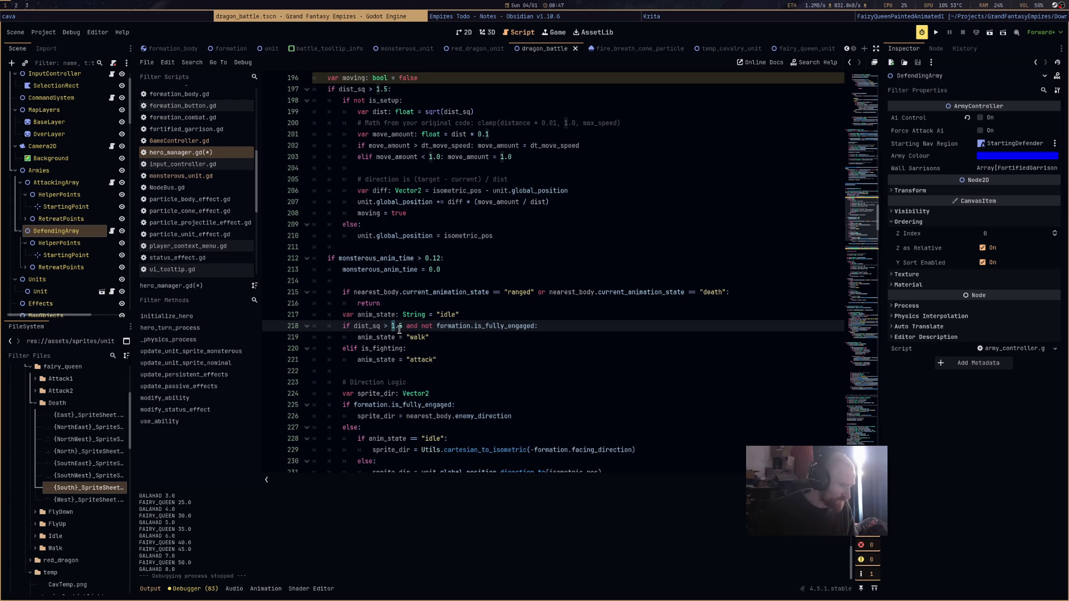
pyautogui.write('0')
pyautogui.click(404, 328)
pyautogui.press('BackSpace')
pyautogui.write('0')
pyautogui.hotkey('ctrl', 's')
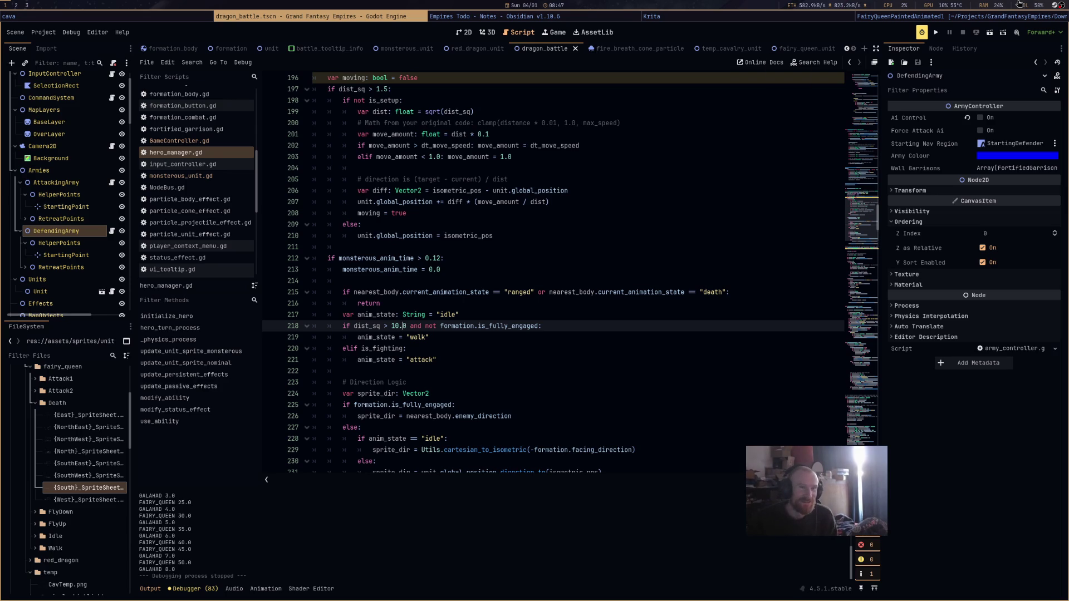
# Run Grand Fantasy Empires, start the battle to watch the fairy queen move, then stop it.
pyautogui.click(989, 34)
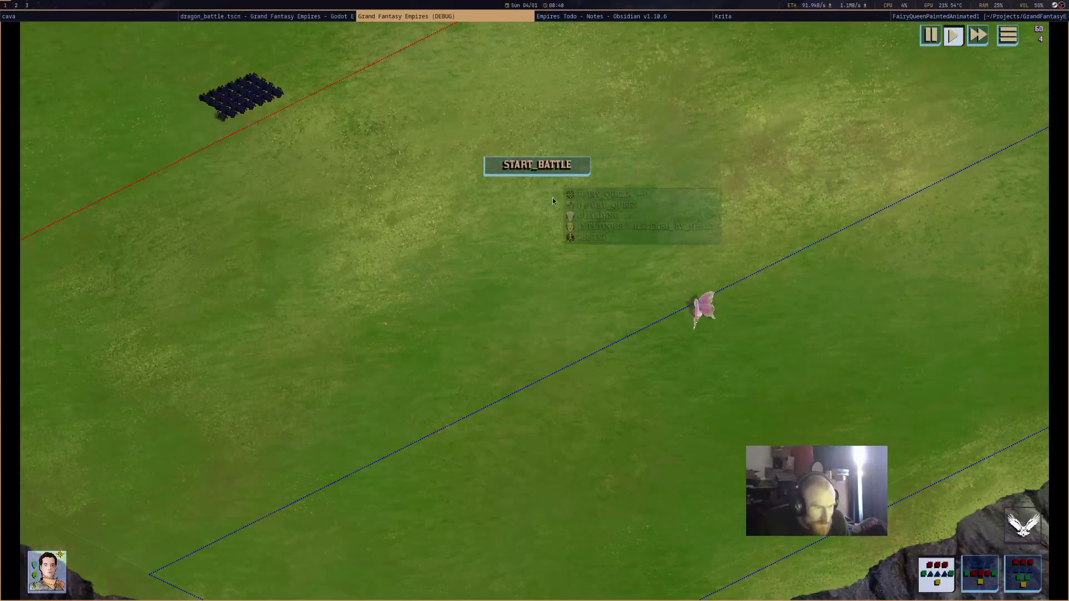
pyautogui.click(551, 167)
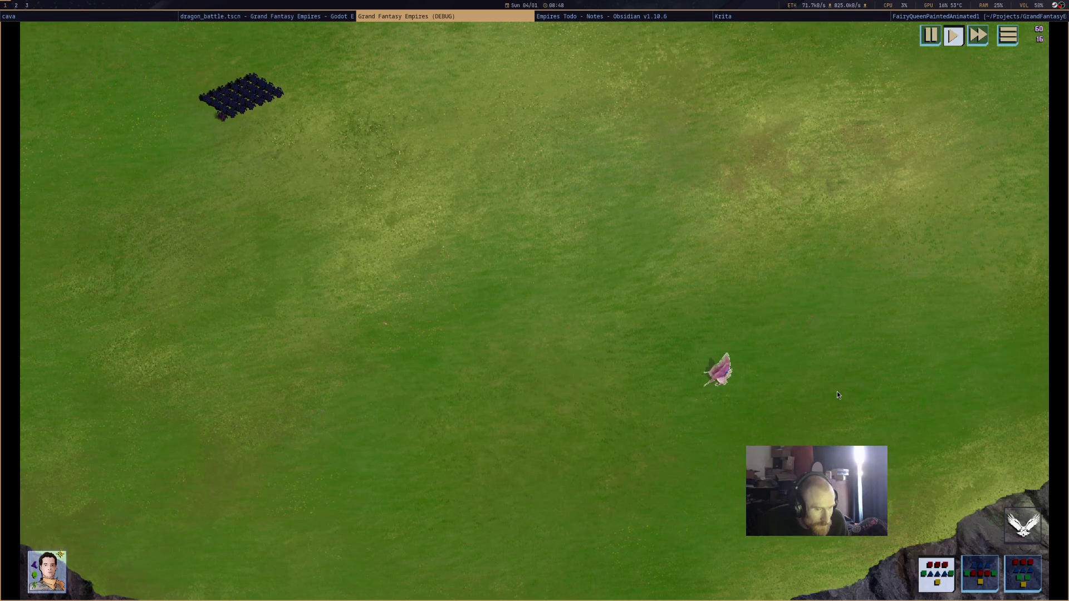
pyautogui.moveTo(837, 392)
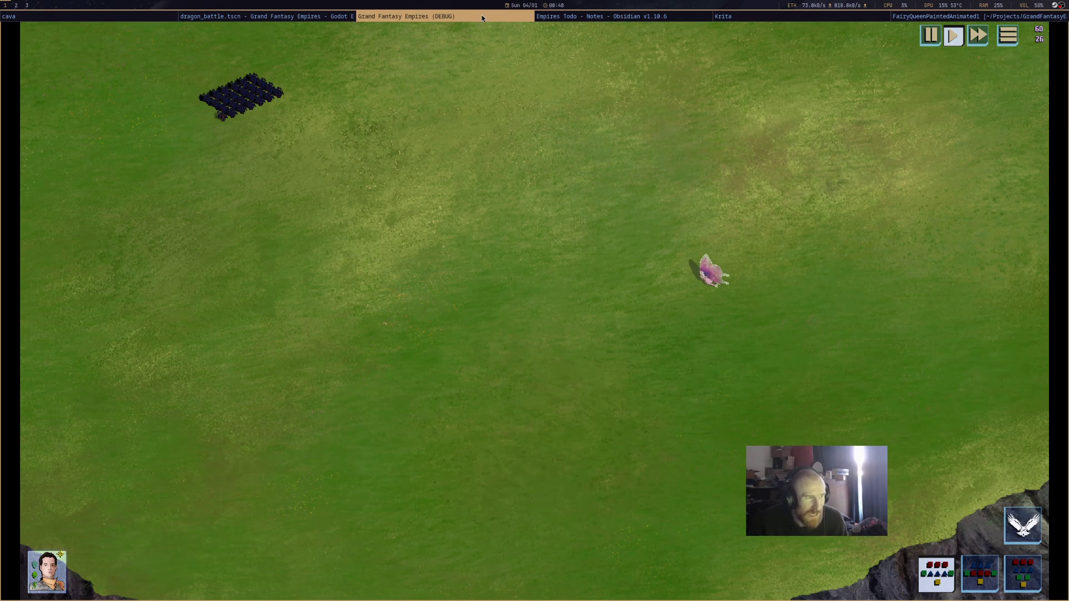
pyautogui.press('F8')
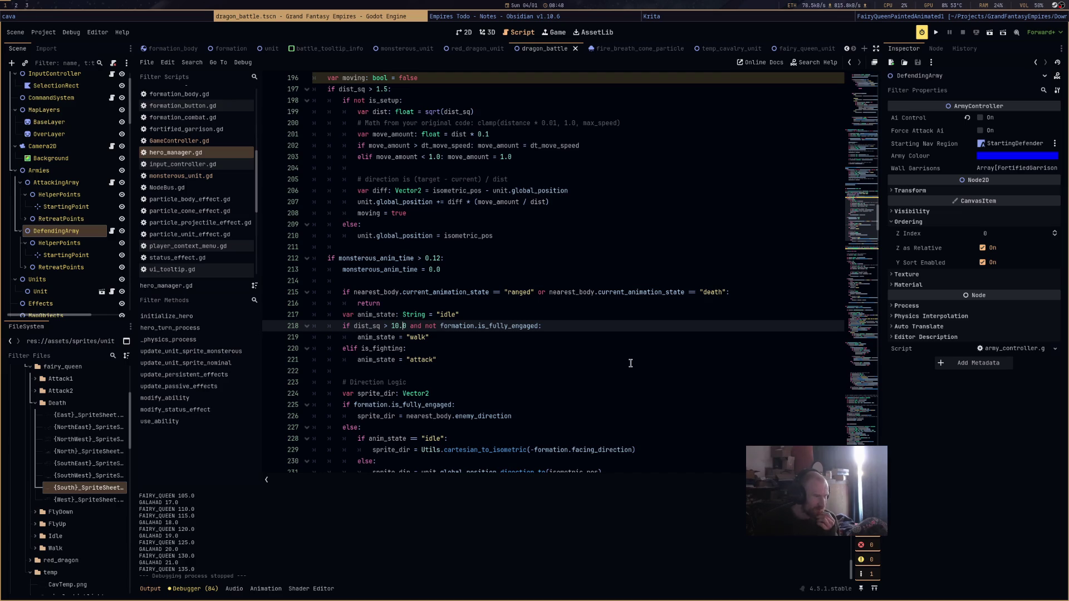
# Change the walk threshold to dist_sq > 2.0, then run and test the battle again.
pyautogui.doubleClick(394, 327)
pyautogui.write('2')
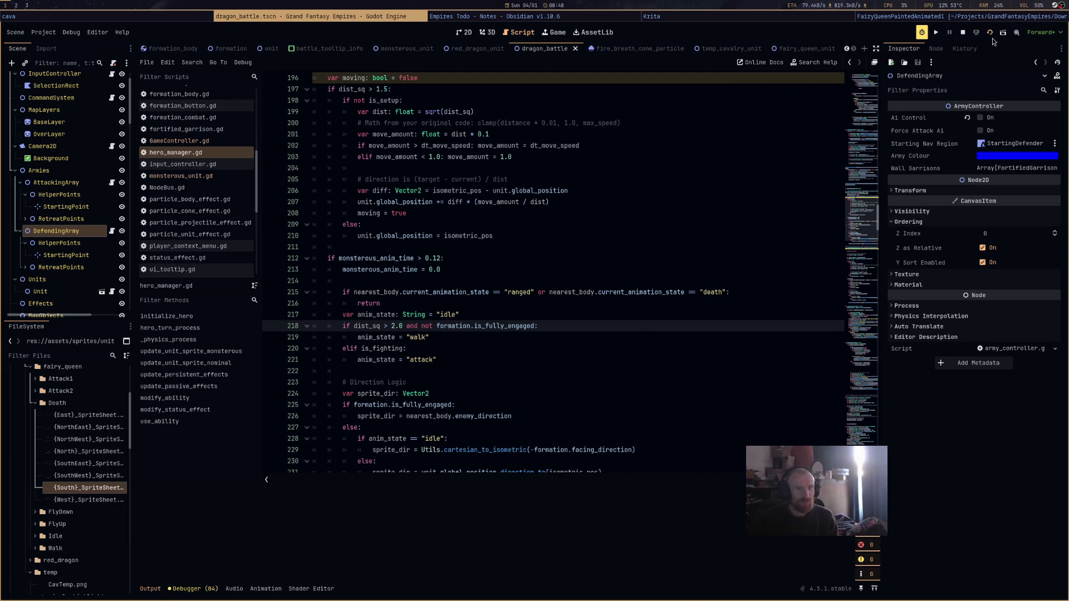
pyautogui.click(992, 37)
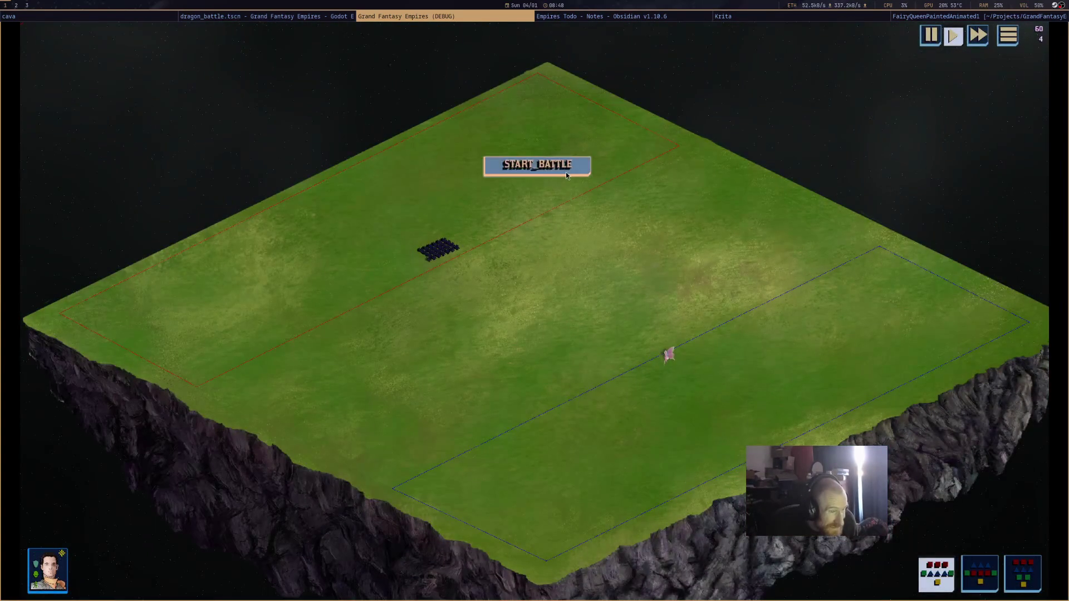
pyautogui.click(566, 172)
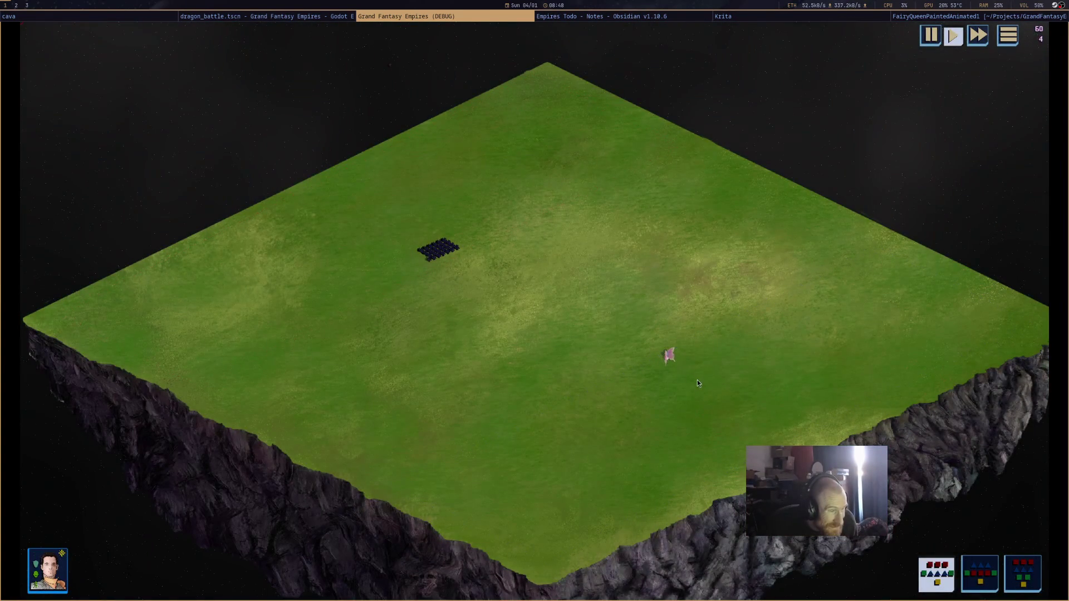
pyautogui.scroll(3, 698, 384)
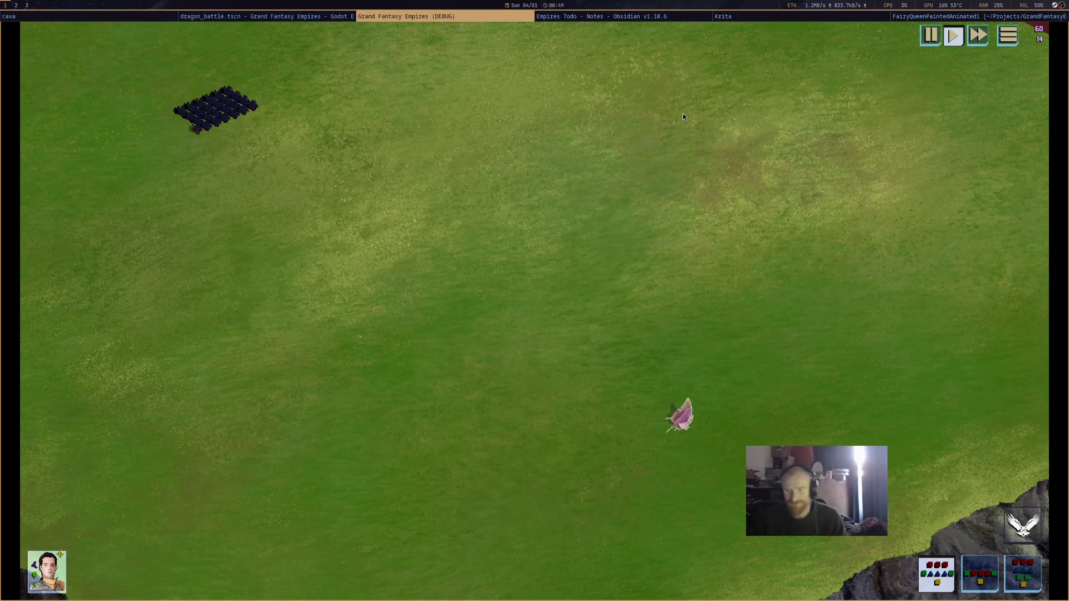
pyautogui.middleClick(520, 16)
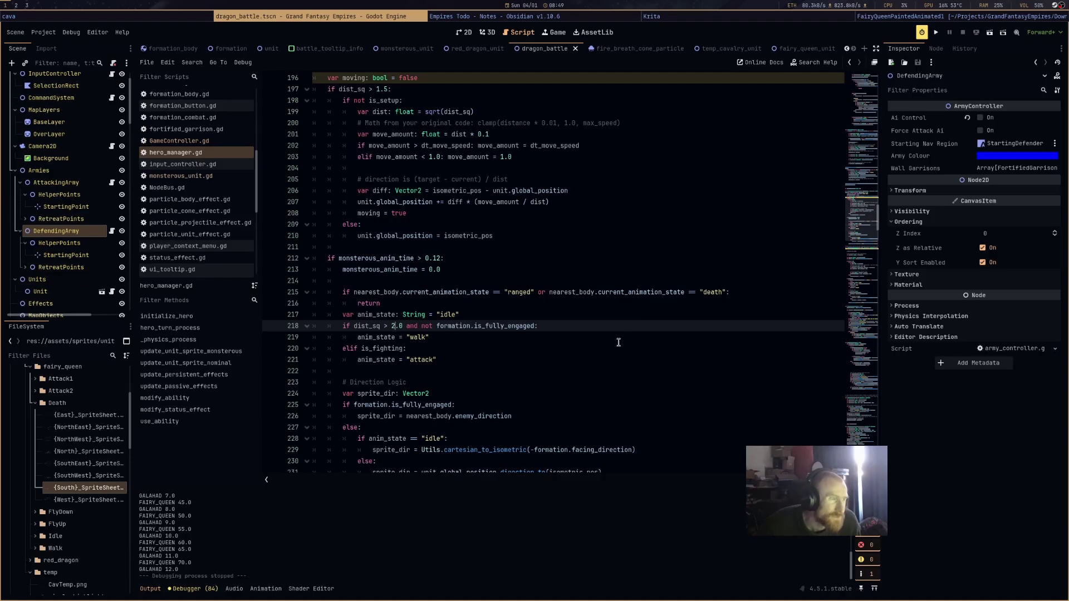
pyautogui.press('F3')
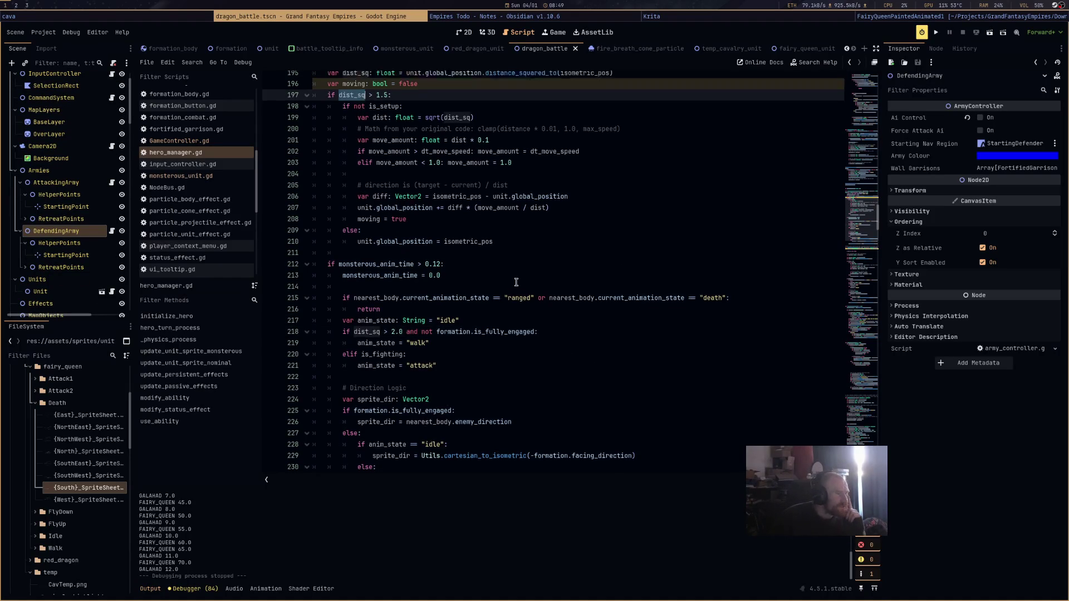
pyautogui.scroll(5, 517, 282)
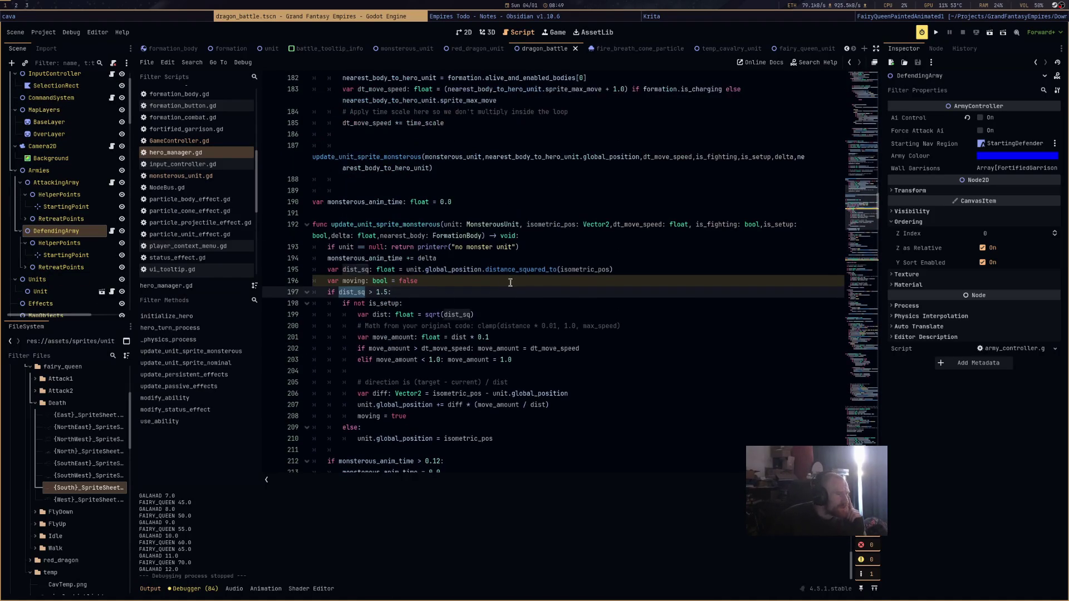
pyautogui.doubleClick(357, 272)
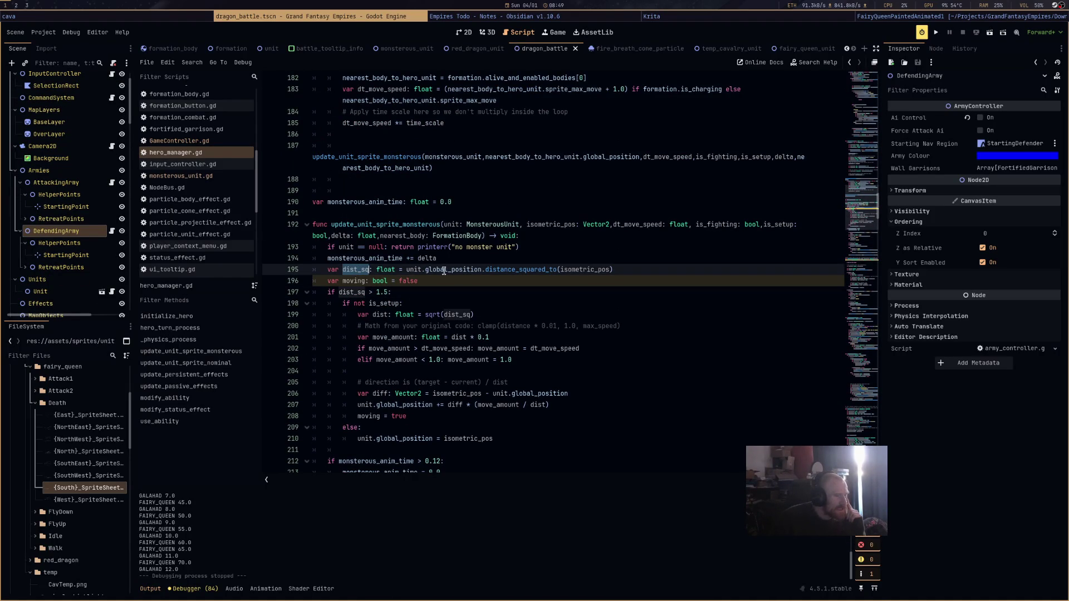
pyautogui.moveTo(414, 272)
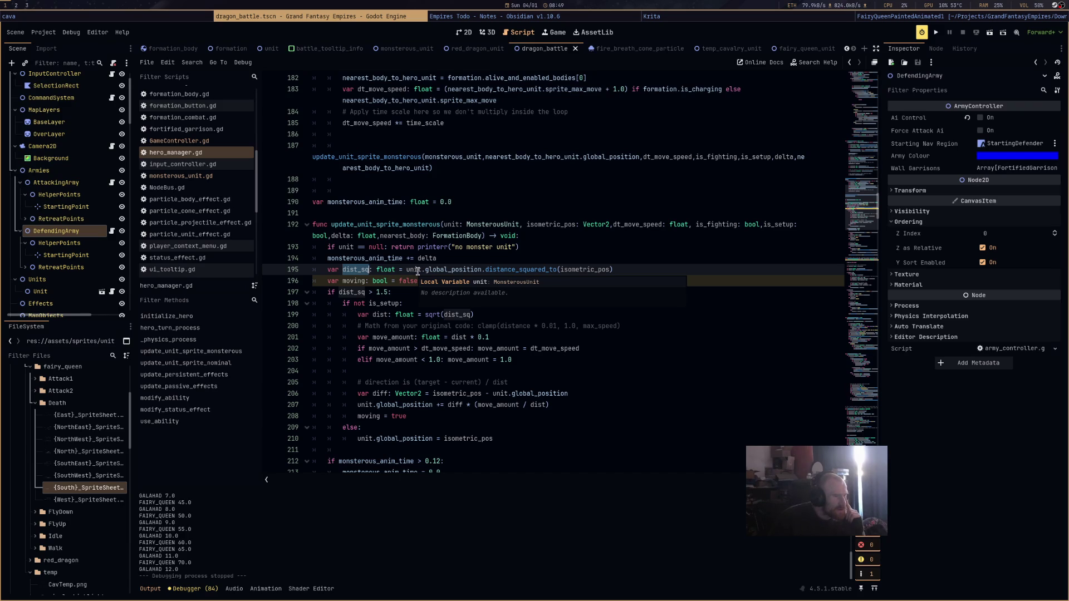
pyautogui.doubleClick(444, 271)
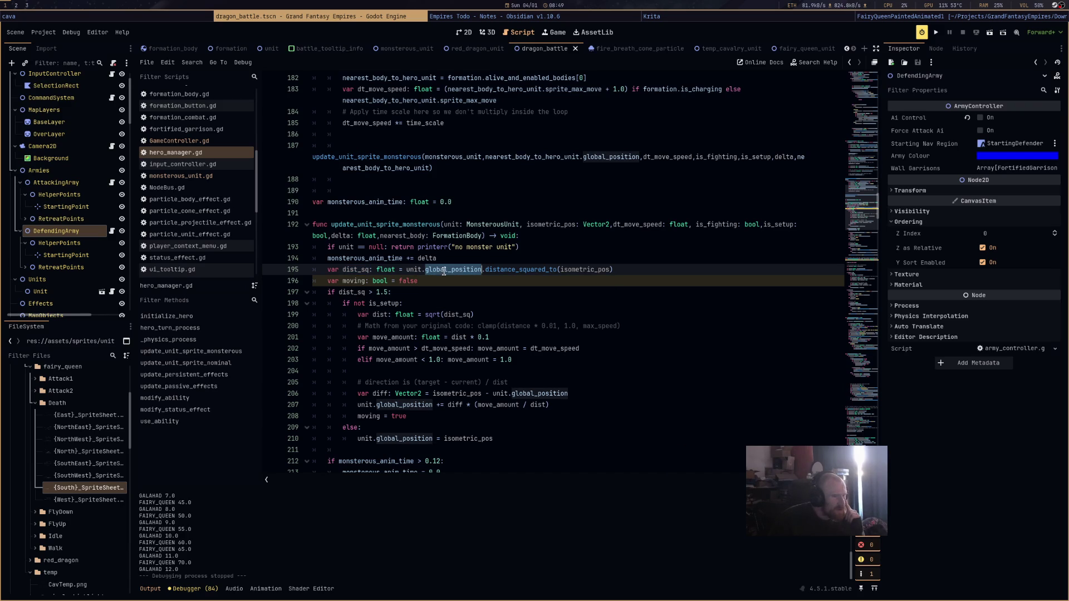
pyautogui.doubleClick(633, 272)
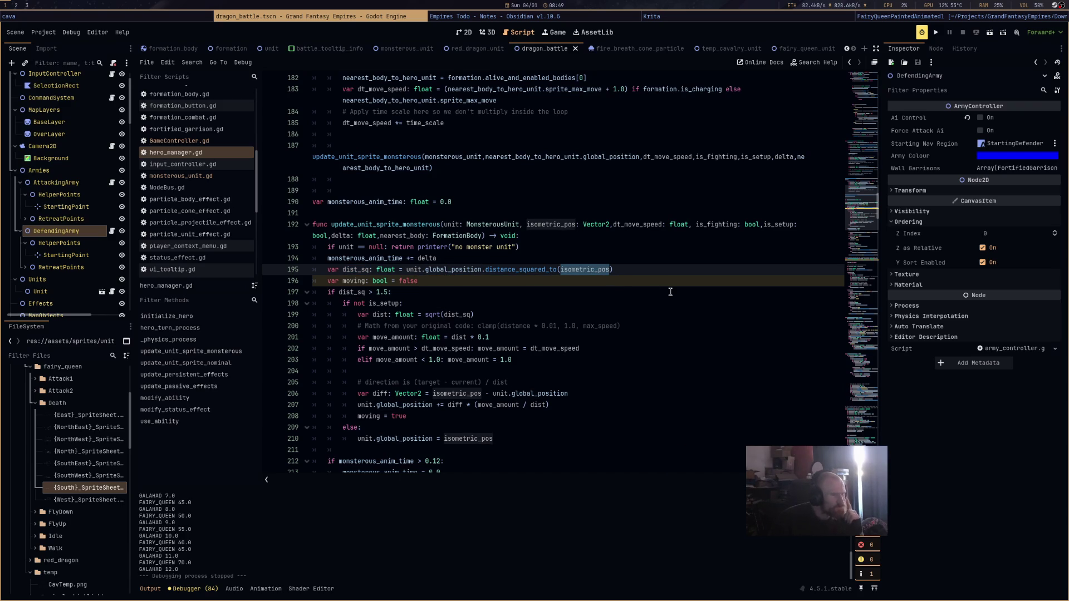
pyautogui.doubleClick(551, 225)
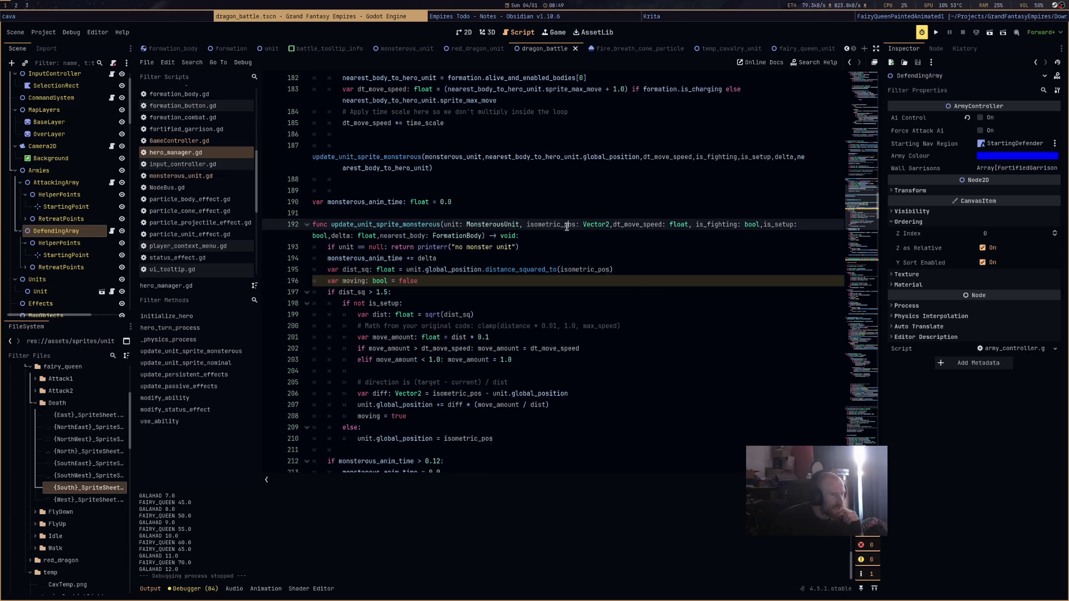
pyautogui.scroll(3, 623, 305)
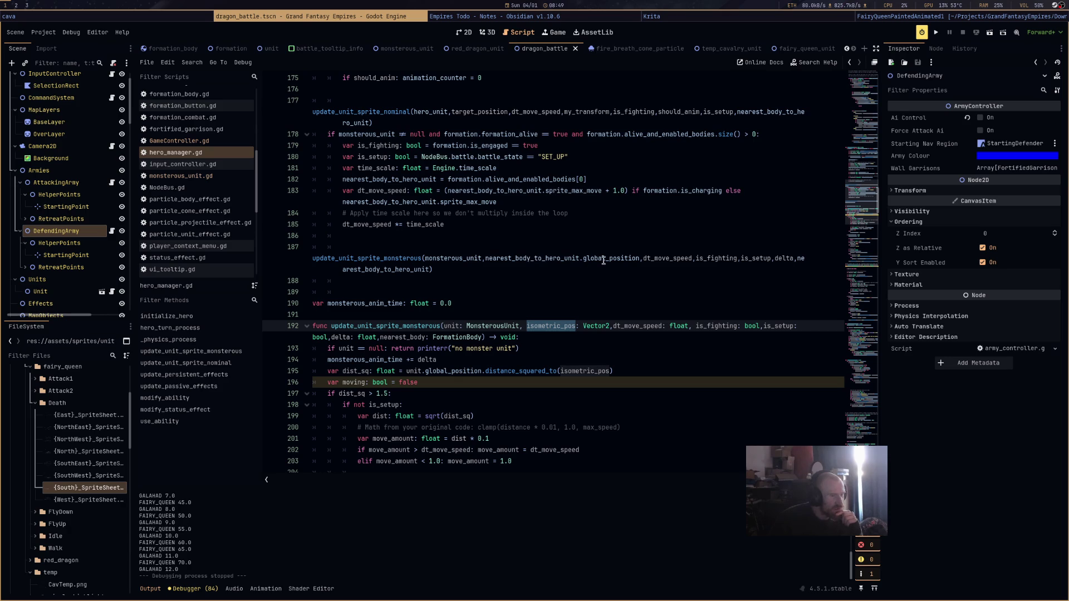
# Scroll through update_unit_sprite_monsterous to review the moving and walk-state logic.
pyautogui.moveTo(604, 260)
pyautogui.scroll(-4, 548, 302)
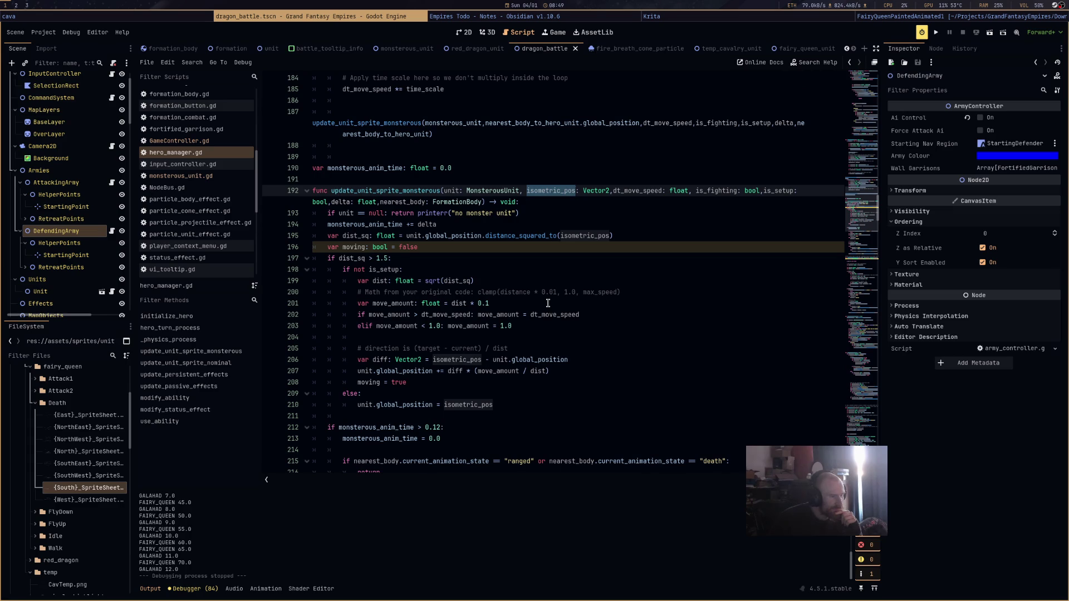
pyautogui.scroll(-3, 547, 303)
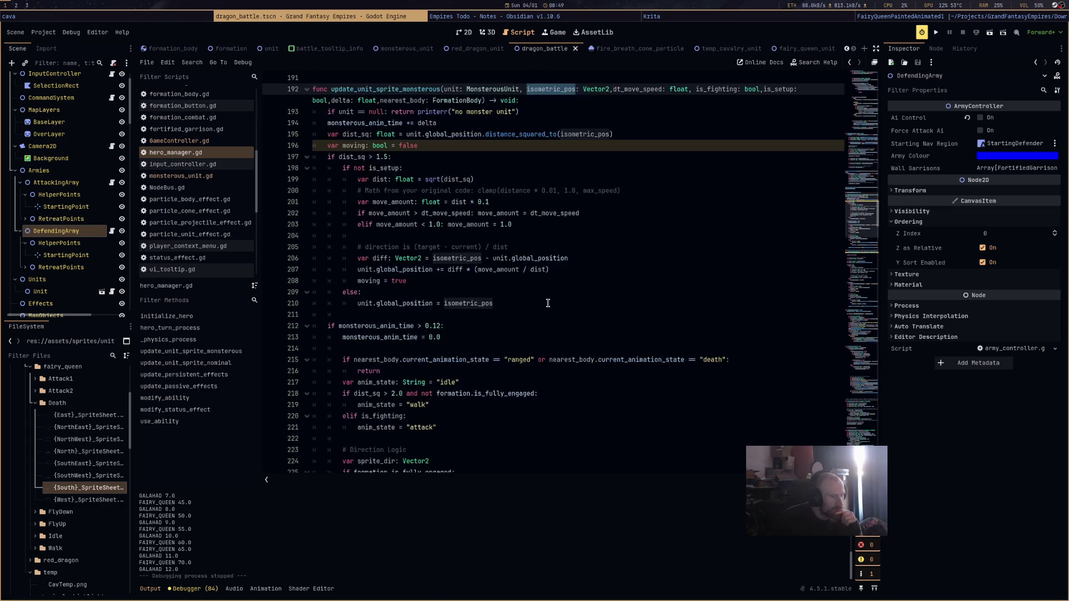
pyautogui.scroll(-2, 548, 302)
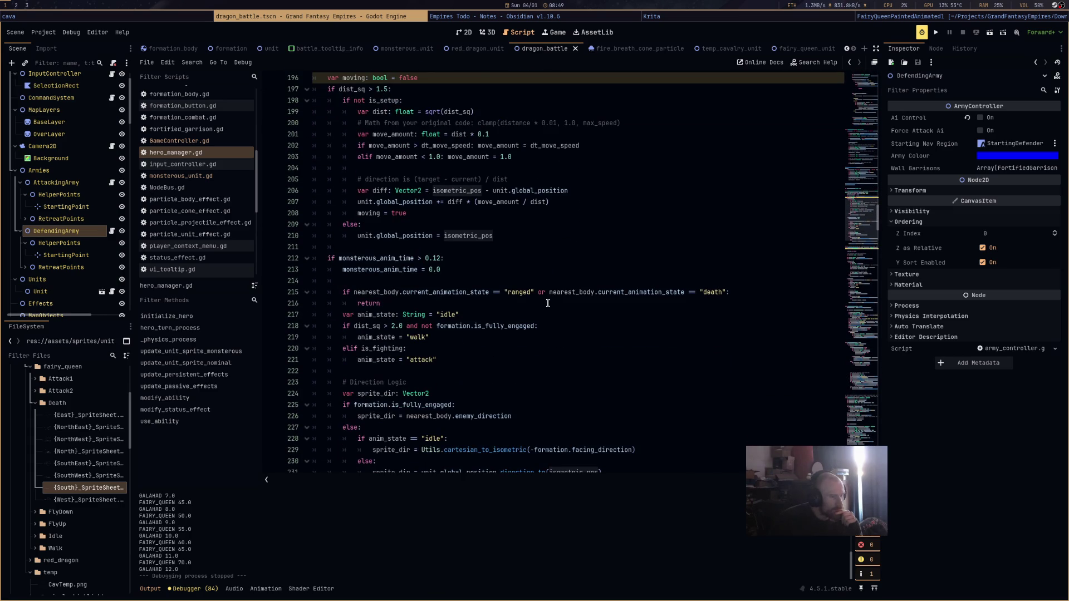
pyautogui.scroll(2, 548, 303)
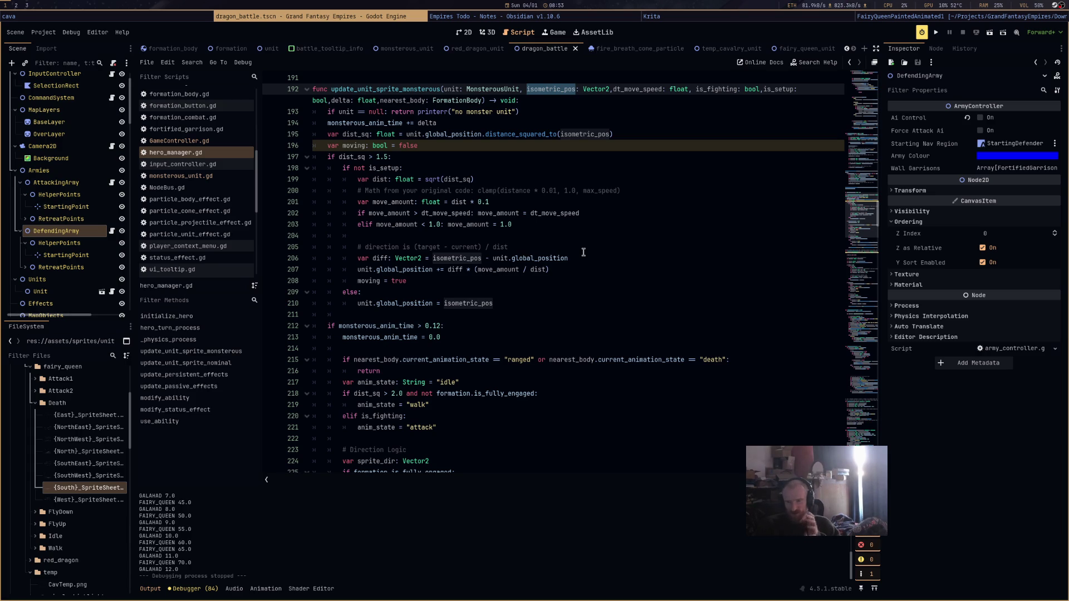
pyautogui.click(514, 307)
pyautogui.scroll(-8, 514, 307)
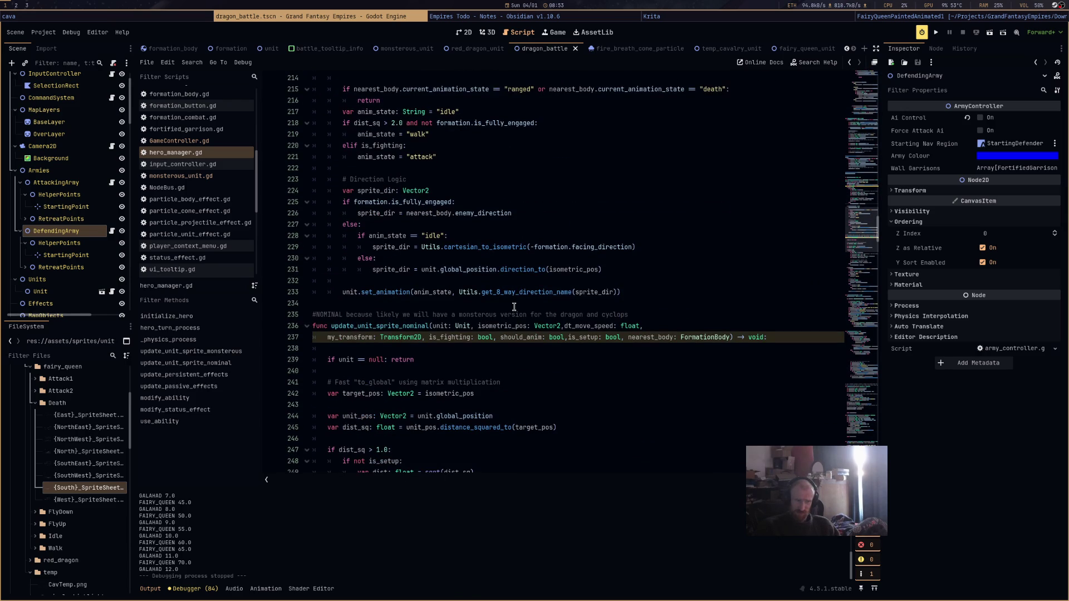
pyautogui.scroll(-3, 514, 307)
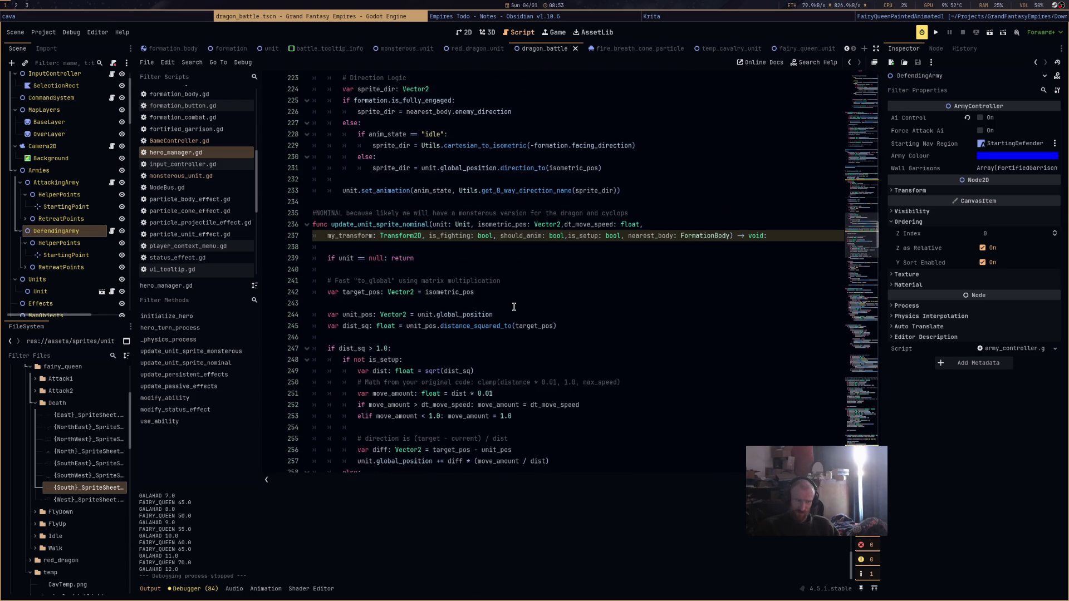
pyautogui.scroll(10, 514, 306)
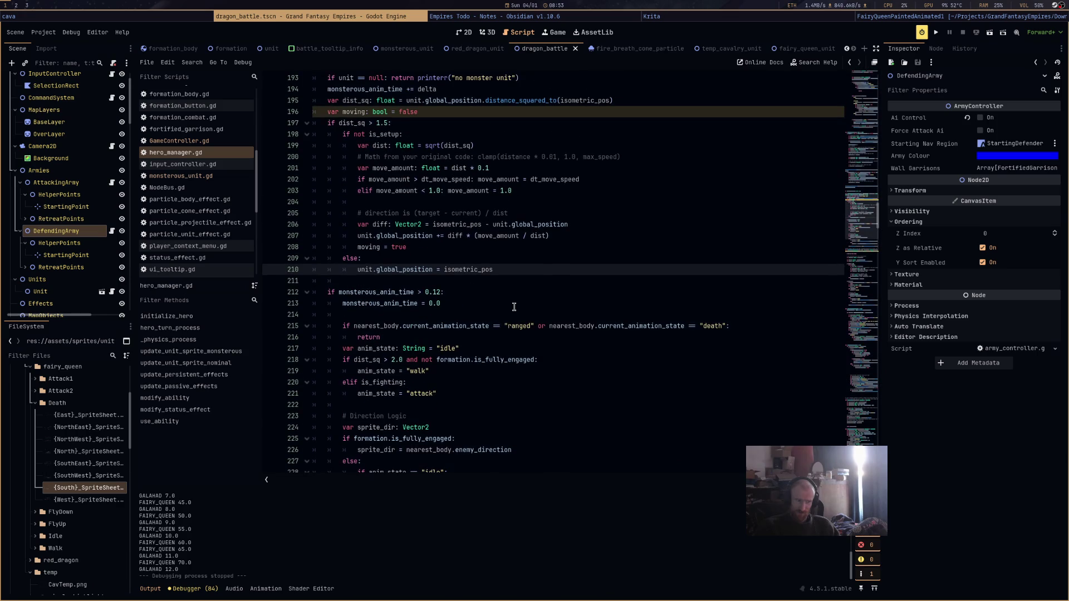
pyautogui.scroll(3, 514, 307)
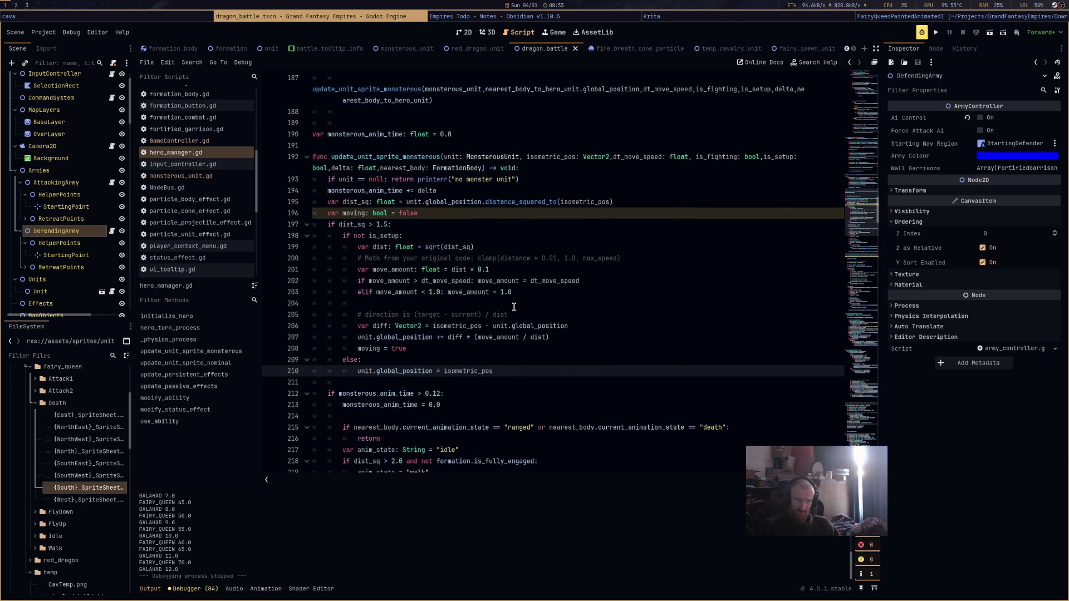
pyautogui.scroll(-2, 514, 306)
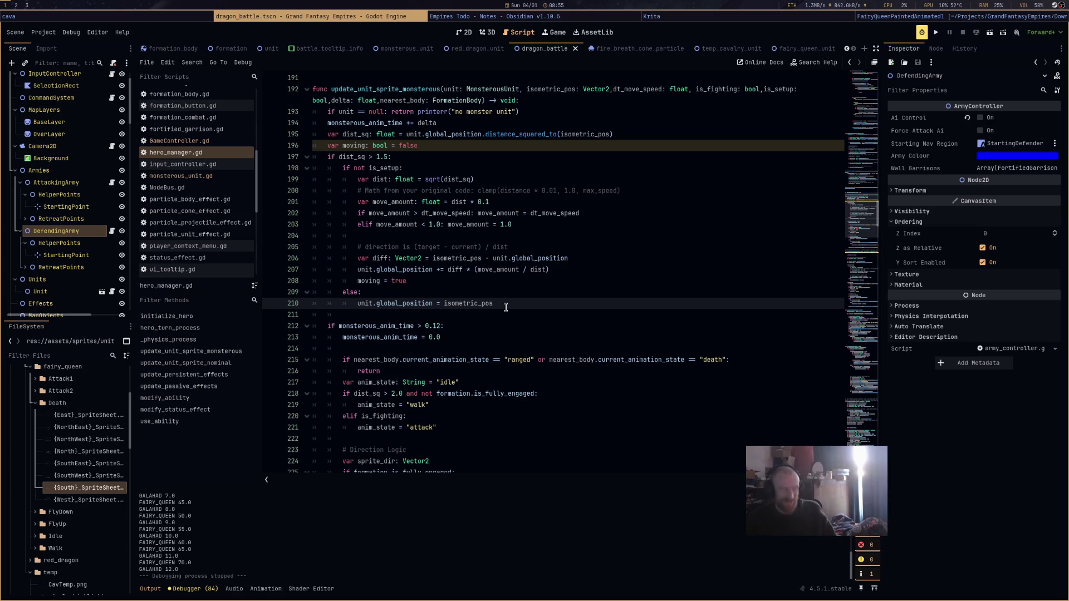
pyautogui.press('super+Return')
pyautogui.write('gfhg')
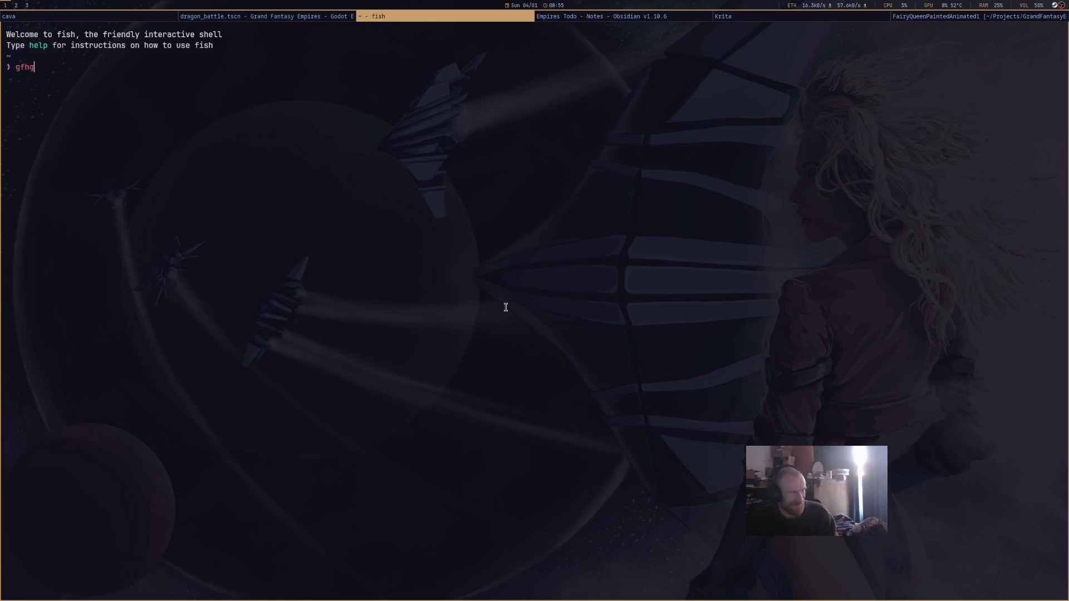
pyautogui.press('BackSpace')
pyautogui.press('BackSpace')
pyautogui.press('BackSpace')
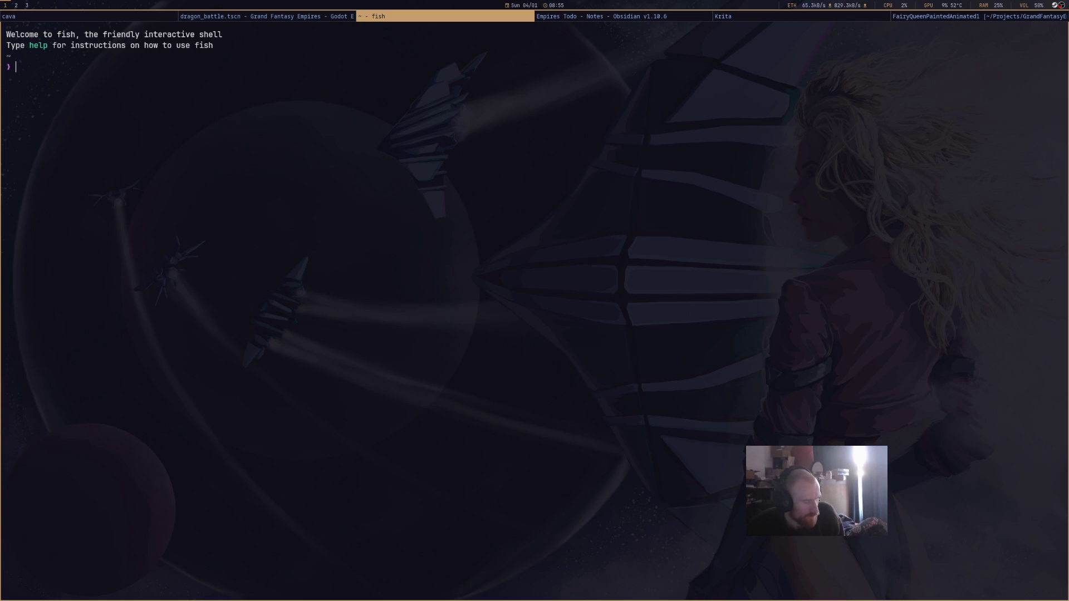
pyautogui.press('super+Left')
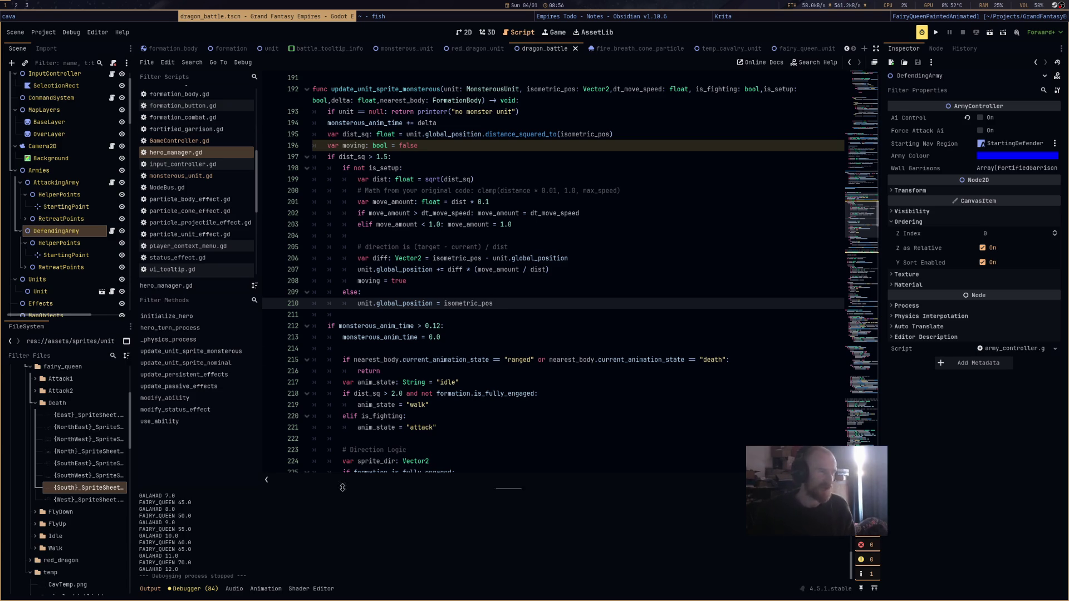
# Raise line 212's monsterous_anim_time threshold from 0.12 to 0.48 and run the scene.
pyautogui.doubleClick(355, 123)
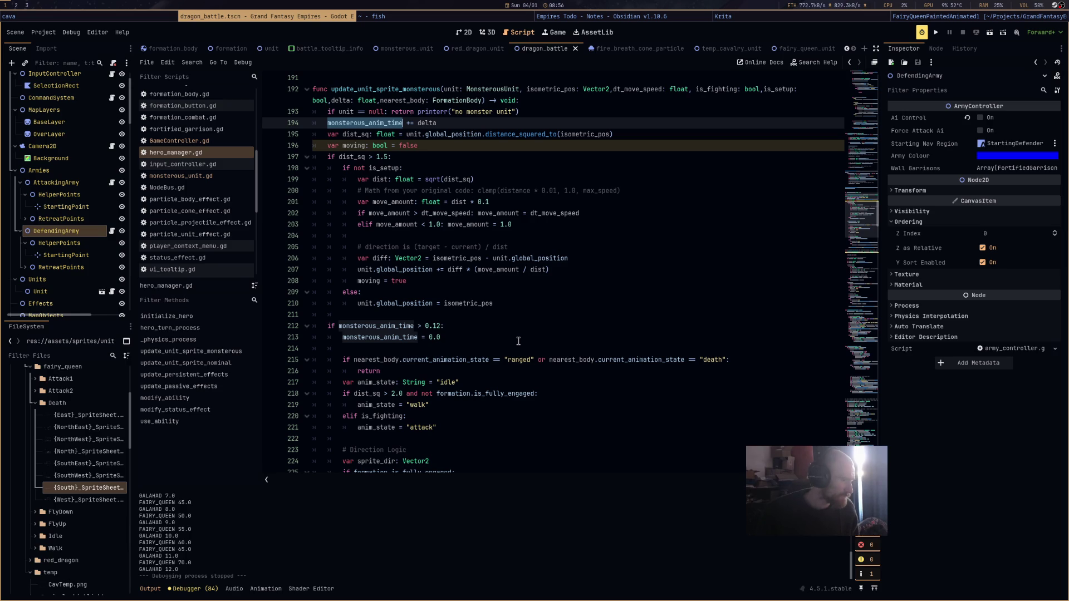
pyautogui.scroll(-4, 517, 341)
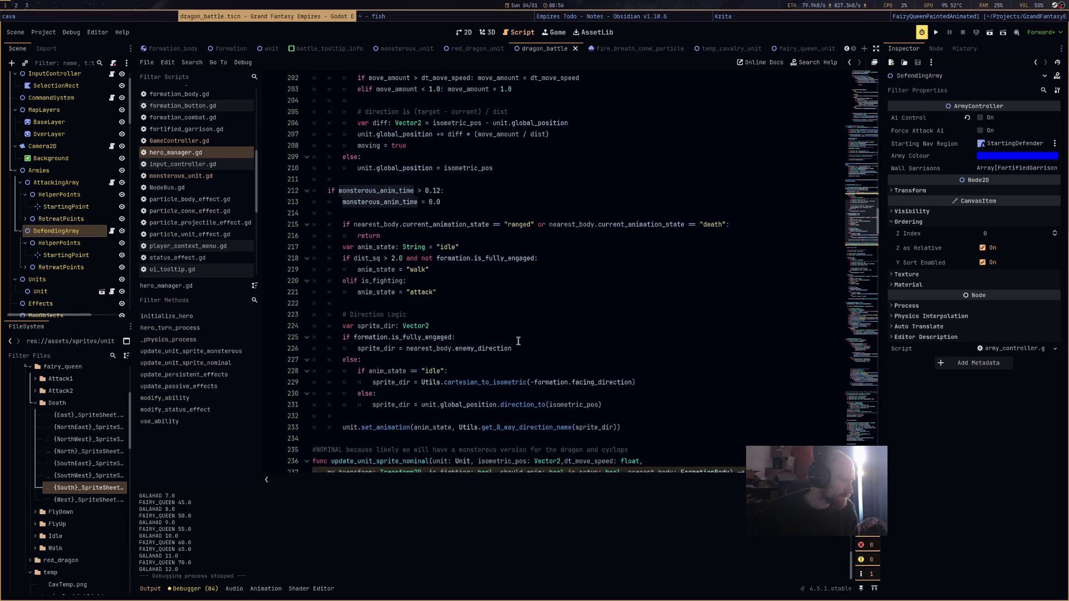
pyautogui.click(433, 191)
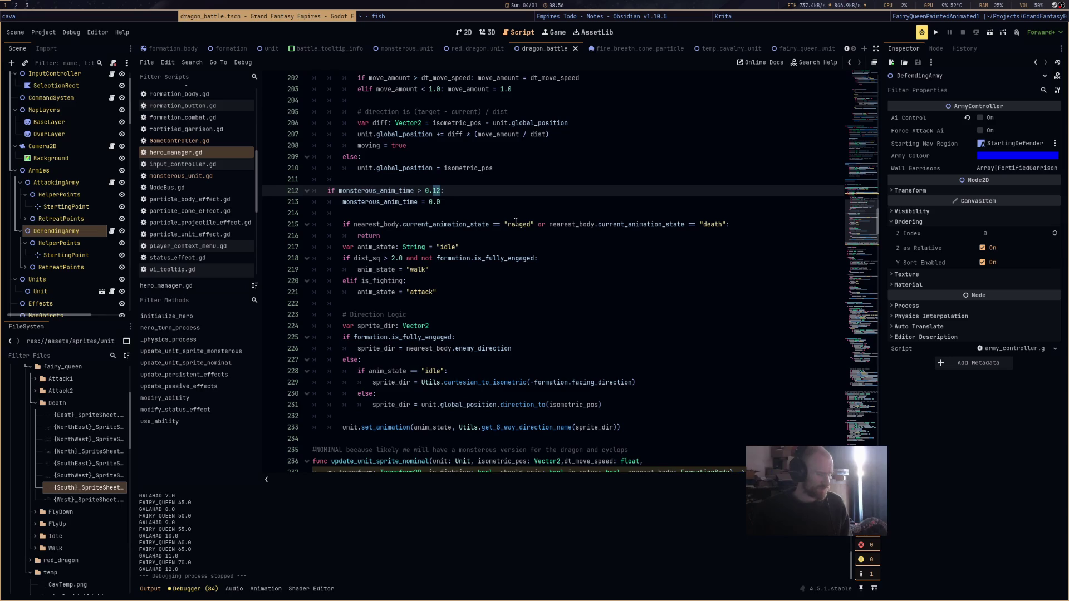
pyautogui.write('48')
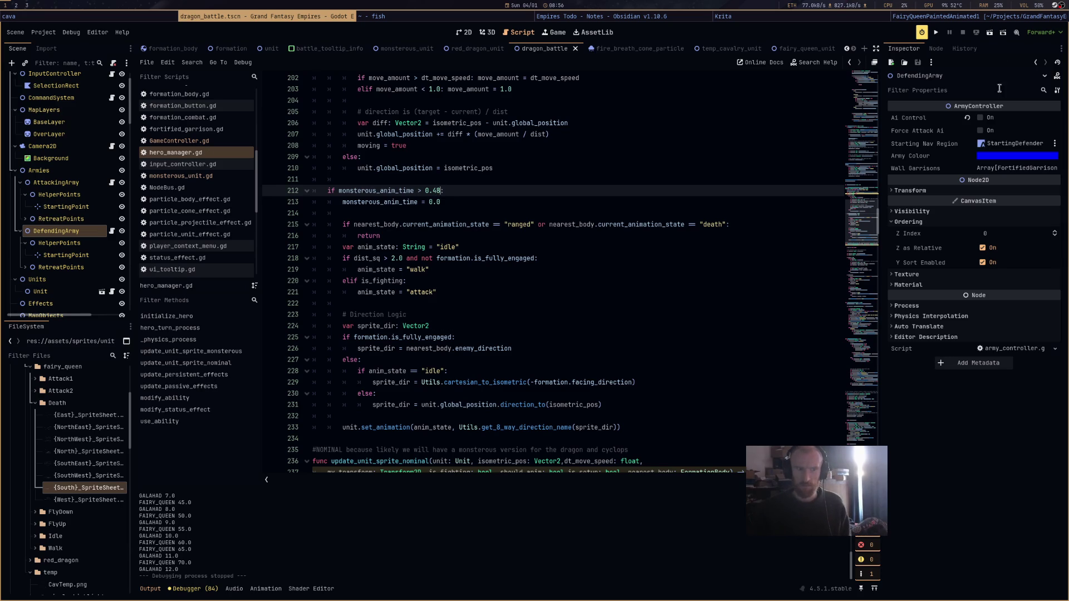
pyautogui.click(991, 33)
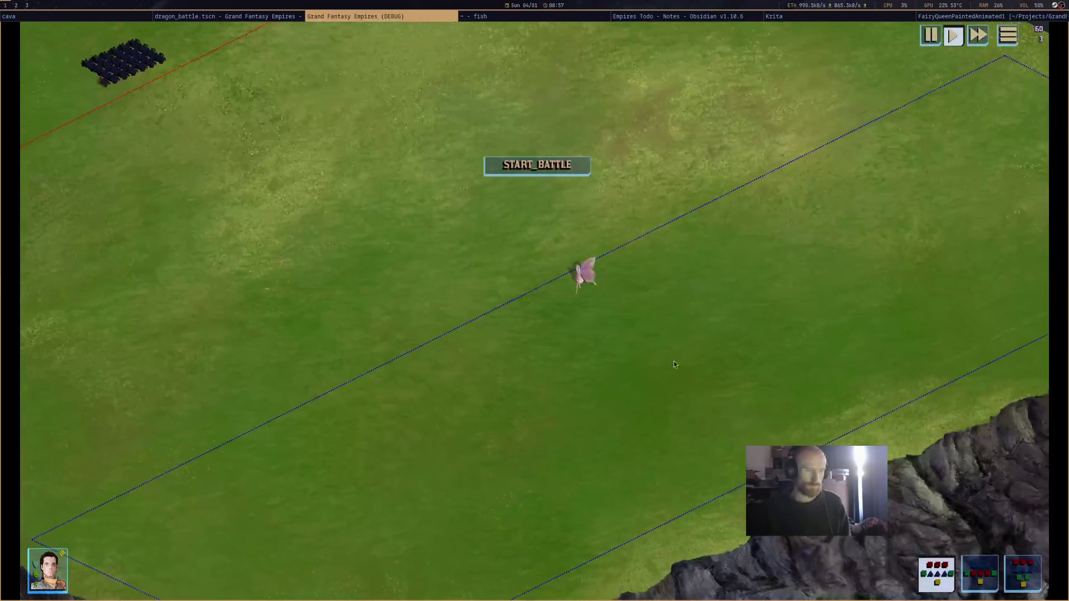
# Start the battle, watch the fairy queen animate, then close the debug game.
pyautogui.moveTo(584, 299)
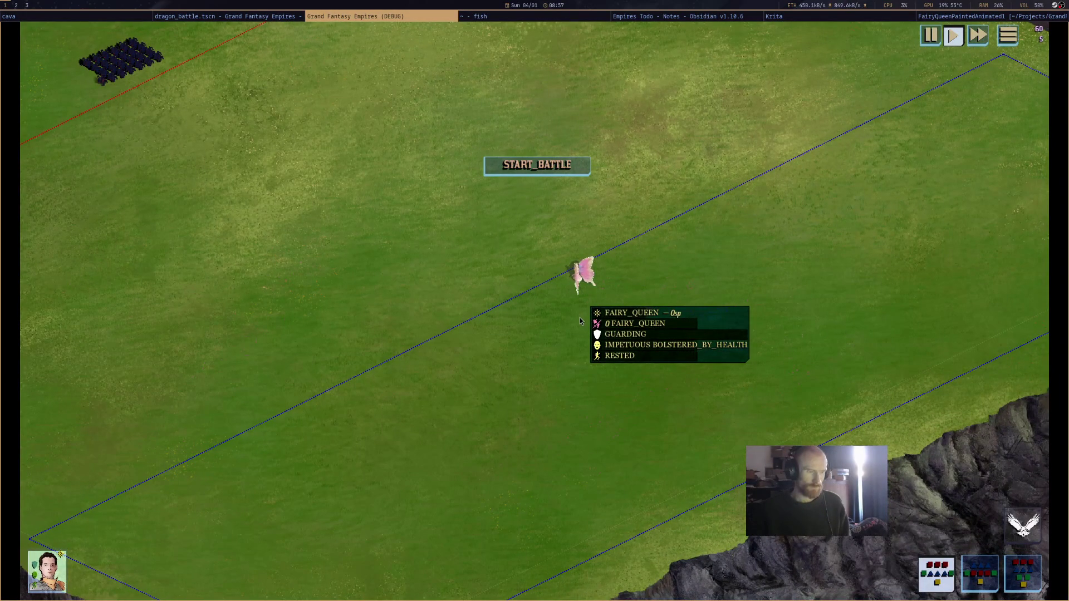
pyautogui.click(577, 165)
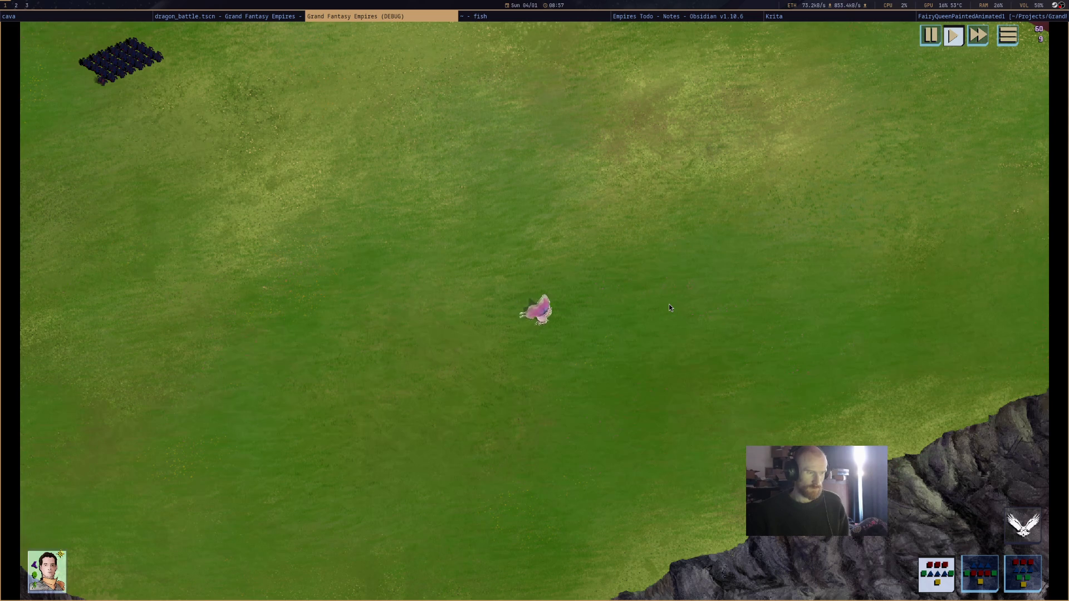
pyautogui.middleClick(449, 19)
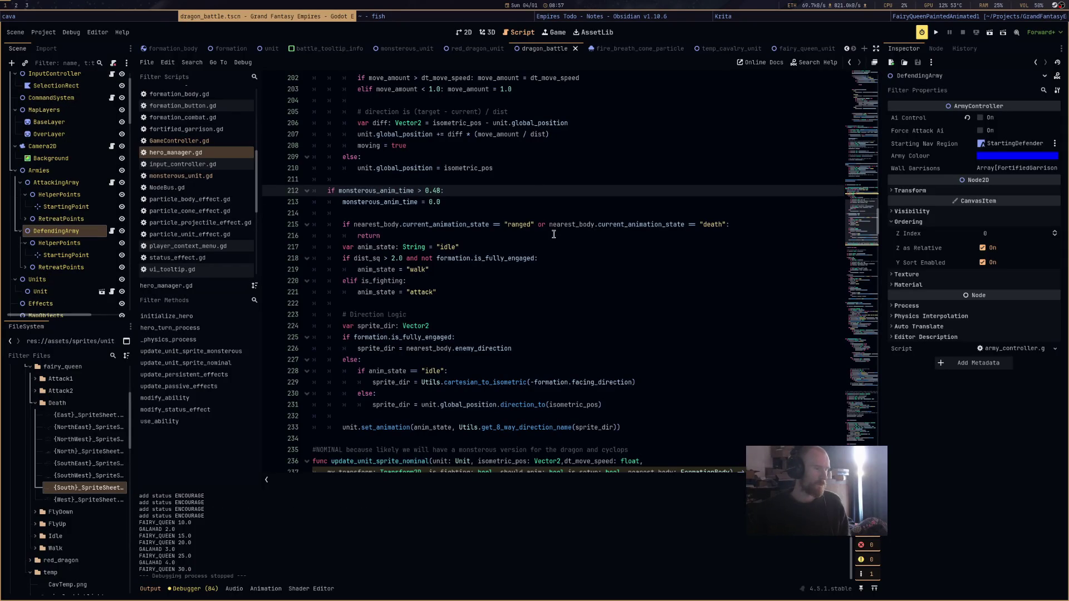
# Set line 212's animation threshold back to 0.12.
pyautogui.doubleClick(433, 191)
pyautogui.write('12')
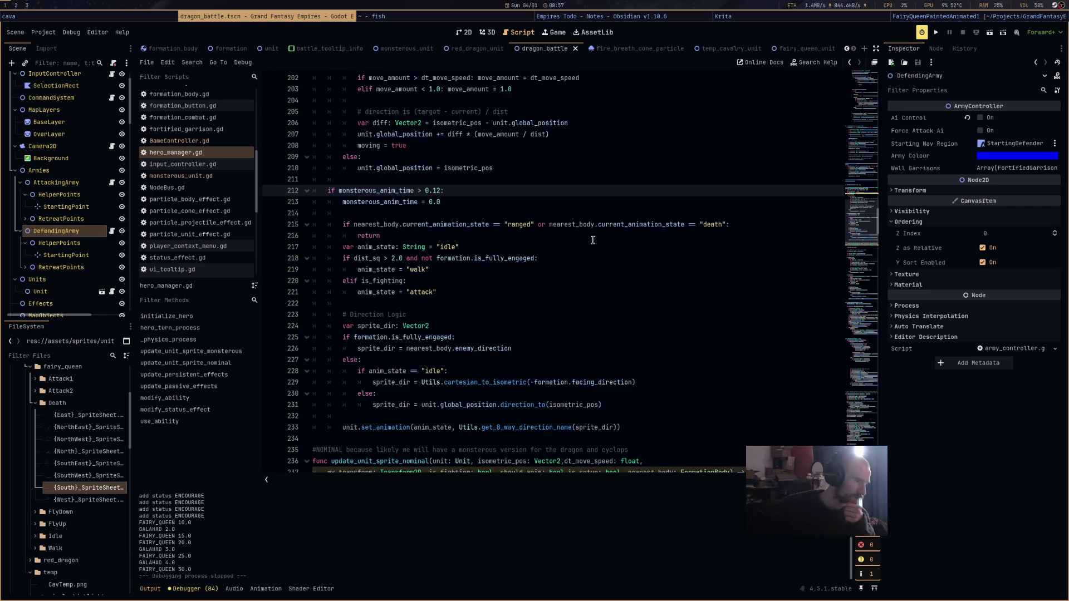
pyautogui.scroll(8, 593, 240)
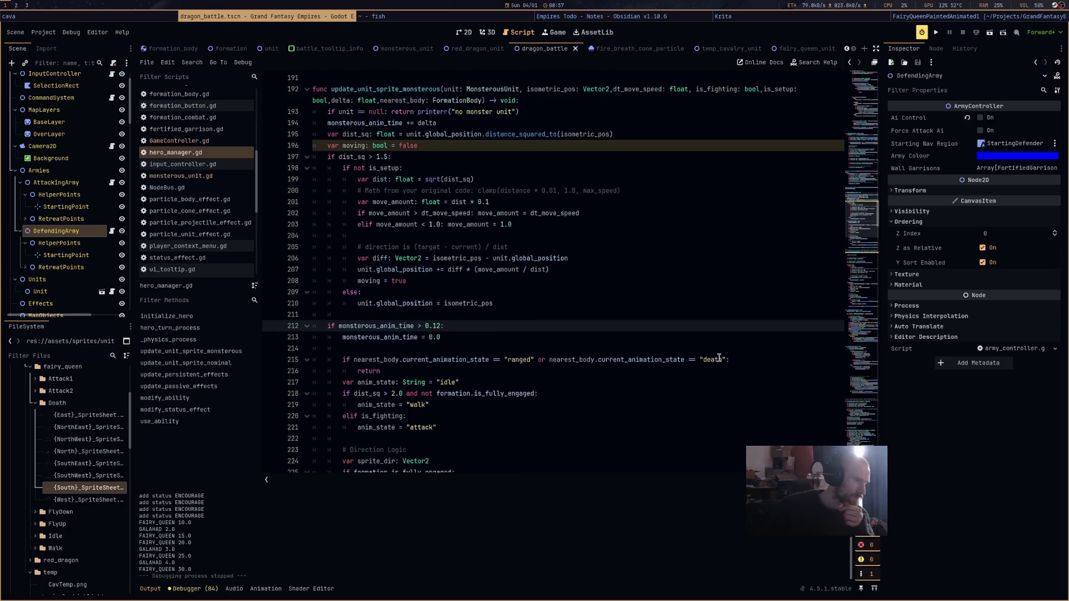
pyautogui.scroll(5, 587, 328)
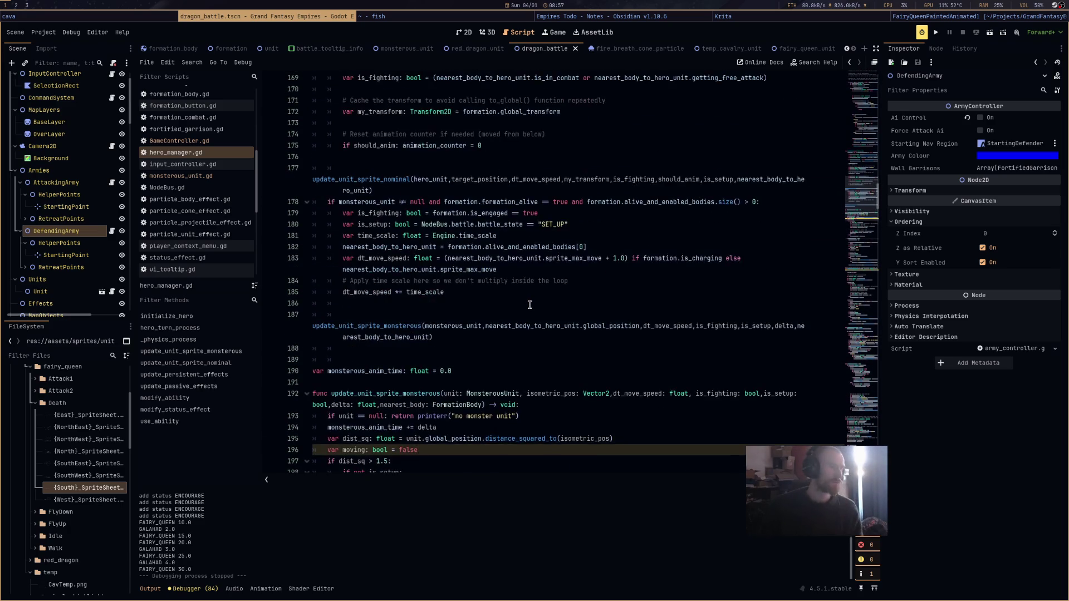
# Declare var monsterous_changer_timer: float = 0.0 below monsterous_anim_time.
pyautogui.click(473, 405)
pyautogui.press('Return')
pyautogui.write('var monsterous_')
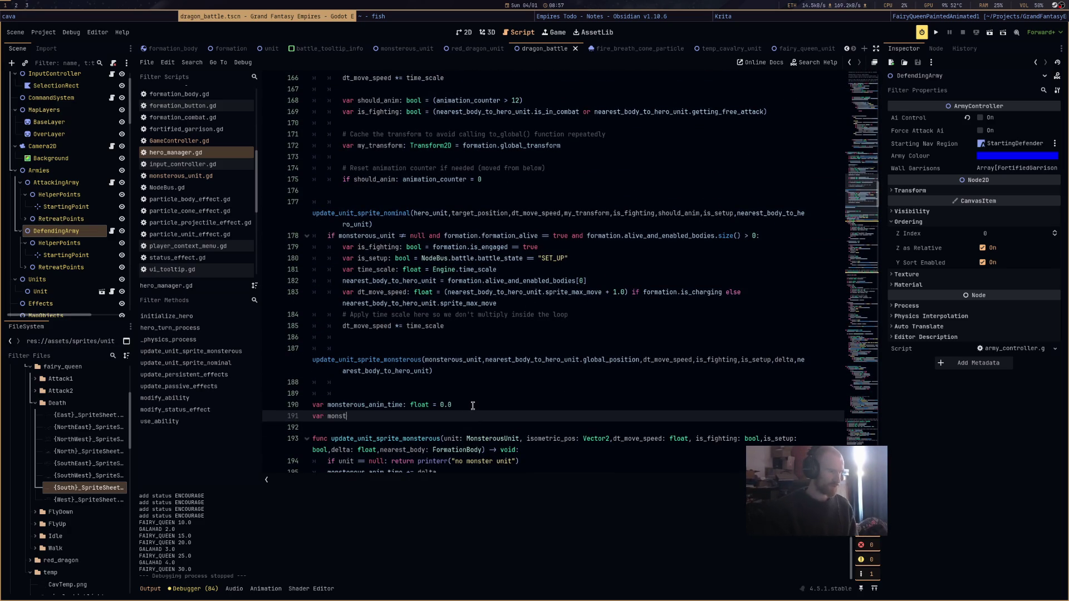
pyautogui.write('changer_timer: float = 0.0')
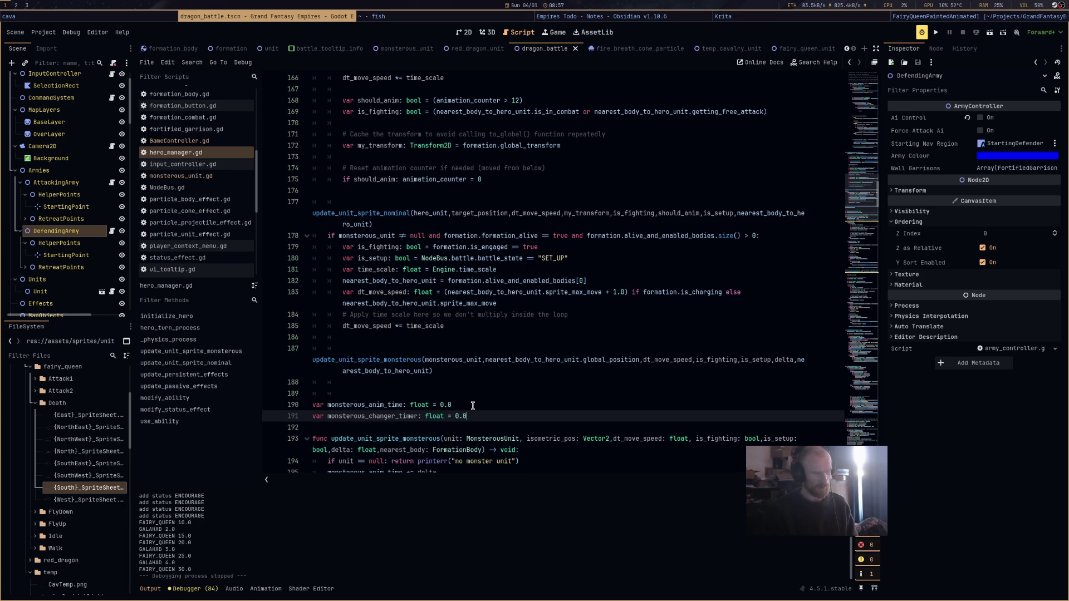
pyautogui.scroll(10, 473, 405)
pyautogui.scroll(-5, 460, 315)
pyautogui.scroll(4, 440, 256)
pyautogui.scroll(20, 428, 276)
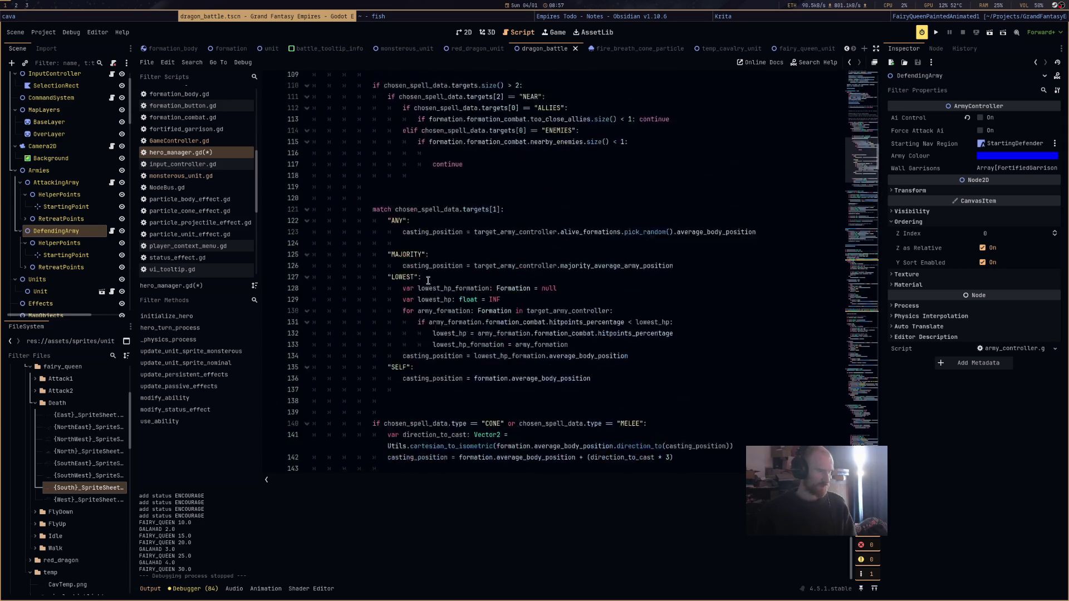
# Add monsterous_changer_timer += delta on a new line after the should_anim counter reset.
pyautogui.scroll(-20, 427, 281)
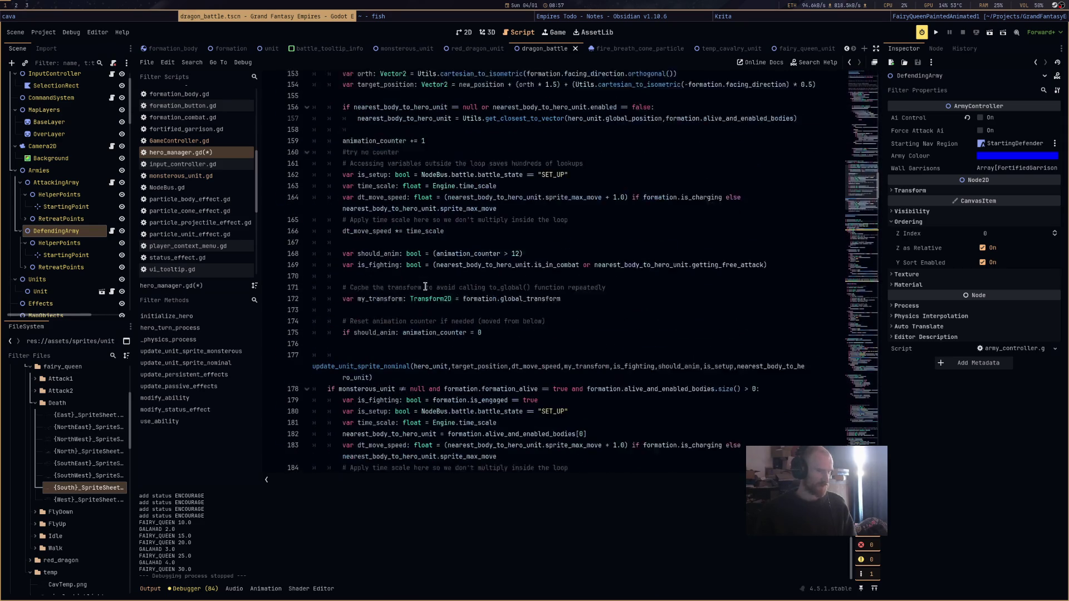
pyautogui.click(510, 316)
pyautogui.press('Return')
pyautogui.press('Return')
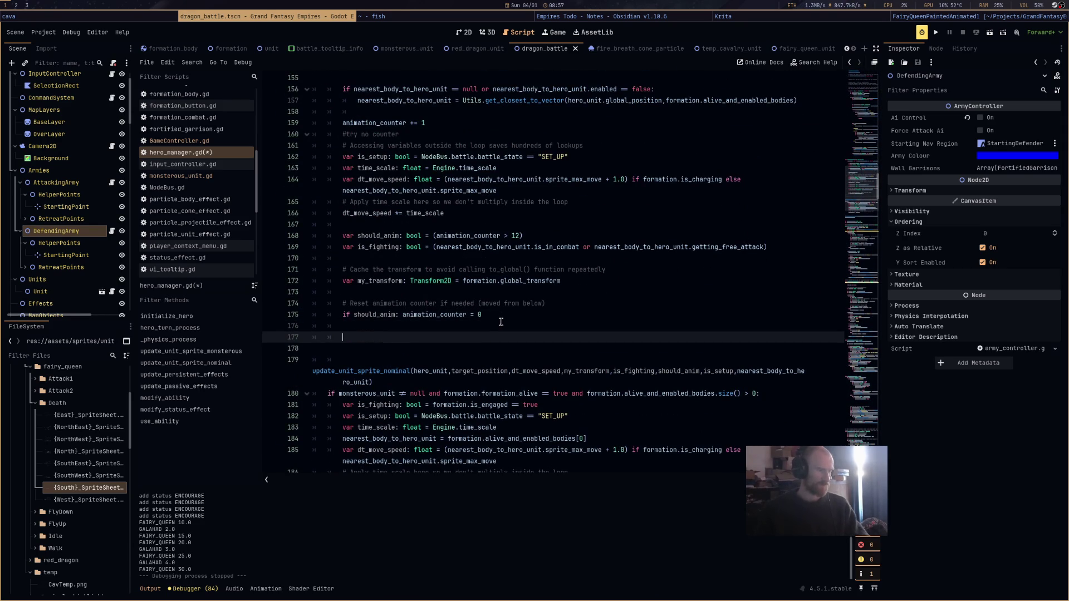
pyautogui.write('monster')
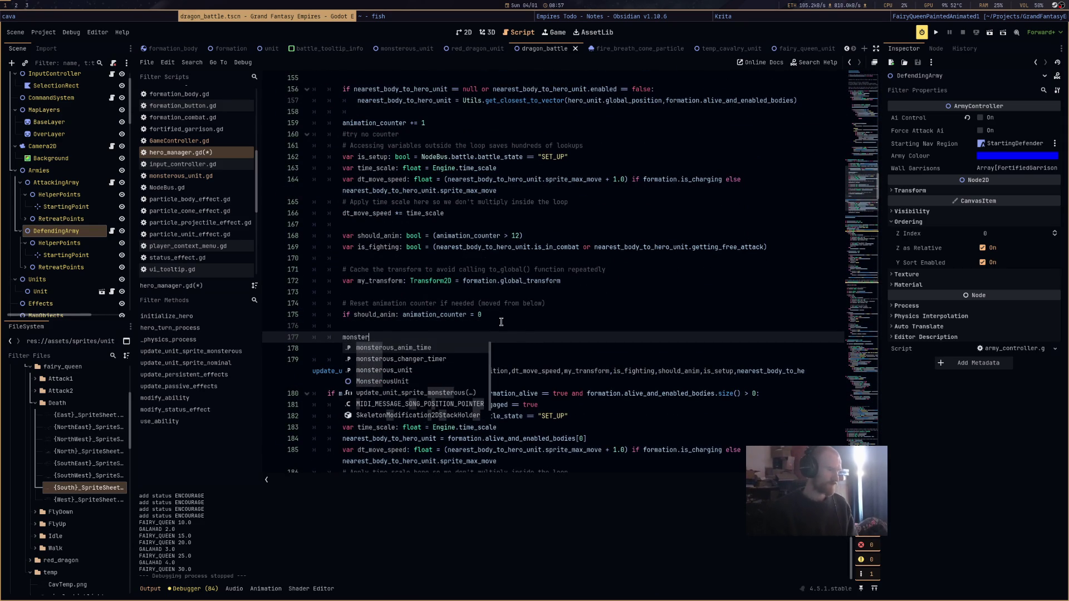
pyautogui.press('Return')
pyautogui.press('BackSpace')
pyautogui.press('BackSpace')
pyautogui.press('BackSpace')
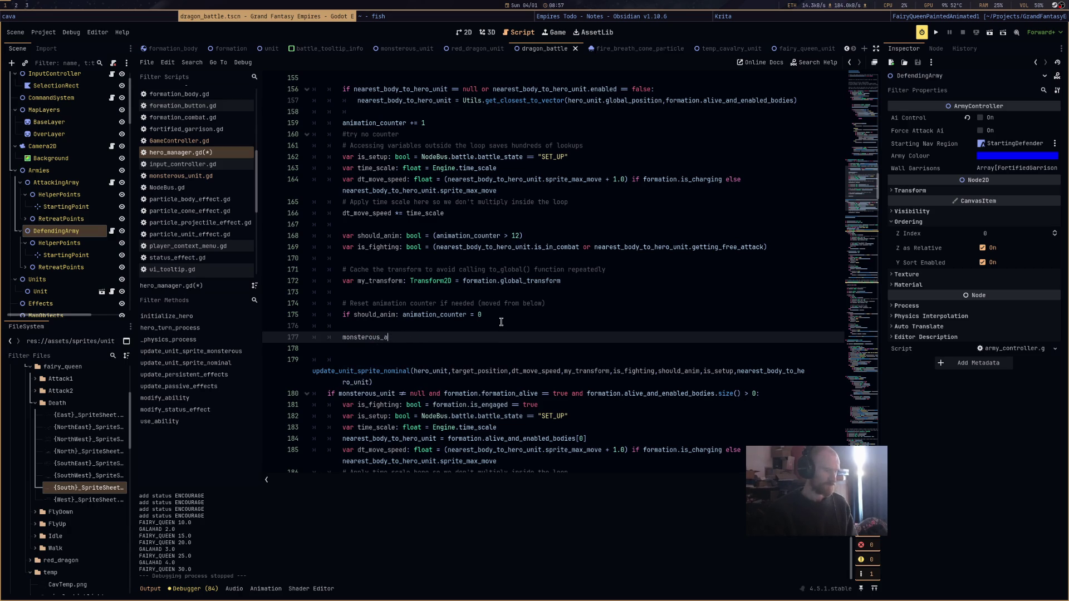
pyautogui.write('h')
pyautogui.press('Return')
pyautogui.write('=')
pyautogui.press('BackSpace')
pyautogui.write('+= delta')
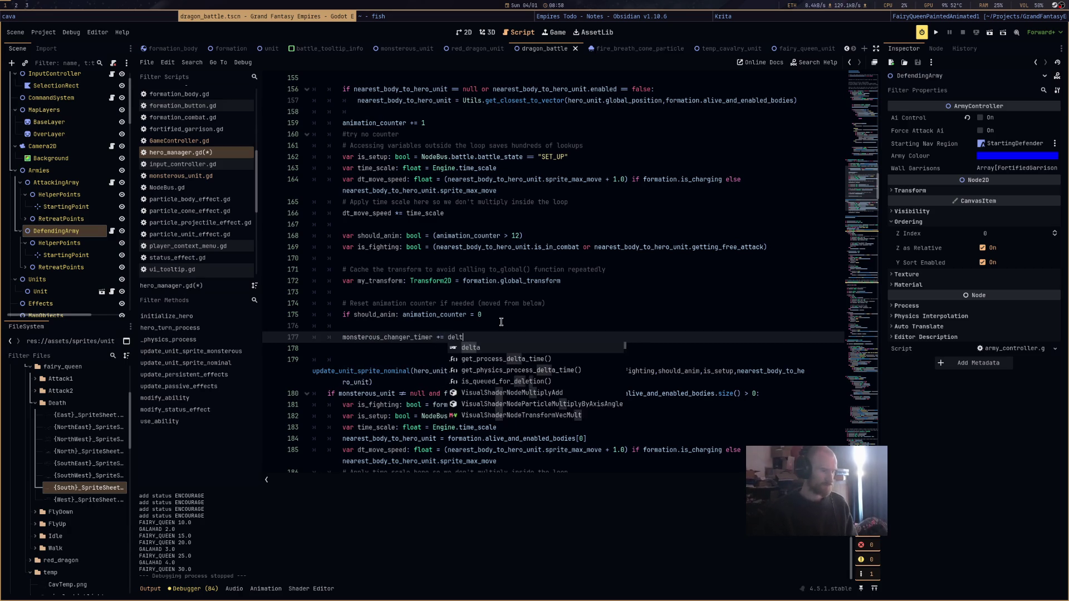
pyautogui.click(526, 269)
pyautogui.scroll(-5, 527, 268)
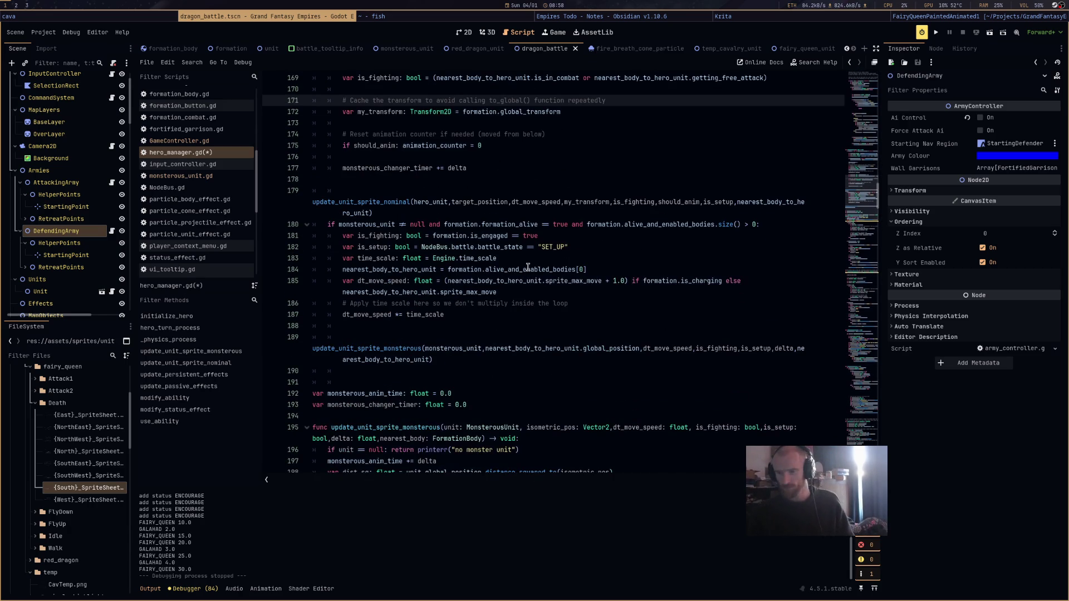
pyautogui.scroll(-4, 459, 370)
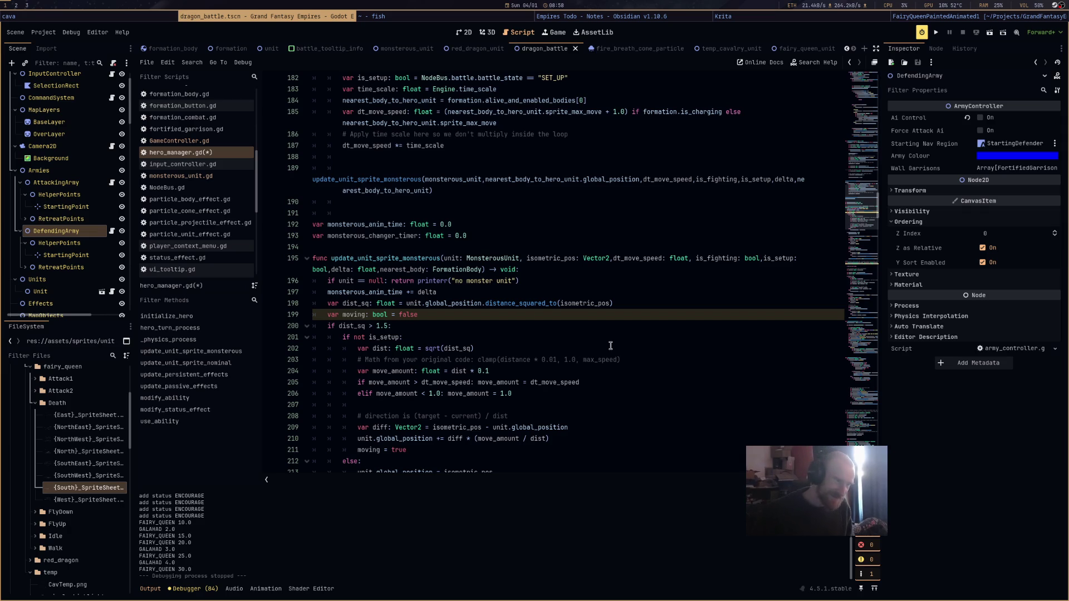
pyautogui.scroll(-3, 623, 371)
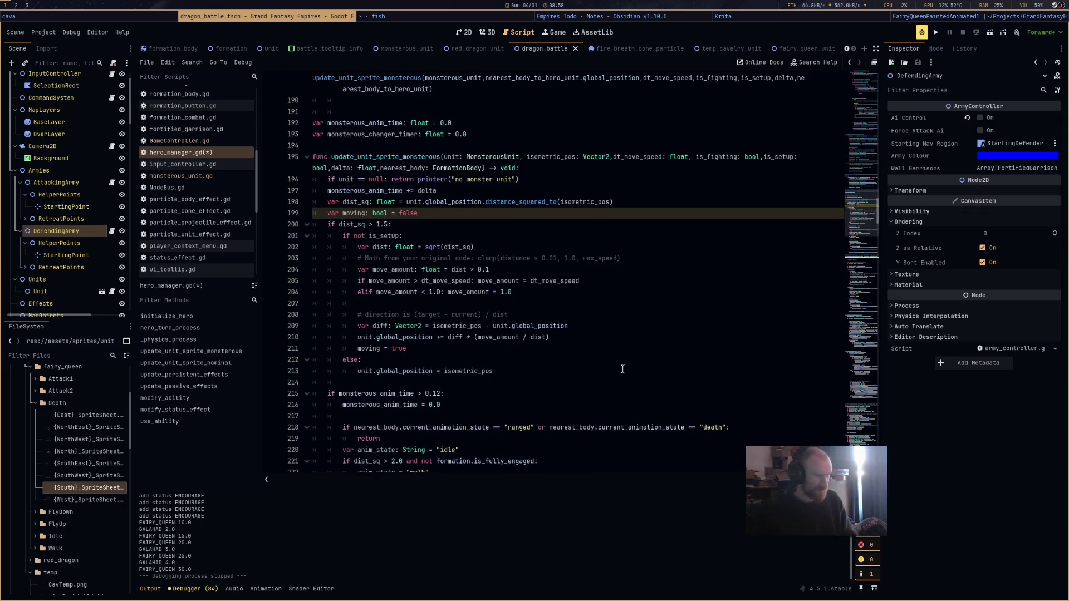
pyautogui.scroll(-2, 623, 370)
pyautogui.scroll(-3, 645, 369)
pyautogui.scroll(-1, 646, 369)
pyautogui.hotkey('ctrl', 'z')
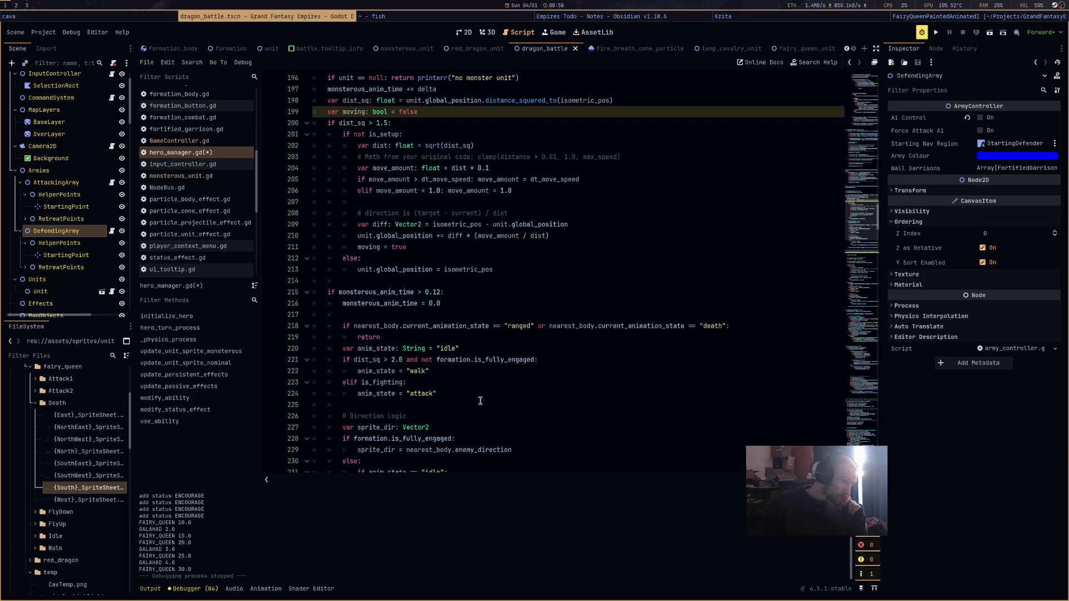
pyautogui.scroll(5, 480, 401)
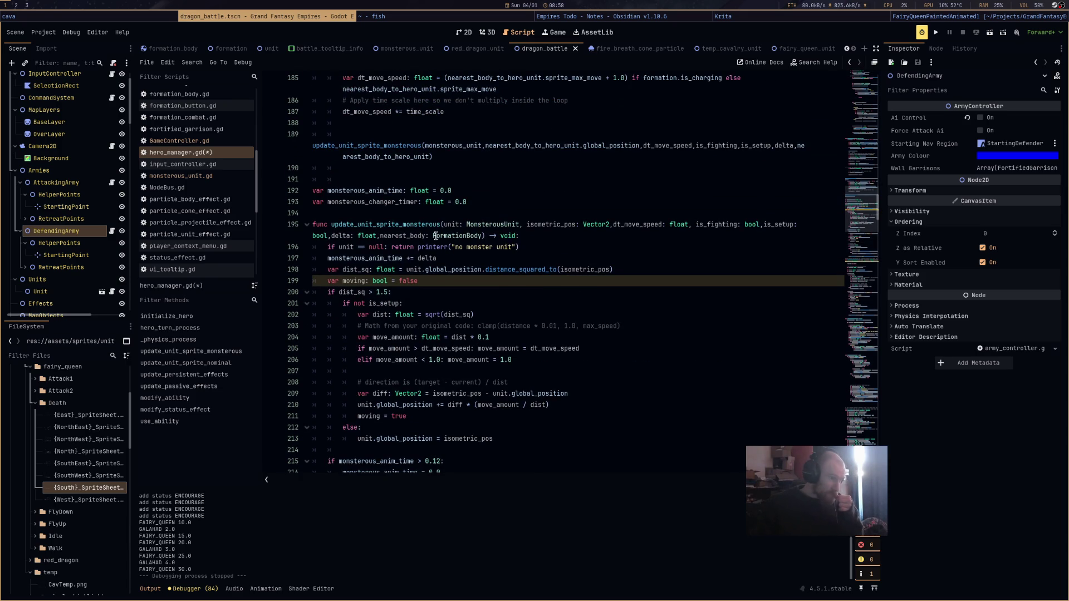
pyautogui.click(397, 204)
pyautogui.doubleClick(397, 204)
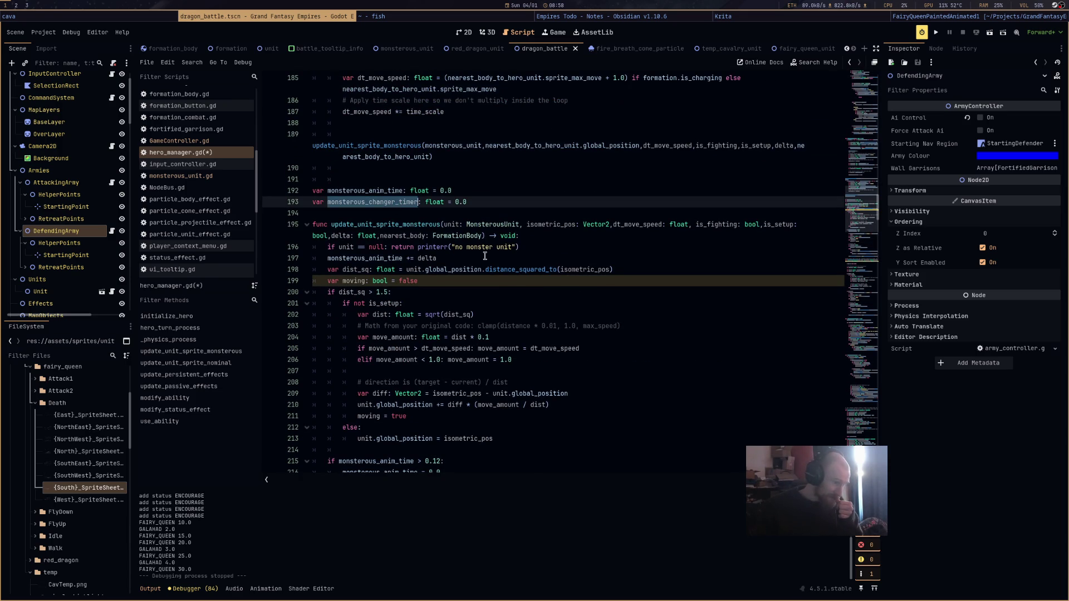
pyautogui.doubleClick(485, 256)
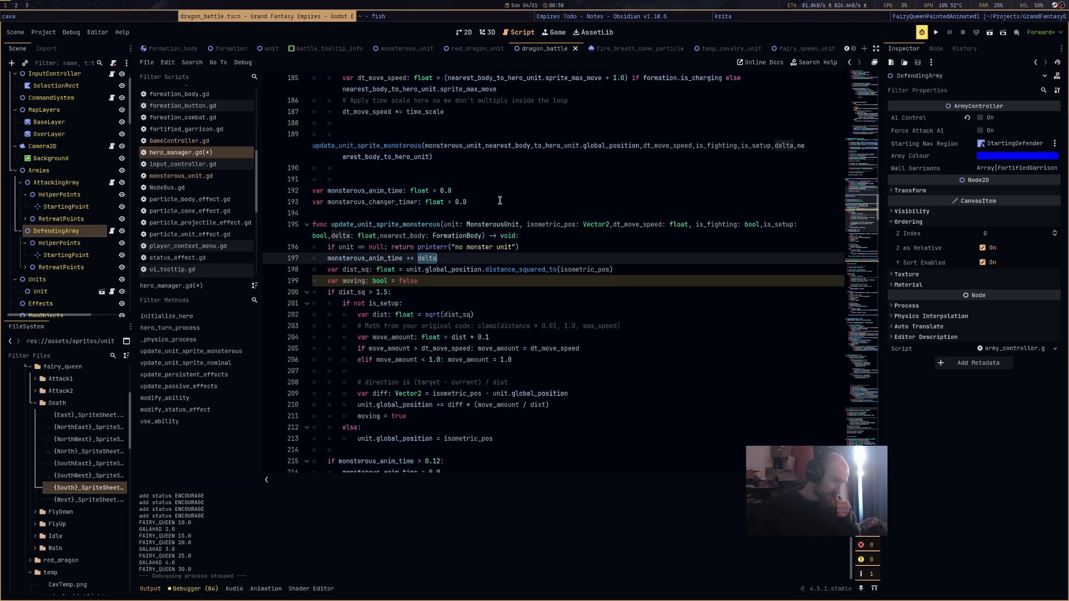
pyautogui.doubleClick(409, 201)
pyautogui.scroll(3, 581, 262)
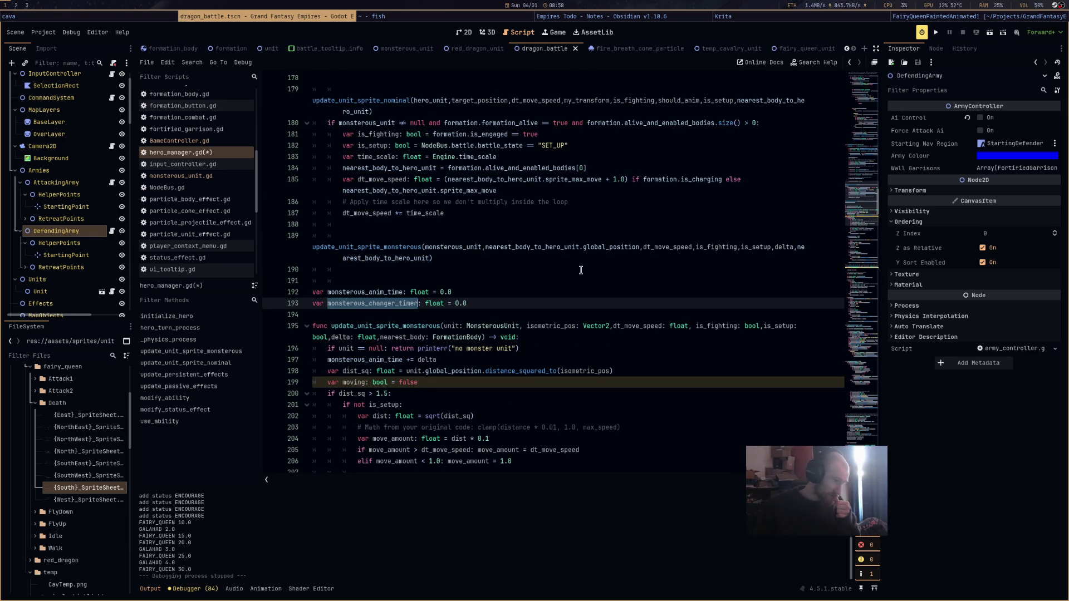
pyautogui.scroll(-7, 581, 270)
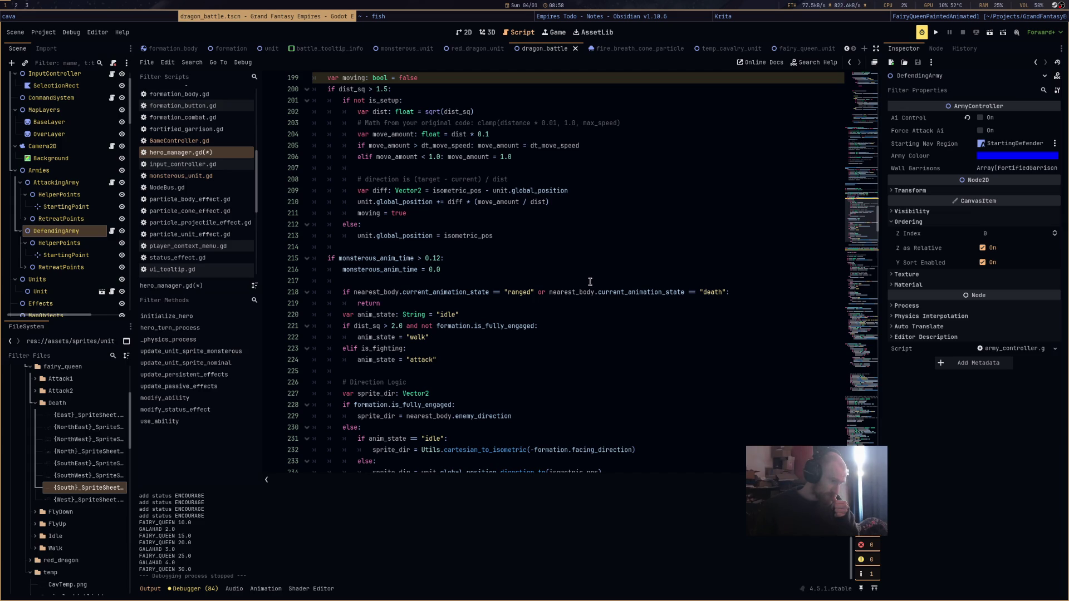
pyautogui.click(535, 331)
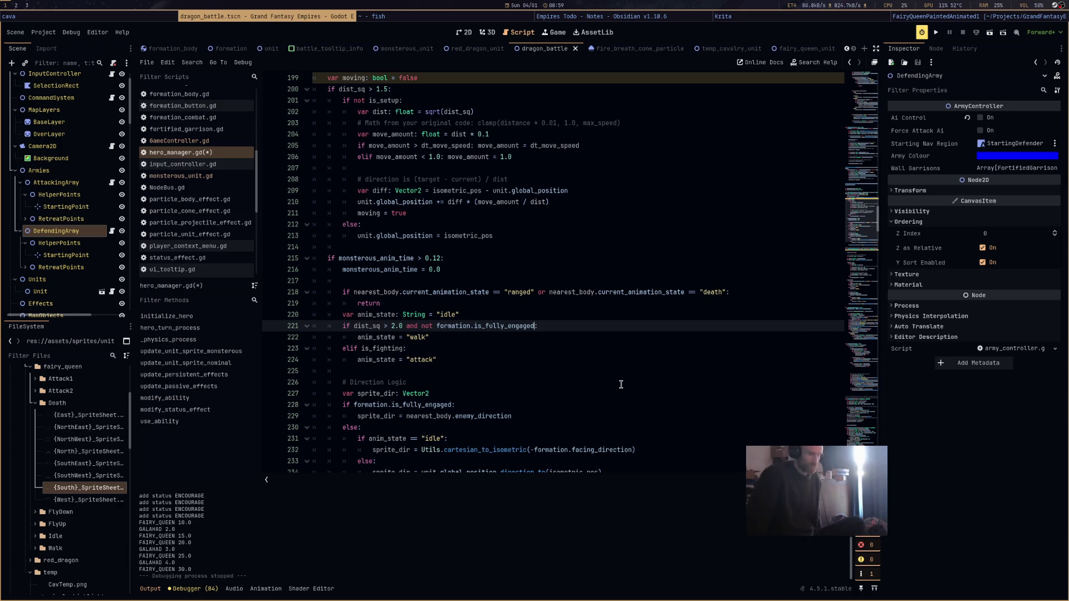
pyautogui.scroll(-4, 662, 360)
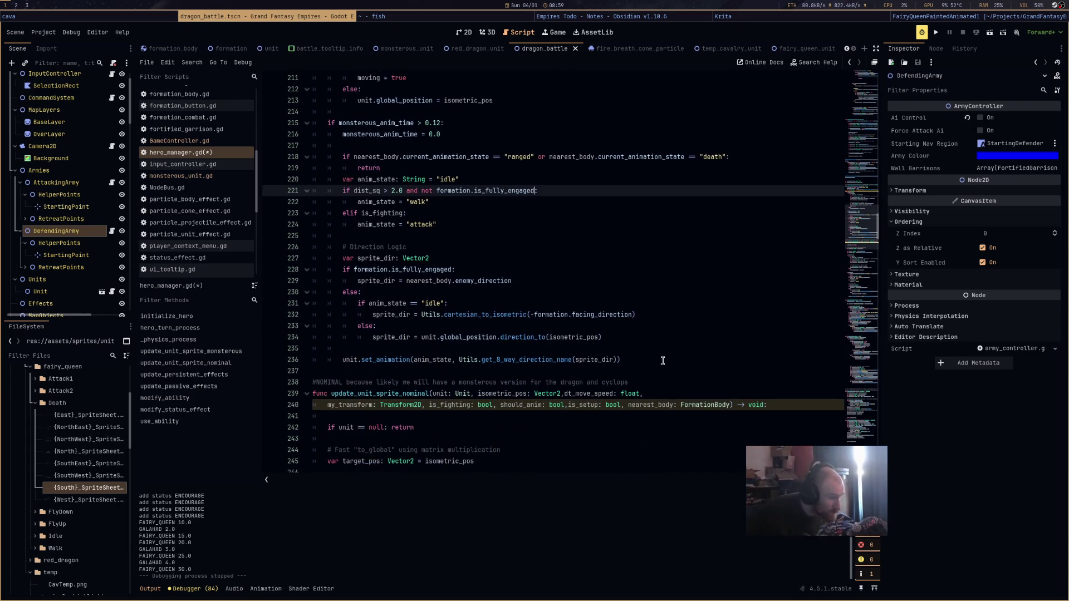
pyautogui.doubleClick(416, 363)
pyautogui.scroll(2, 471, 363)
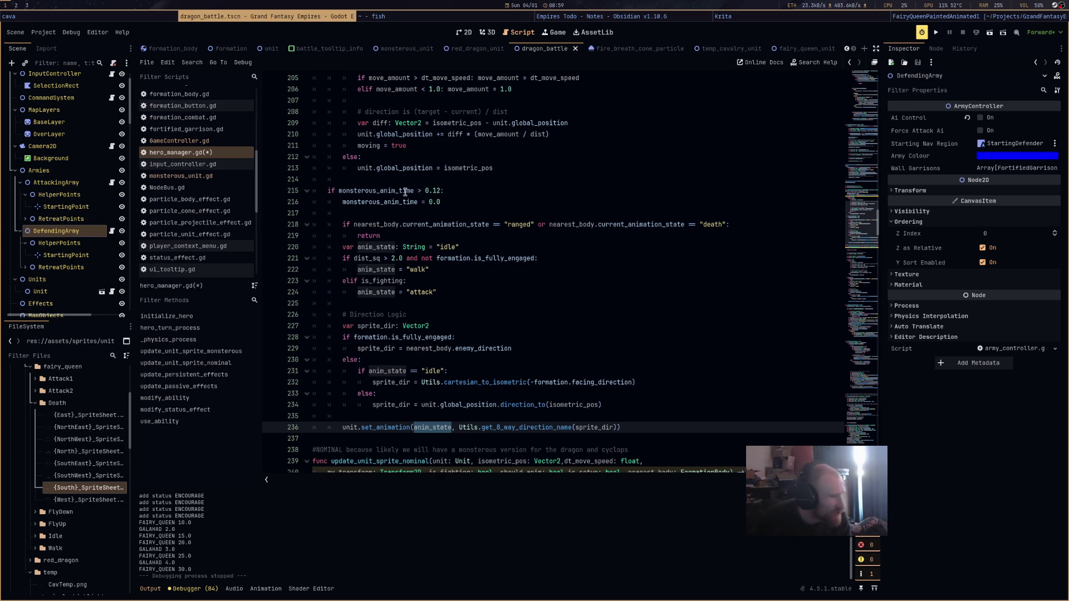
# Move the anim_state declaration out of the function to script level below the monstrous timers.
pyautogui.moveTo(459, 247)
pyautogui.mouseDown()
pyautogui.moveTo(320, 249)
pyautogui.moveTo(343, 250)
pyautogui.mouseUp()
pyautogui.hotkey('ctrl', 'x')
pyautogui.scroll(10, 377, 393)
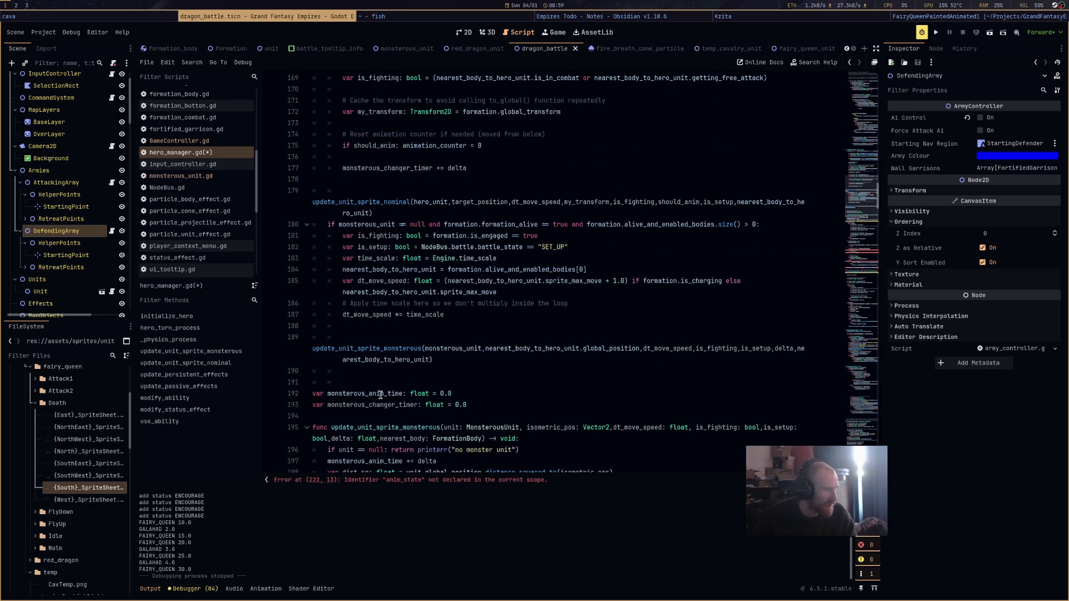
pyautogui.scroll(-1, 376, 393)
pyautogui.click(501, 371)
pyautogui.press('Return')
pyautogui.press('Return')
pyautogui.press('Return')
pyautogui.press('Up')
pyautogui.hotkey('ctrl', 'v')
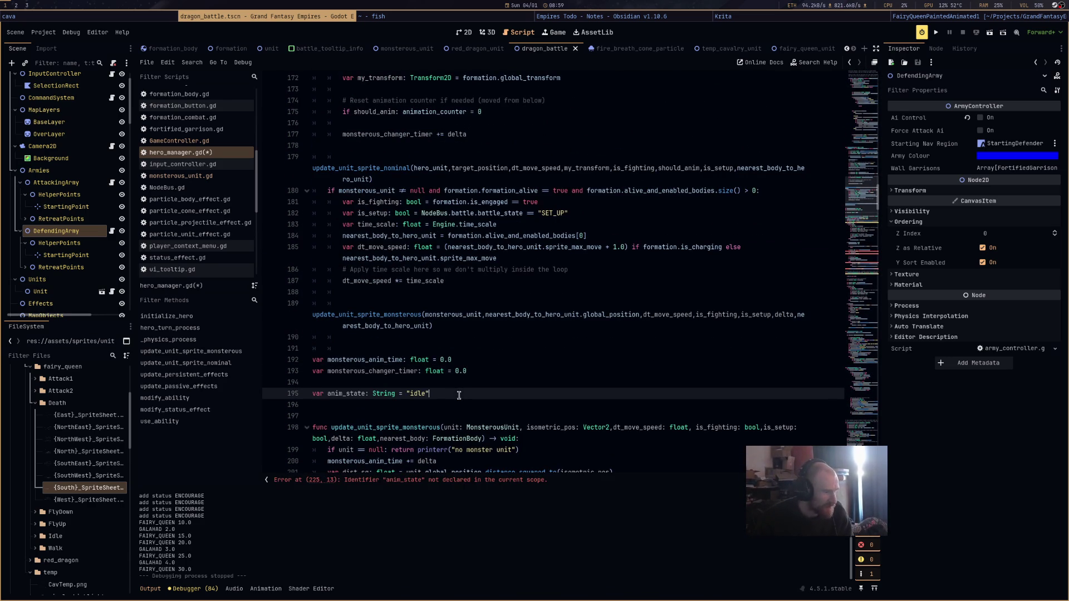
pyautogui.scroll(-15, 462, 396)
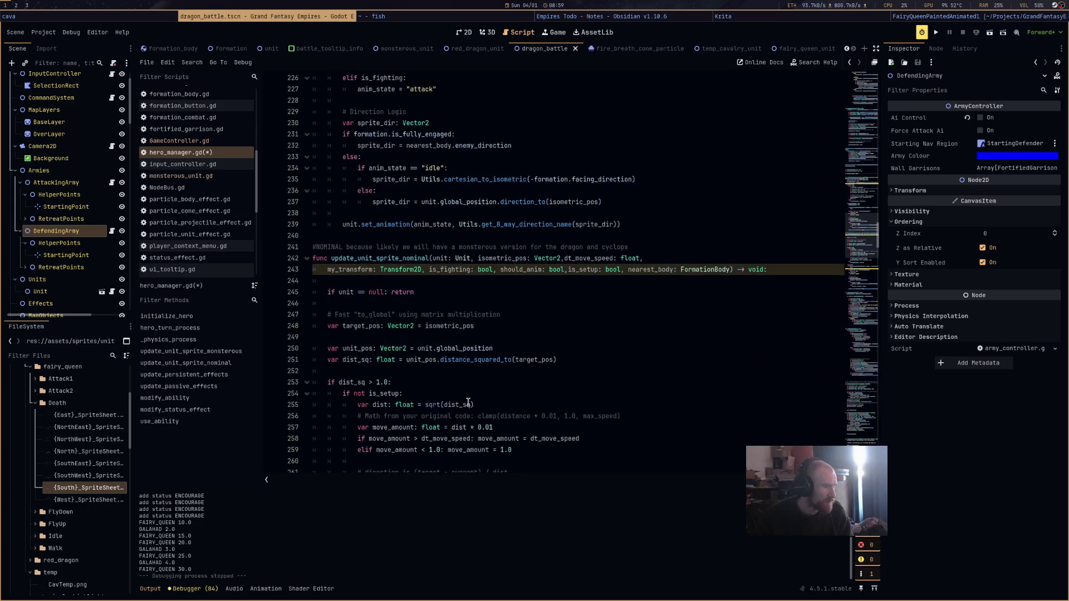
pyautogui.scroll(3, 468, 402)
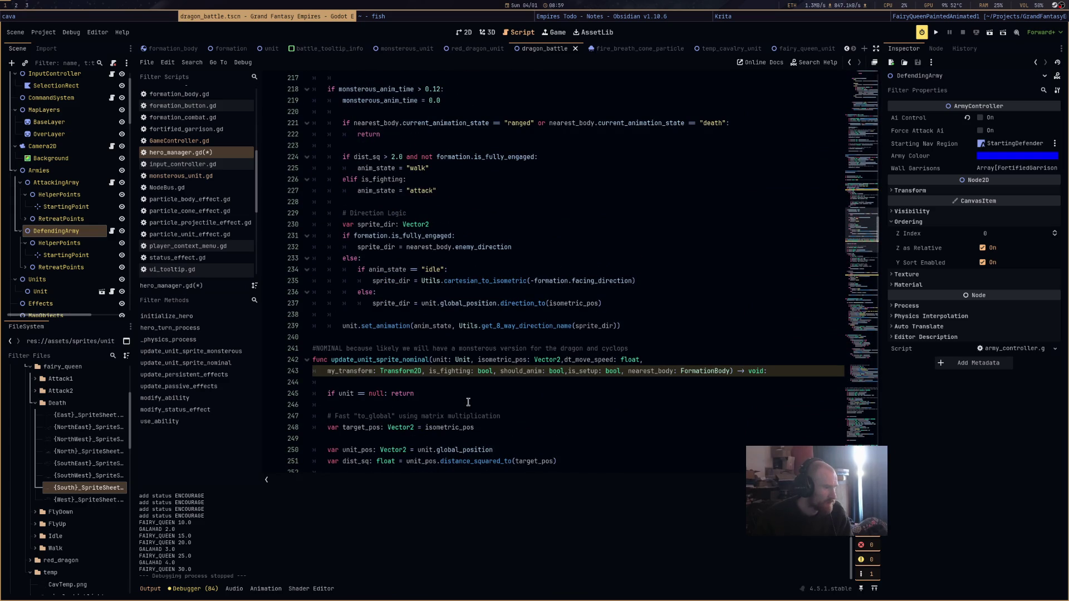
# Add an else branch setting anim_state to "idle" after the attack branch, save, and run.
pyautogui.click(471, 194)
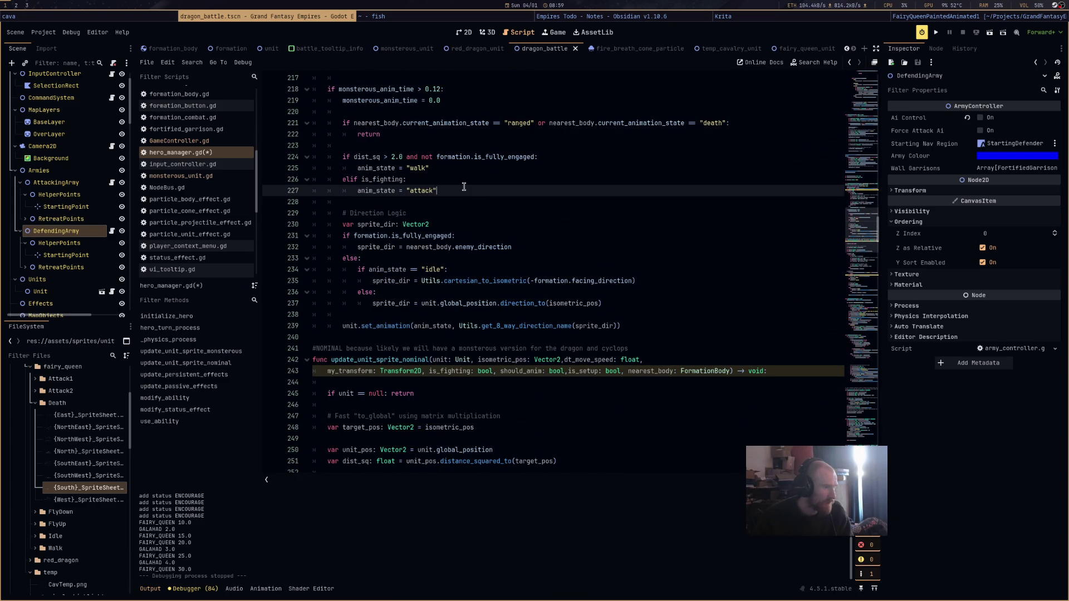
pyautogui.press('Return')
pyautogui.write('else: an')
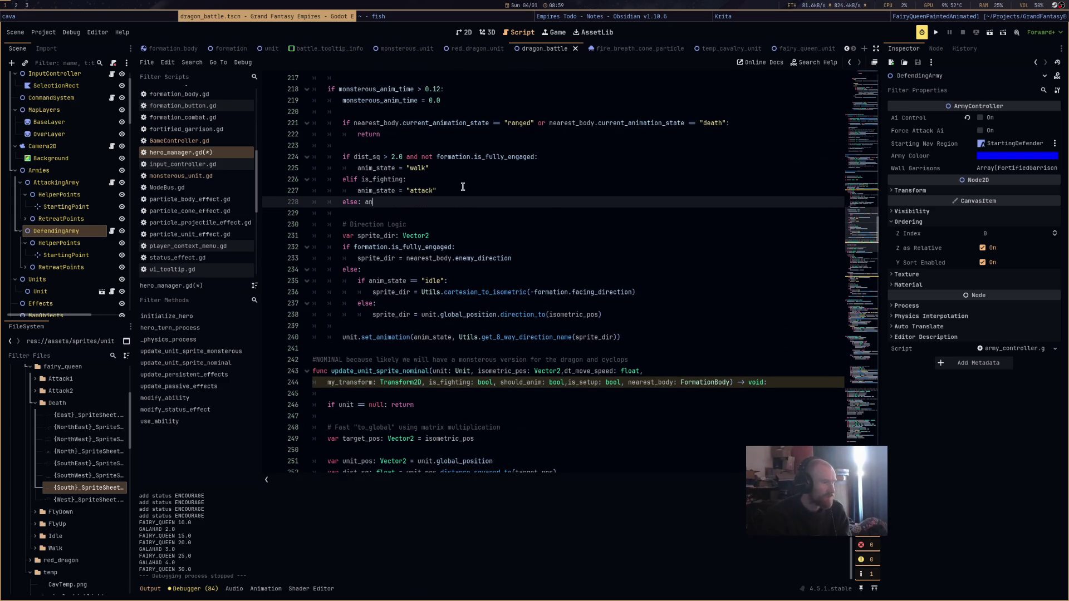
pyautogui.write('im_state')
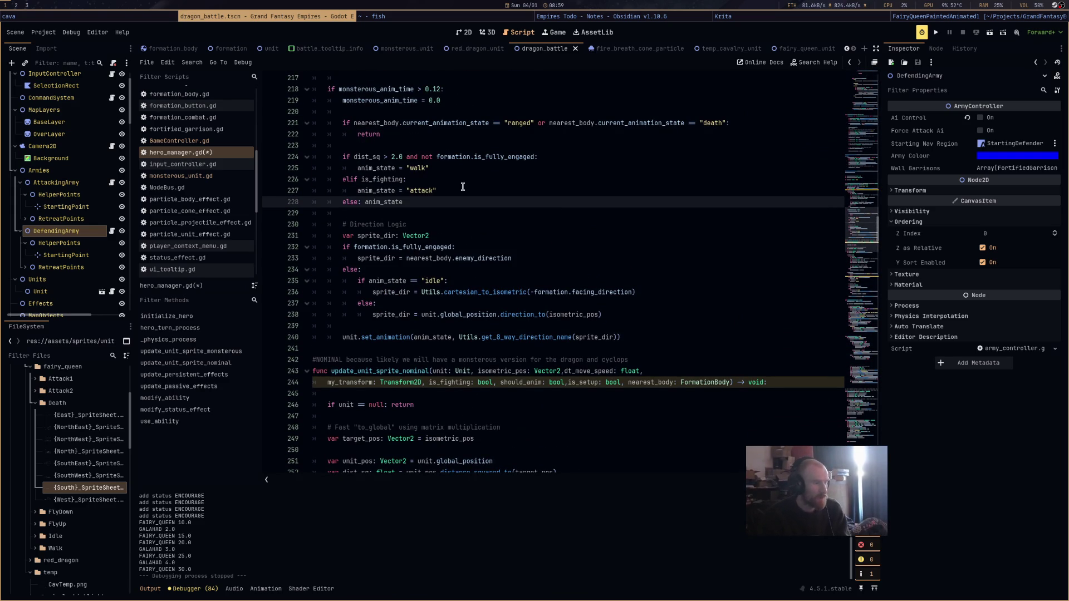
pyautogui.write(' = "idle"')
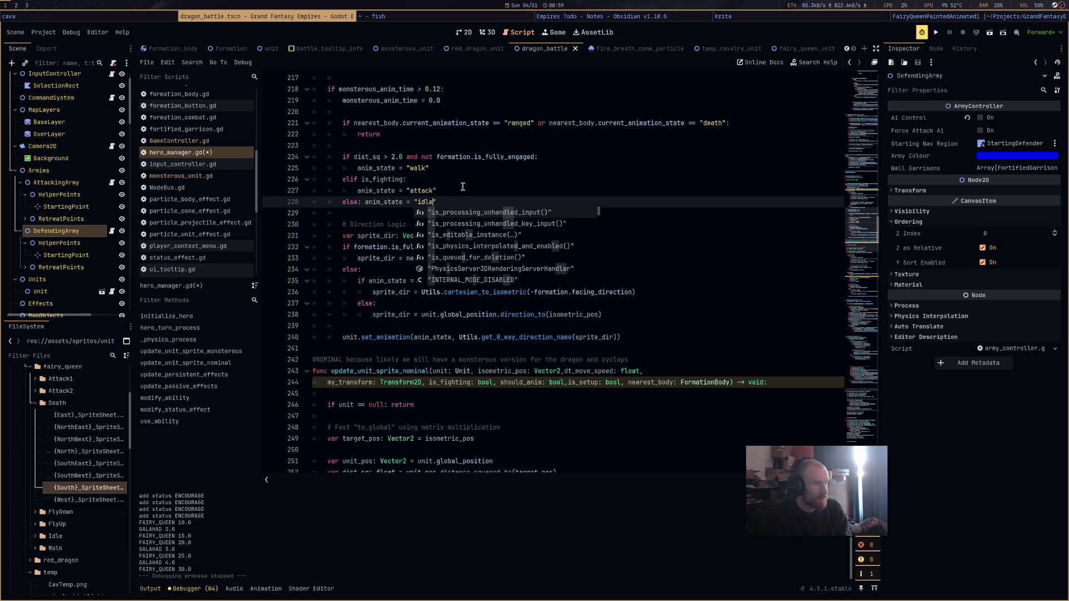
pyautogui.hotkey('ctrl', 's')
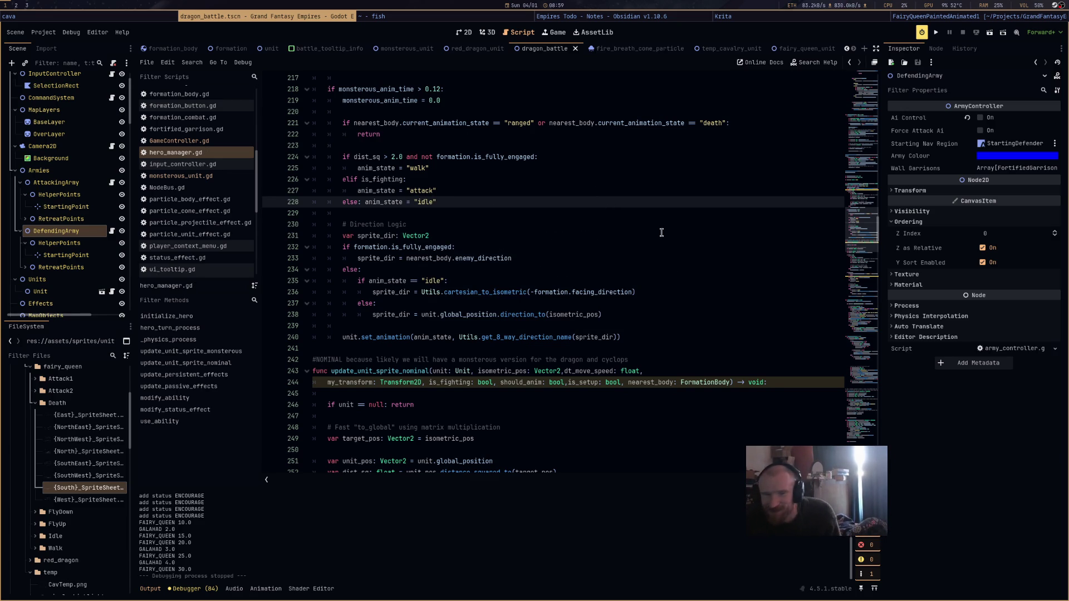
pyautogui.click(993, 36)
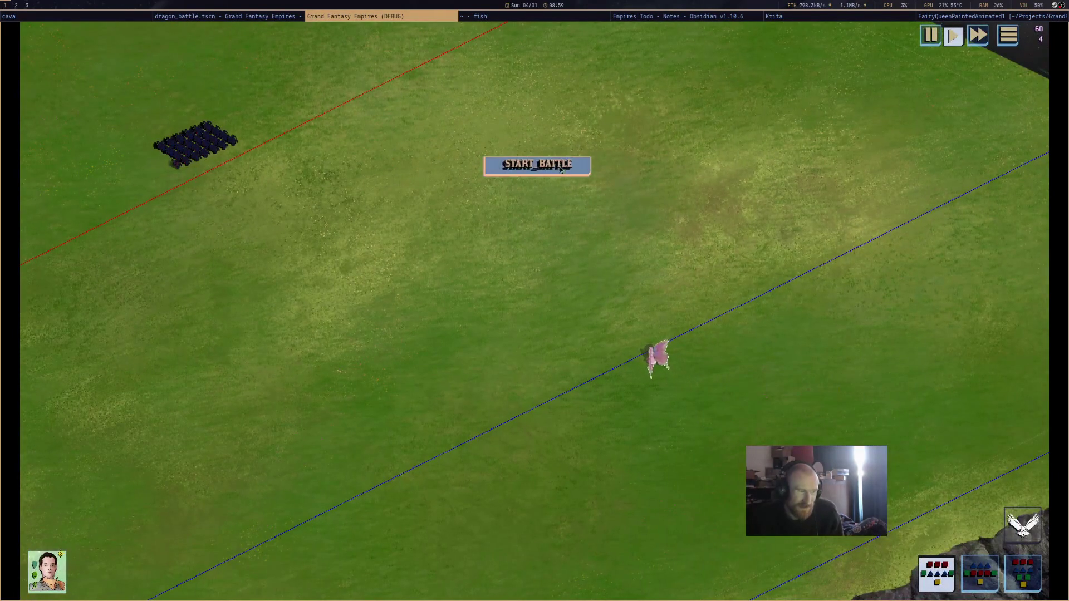
pyautogui.click(537, 165)
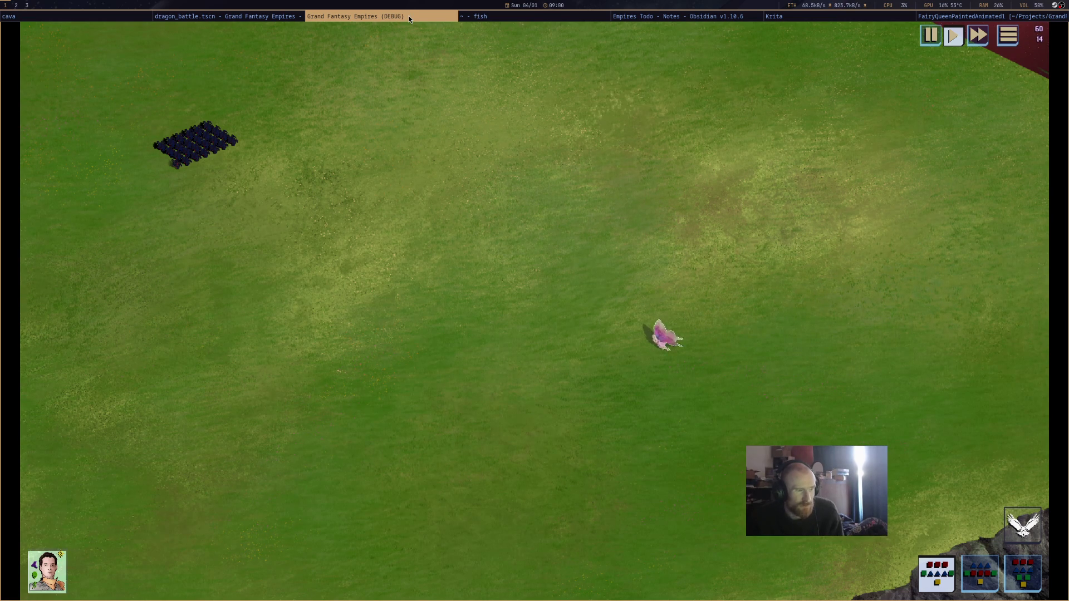
pyautogui.press('super+shift+q')
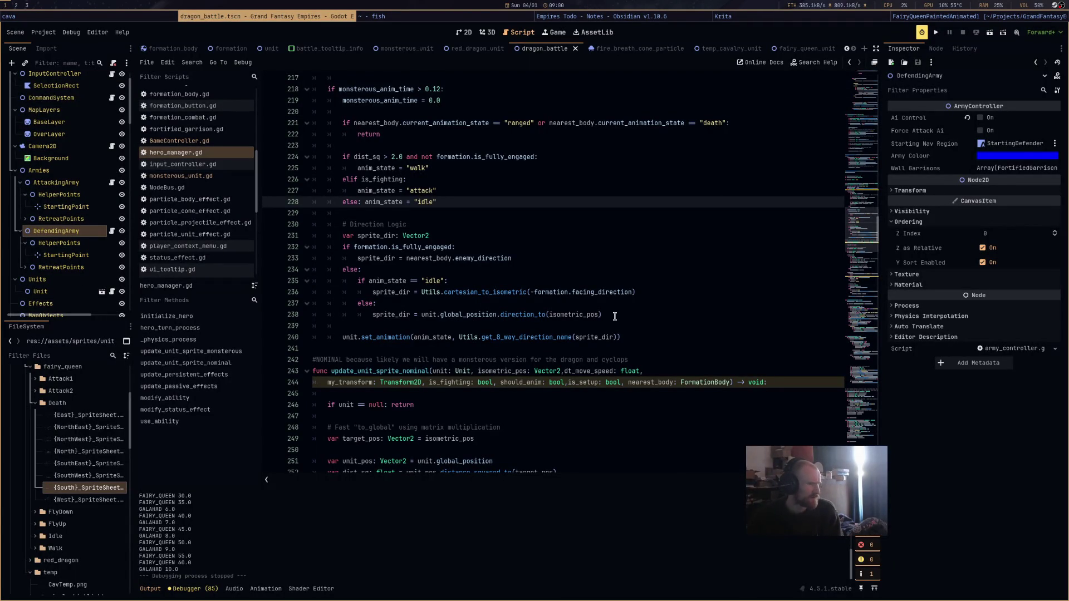
# Change the line 224 walk threshold from dist_sq > 2.0 to 3.0, then return to the 2D scene.
pyautogui.scroll(2, 615, 316)
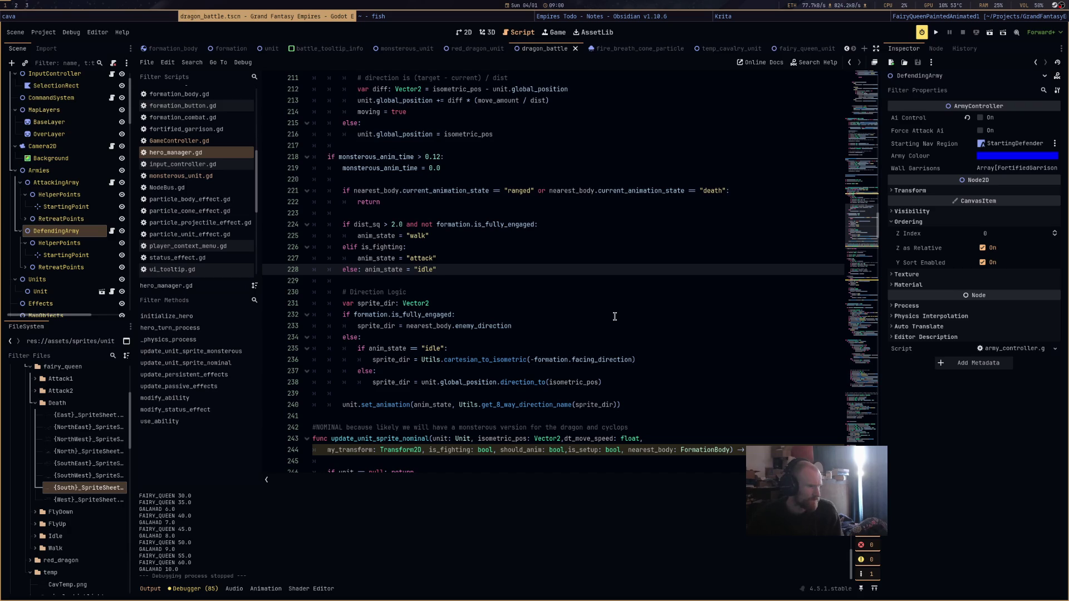
pyautogui.scroll(3, 614, 317)
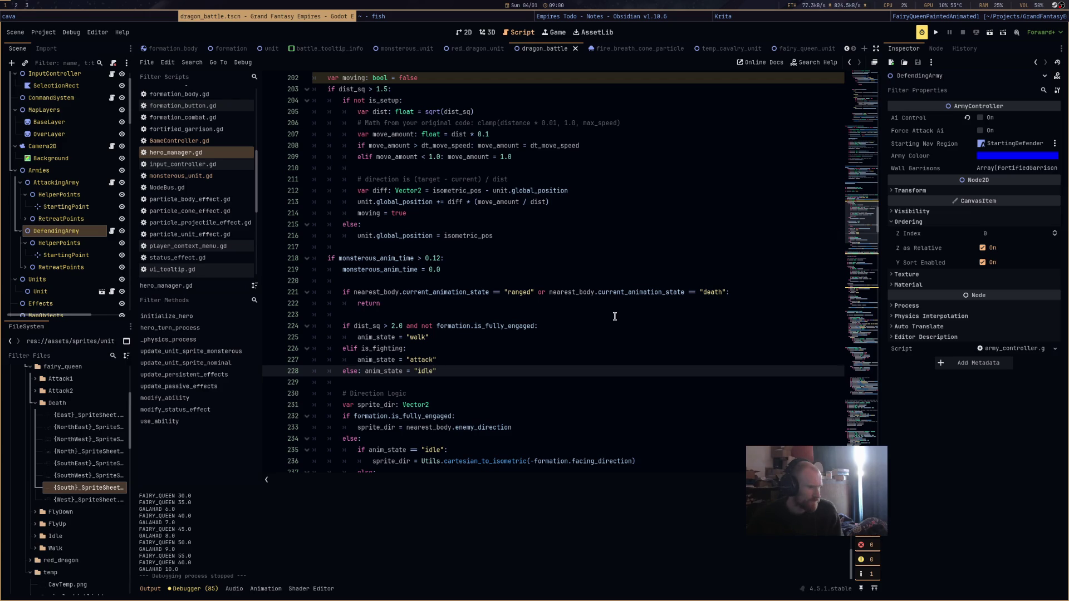
pyautogui.click(392, 326)
pyautogui.press('Delete')
pyautogui.write('3')
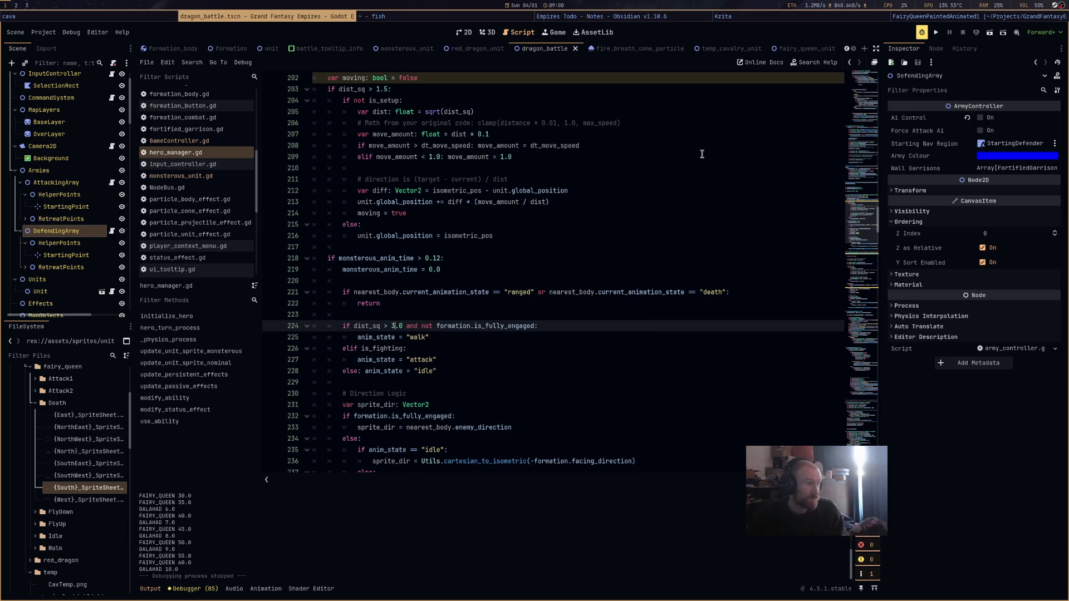
pyautogui.click(464, 32)
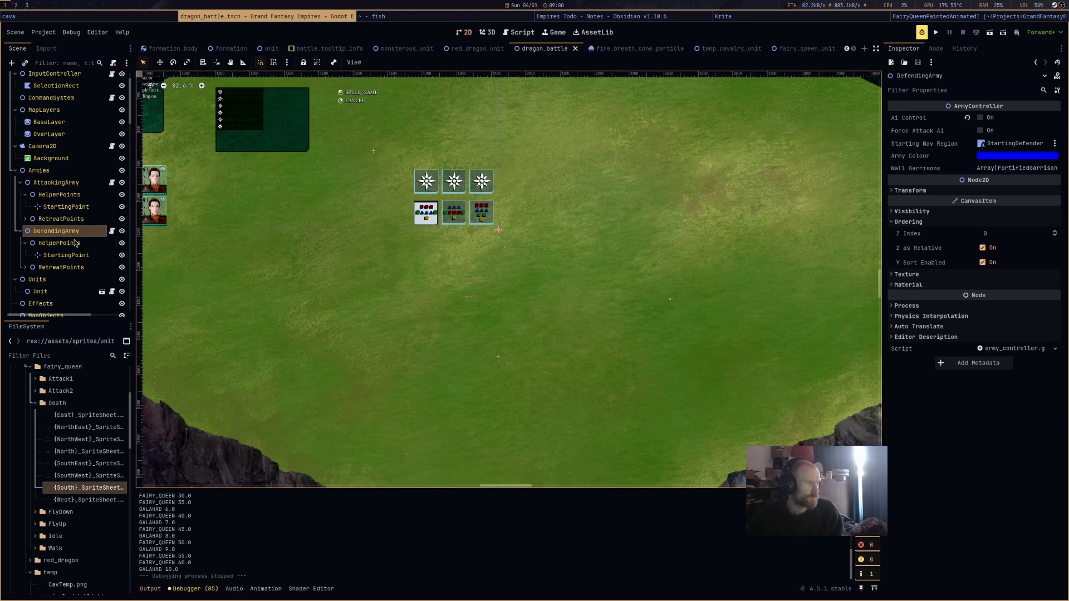
# Add a second Defender Data element on DragonBattle, copied from the fairy queen entry.
pyautogui.press('Home')
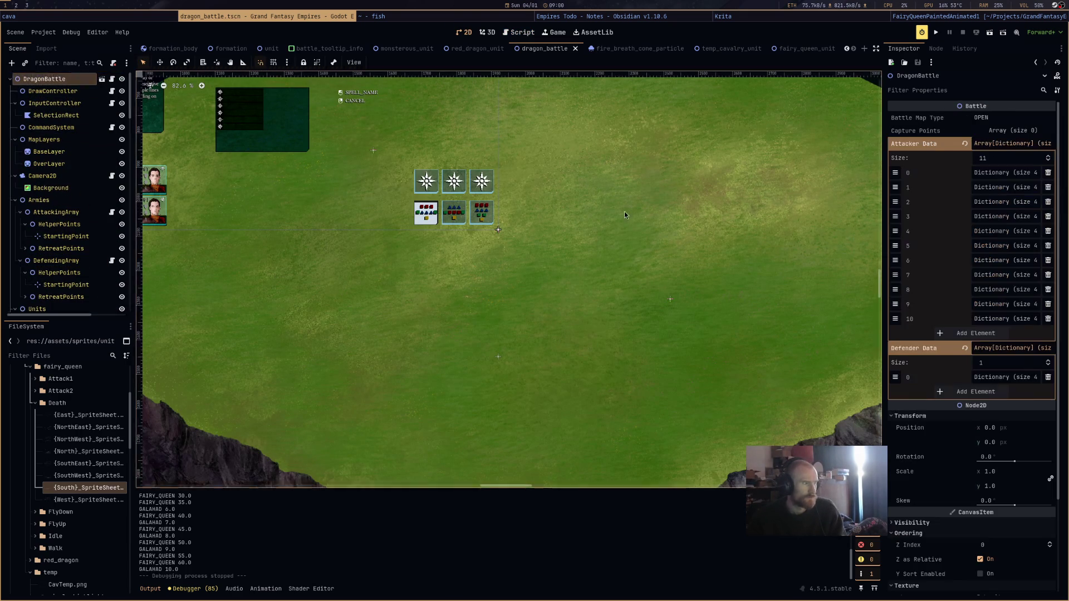
pyautogui.click(994, 392)
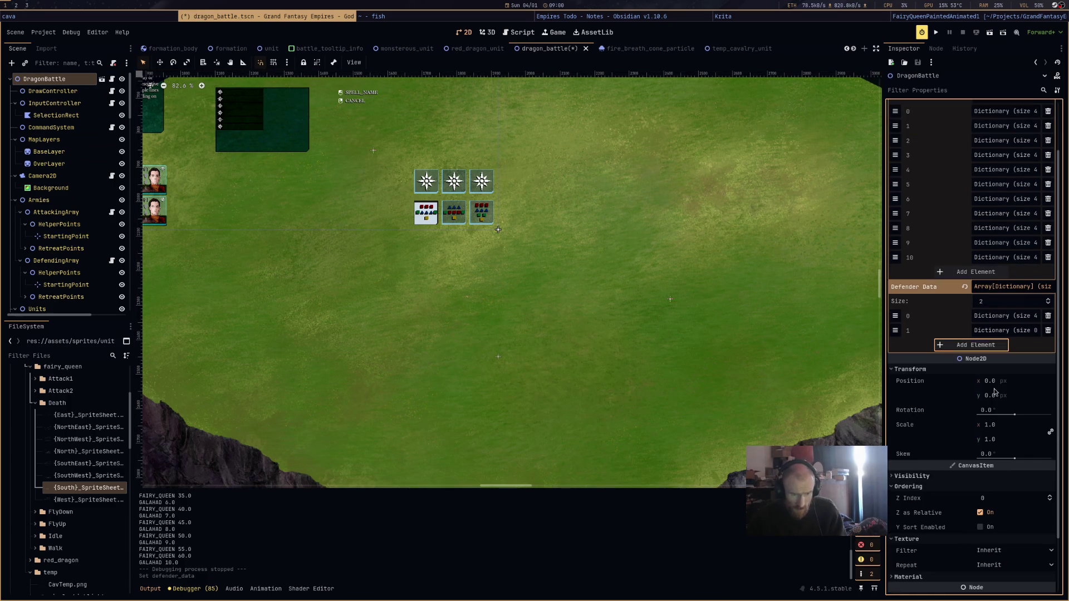
pyautogui.rightClick(943, 321)
pyautogui.click(965, 324)
pyautogui.rightClick(966, 331)
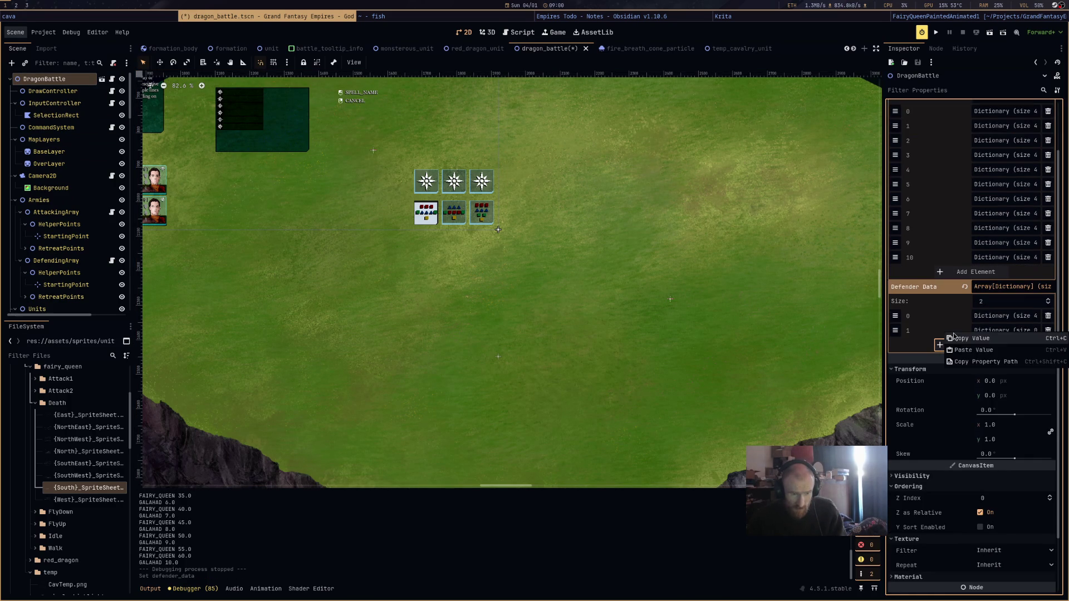
pyautogui.click(972, 345)
# Set the new entry's hero_key and unit_key to RED_DRAGON, save, and run the scene.
pyautogui.click(996, 331)
pyautogui.click(996, 345)
pyautogui.hotkey('ctrl', 'v')
pyautogui.press('BackSpace')
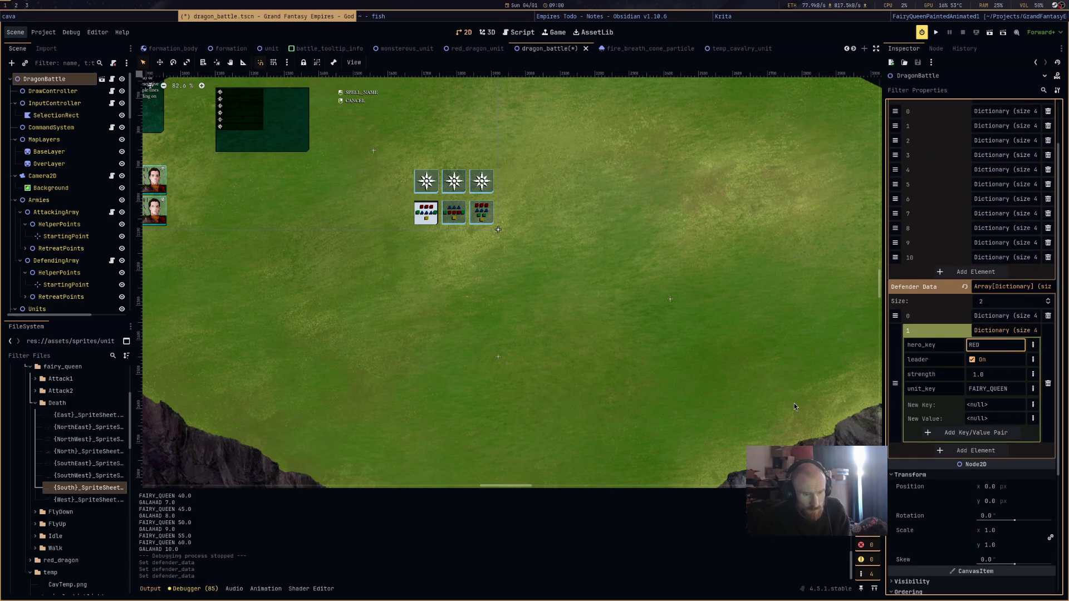
pyautogui.write('_DRAGON')
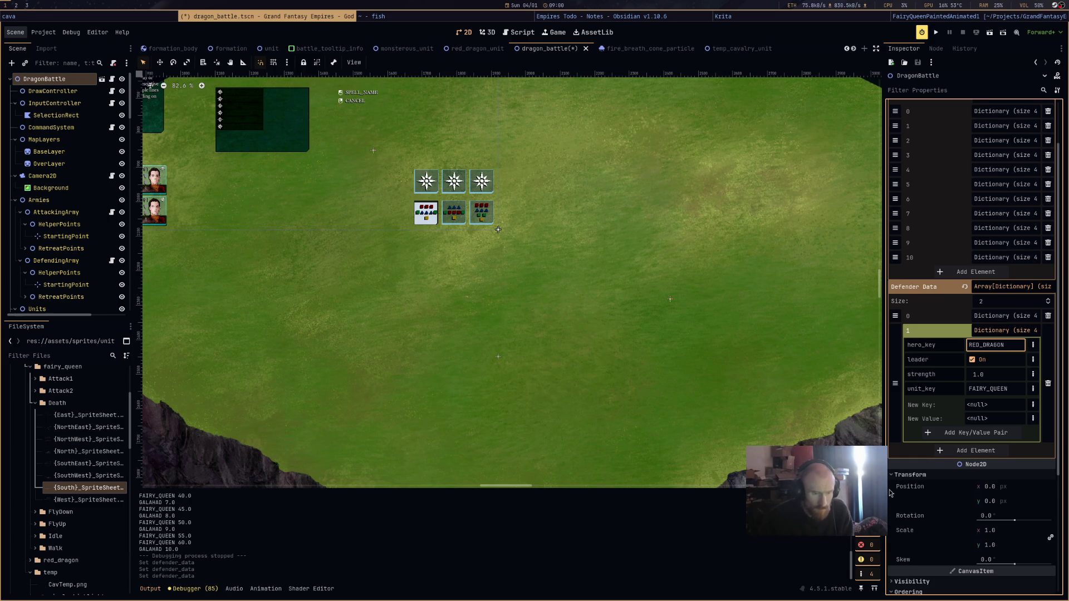
pyautogui.click(1006, 390)
pyautogui.write('RED_DRA')
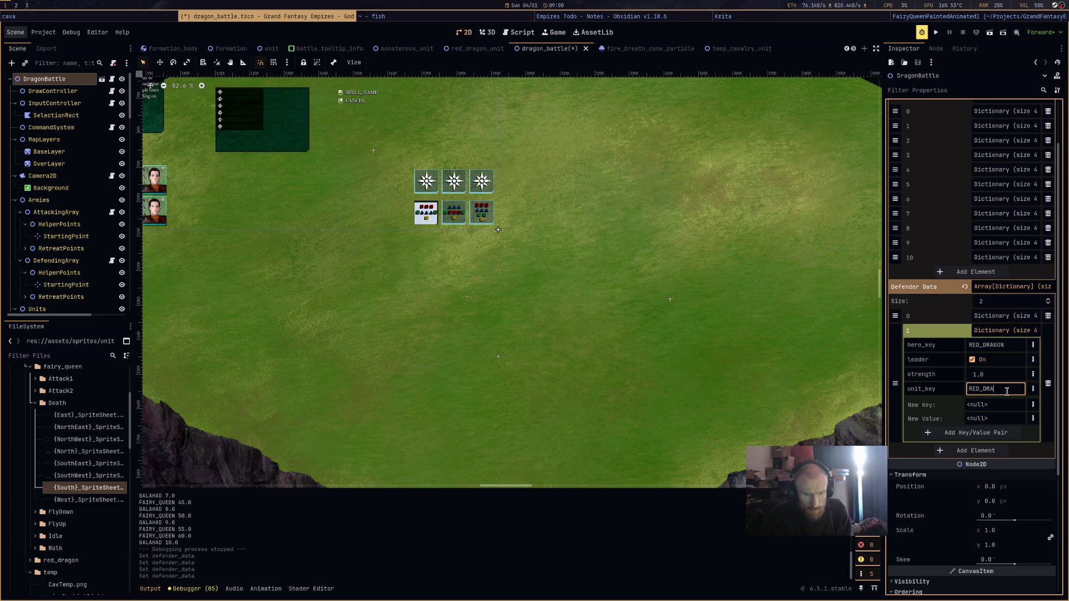
pyautogui.hotkey('ctrl', 's')
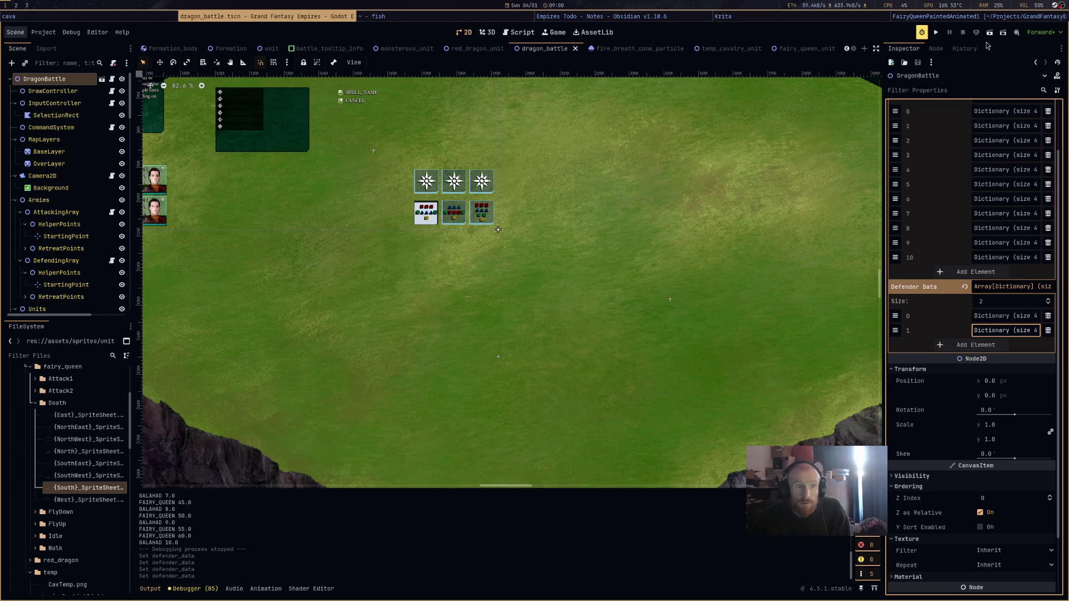
pyautogui.click(990, 34)
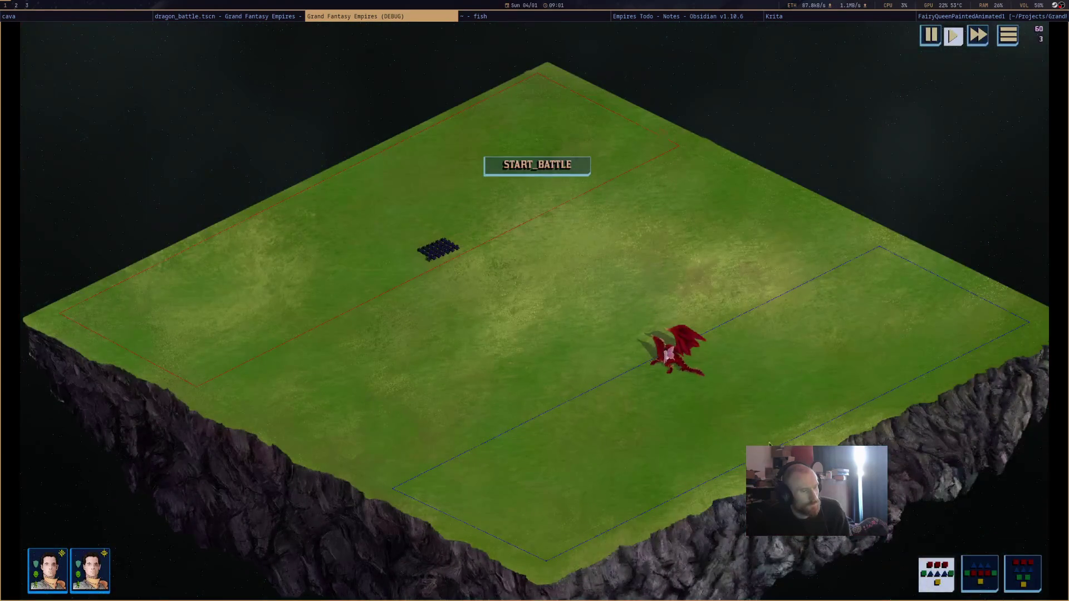
# Zoom in on the red dragon in the test run, close the game, and open army_controller.gd.
pyautogui.scroll(2, 723, 445)
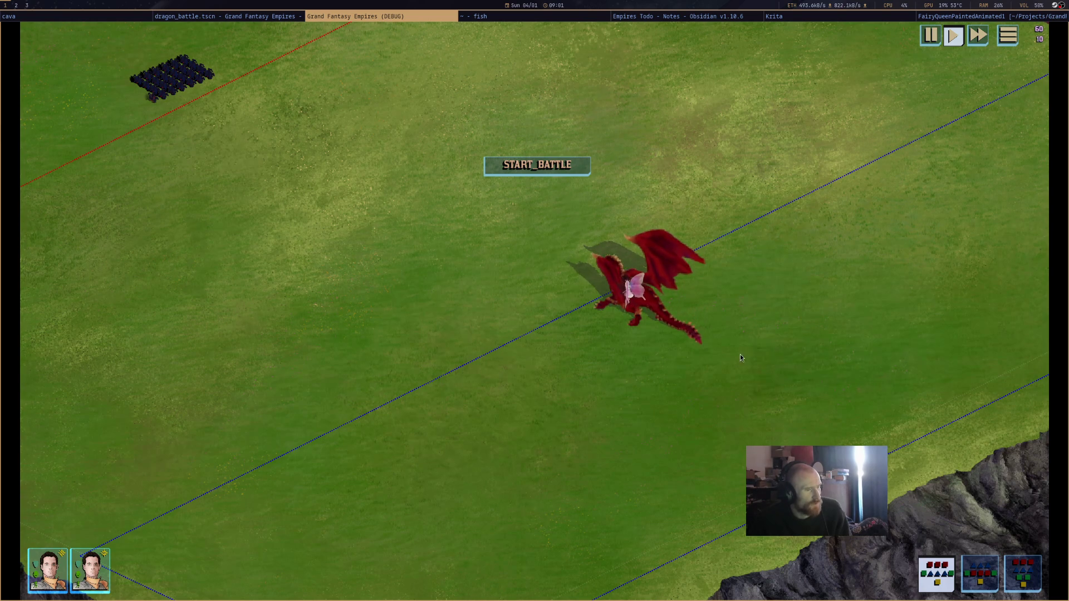
pyautogui.middleClick(440, 18)
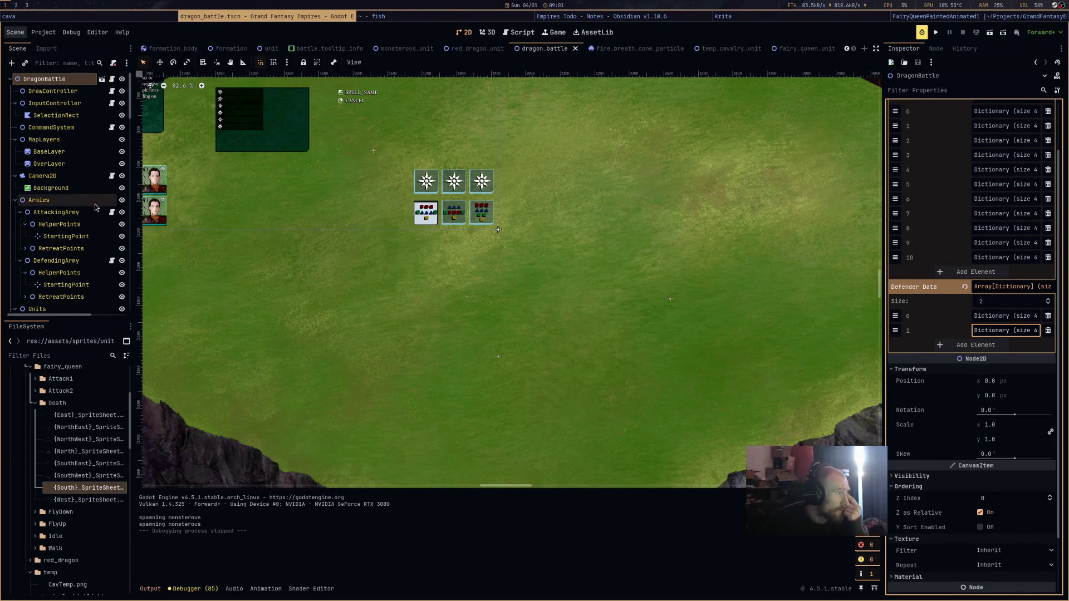
pyautogui.click(112, 212)
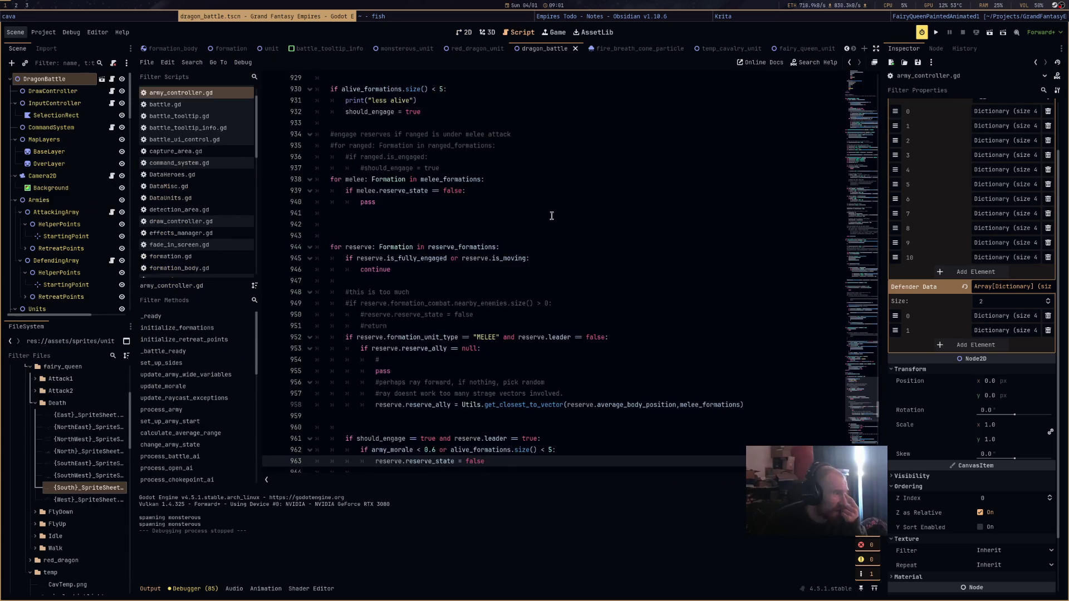
# Find the process_army function definition in army_controller.gd.
pyautogui.scroll(5, 552, 215)
pyautogui.scroll(15, 551, 215)
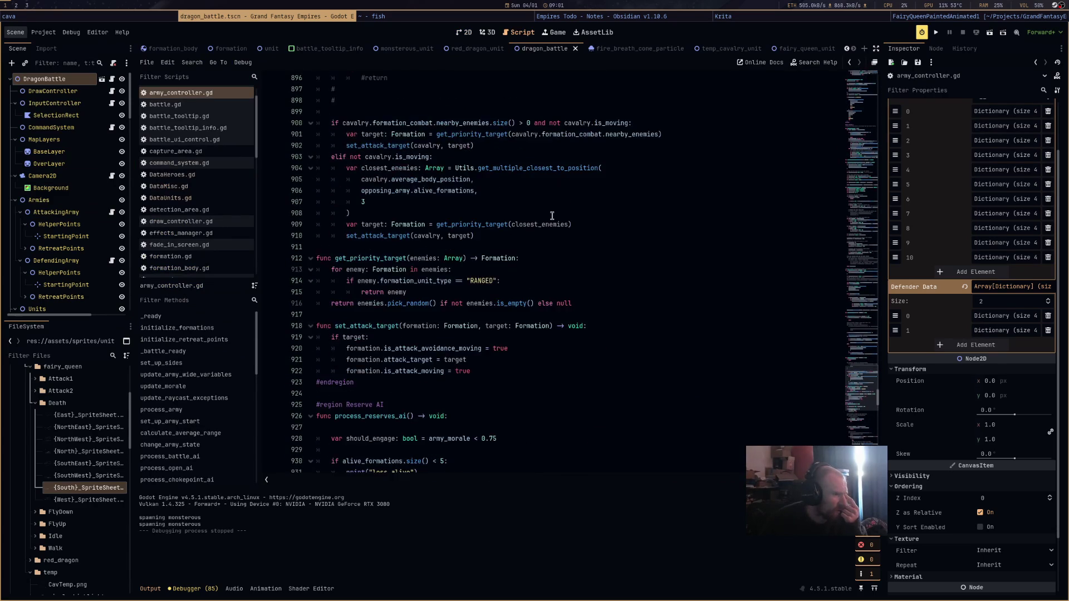
pyautogui.moveTo(865, 403); pyautogui.dragTo(863, 75)
pyautogui.scroll(-6, 692, 271)
pyautogui.scroll(-18, 692, 271)
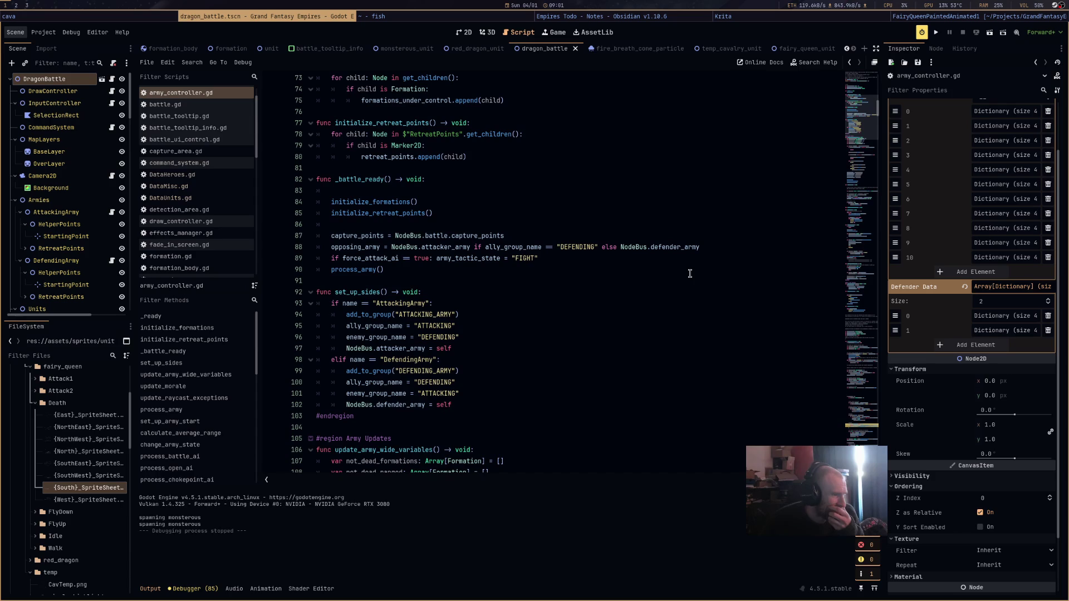
pyautogui.scroll(-5, 690, 273)
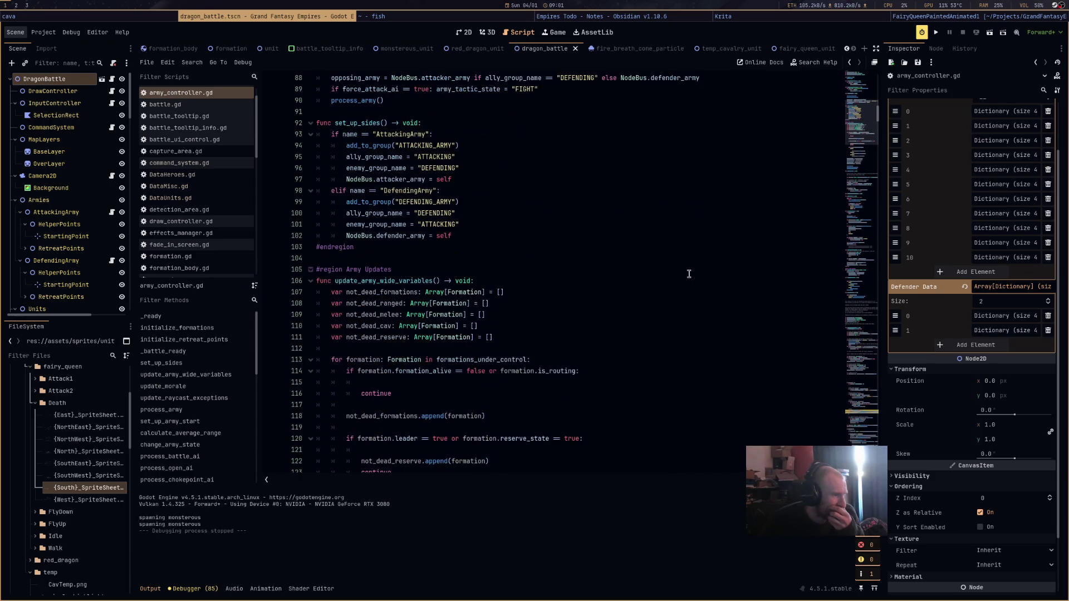
pyautogui.scroll(4, 688, 274)
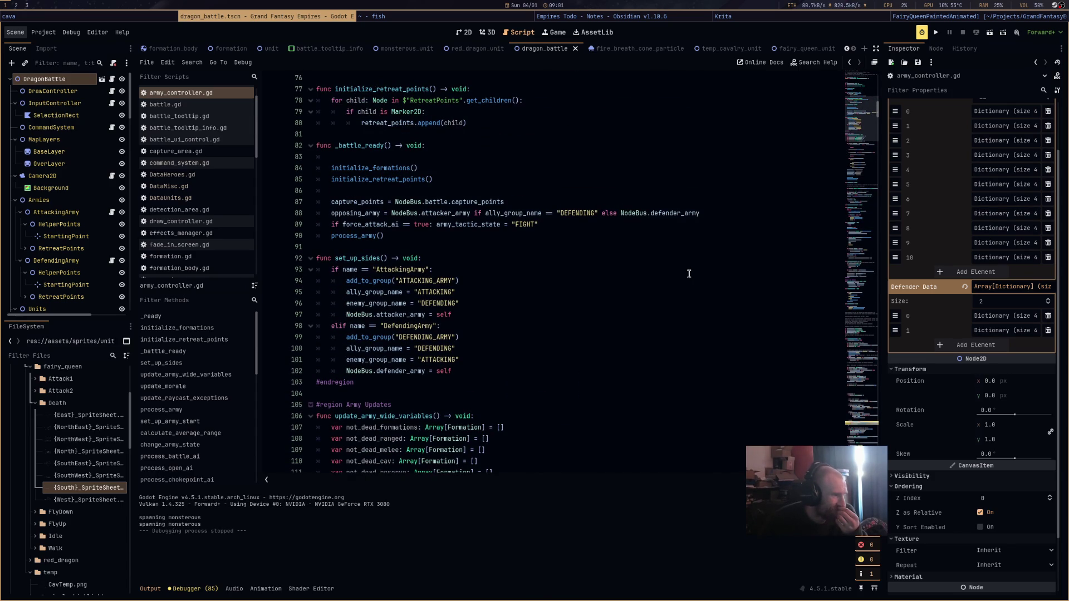
pyautogui.click(364, 234)
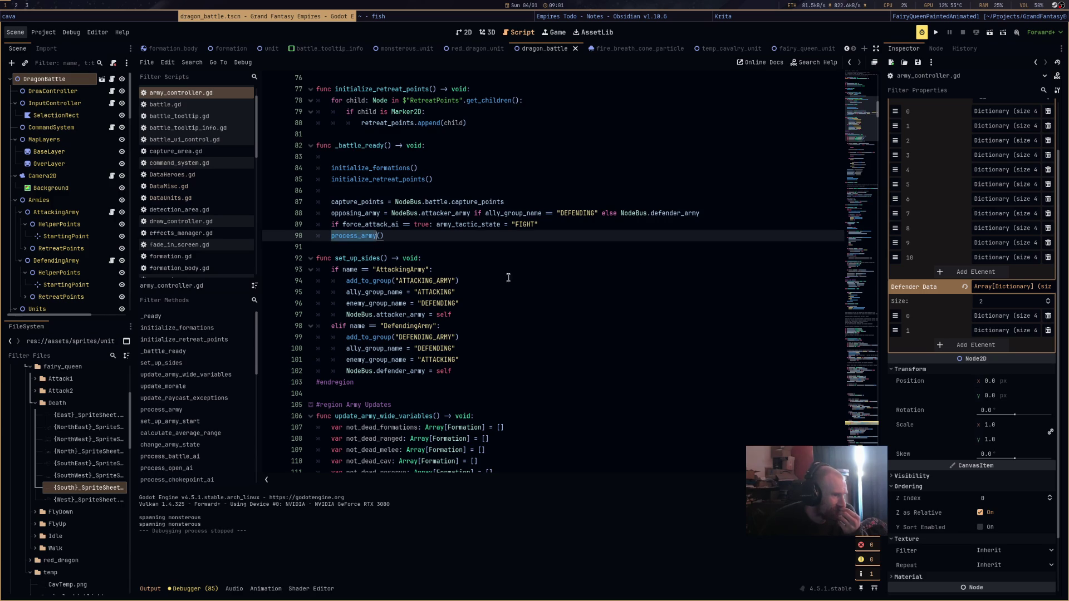
pyautogui.scroll(-19, 555, 299)
pyautogui.scroll(-6, 556, 299)
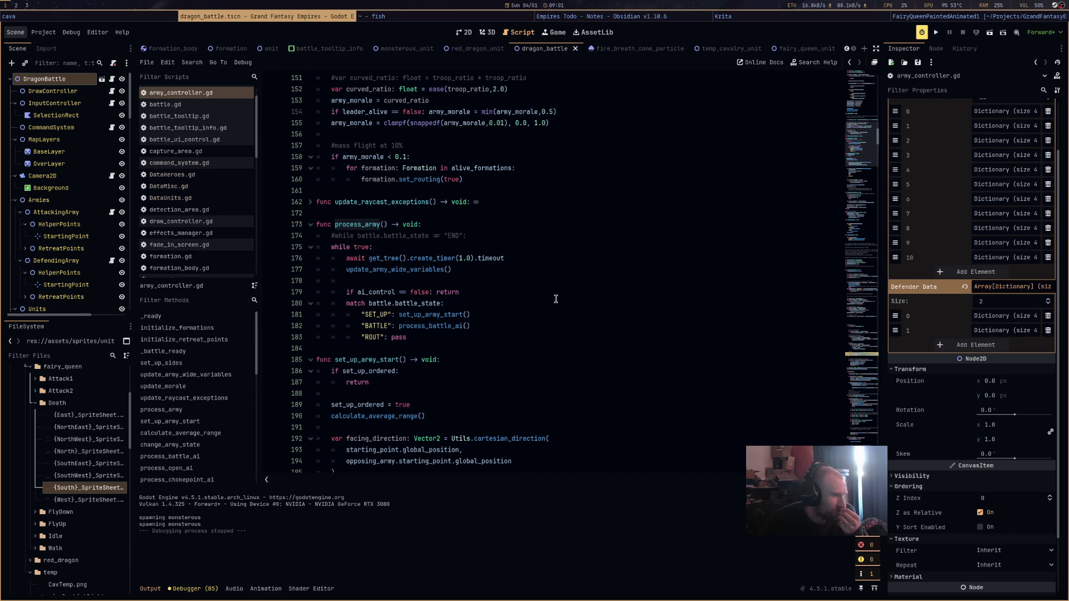
# Move the 'if ai_control == false: return' line below the match block and save.
pyautogui.moveTo(481, 290); pyautogui.dragTo(346, 292)
pyautogui.hotkey('ctrl', 'c')
pyautogui.press('BackSpace')
pyautogui.click(429, 337)
pyautogui.press('Return')
pyautogui.press('Return')
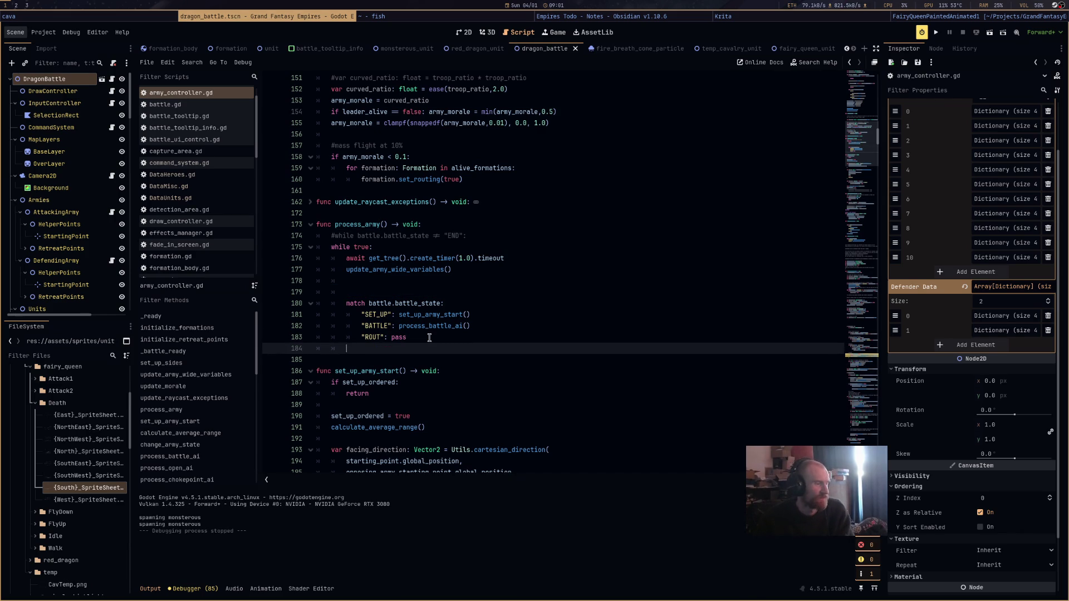
pyautogui.hotkey('ctrl', 'v')
pyautogui.hotkey('ctrl', 's')
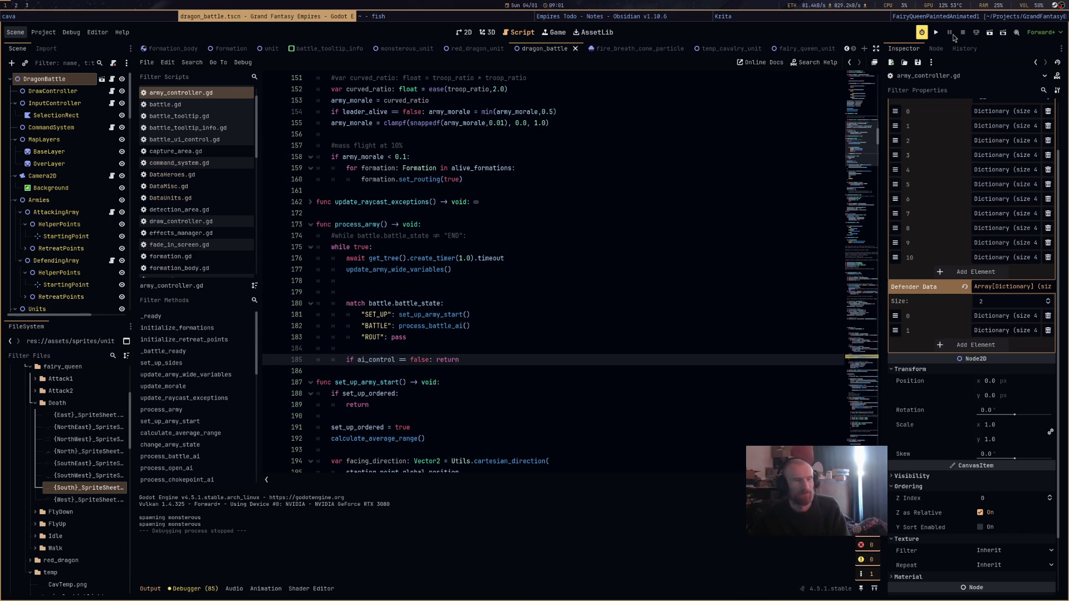
# Change that check's return to continue and run the battle scene.
pyautogui.doubleClick(470, 357)
pyautogui.write('continue')
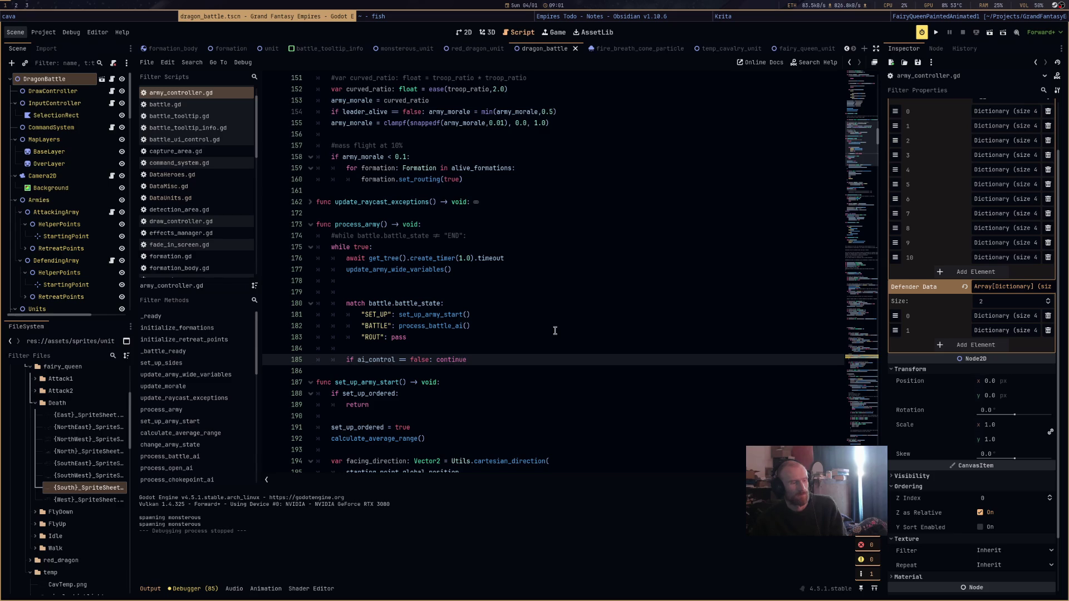
pyautogui.click(1003, 35)
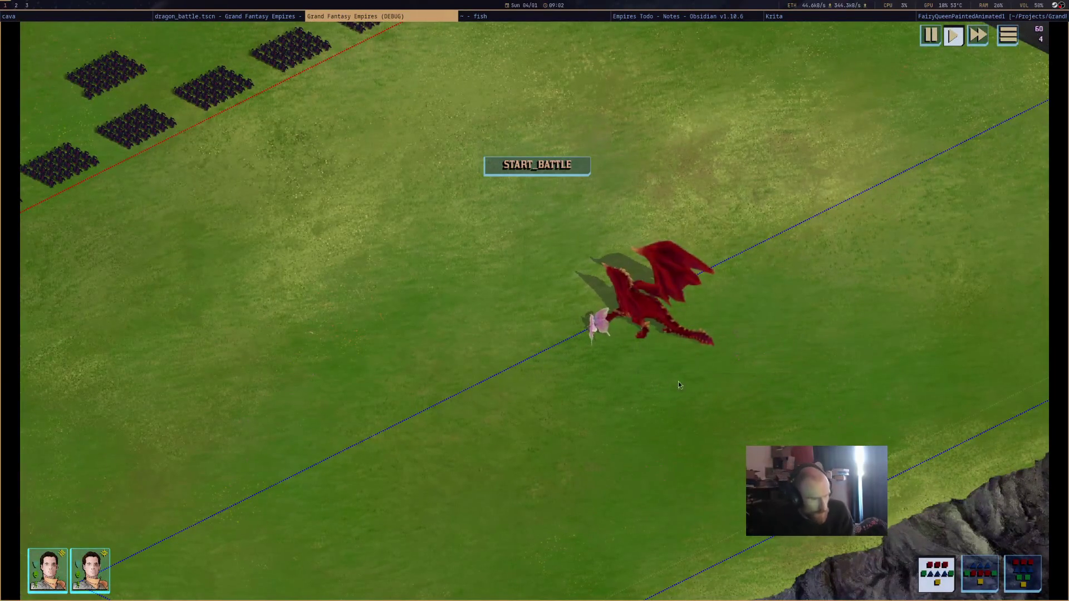
# Select the red dragon, start the battle, and order it toward the enemy formations.
pyautogui.click(654, 315)
pyautogui.click(579, 170)
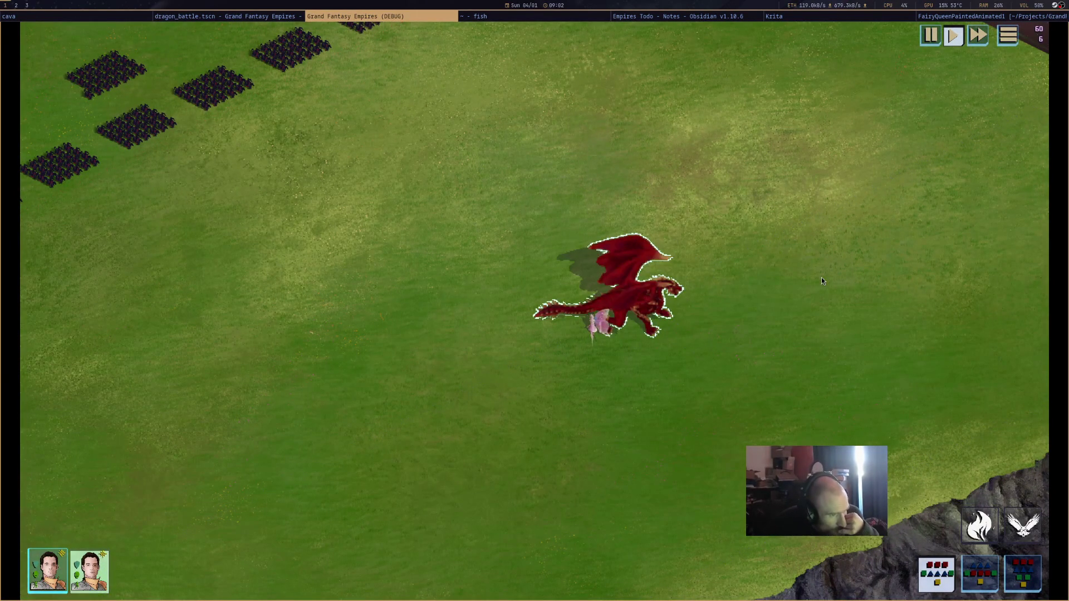
pyautogui.click(256, 17)
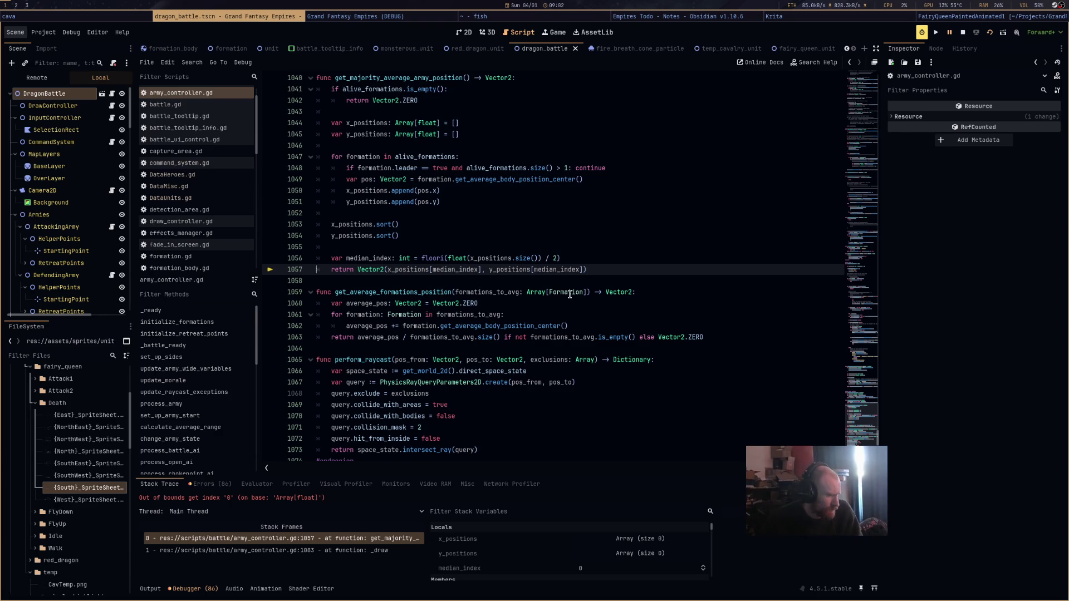
pyautogui.scroll(4, 569, 294)
pyautogui.scroll(5, 569, 294)
pyautogui.scroll(-10, 569, 294)
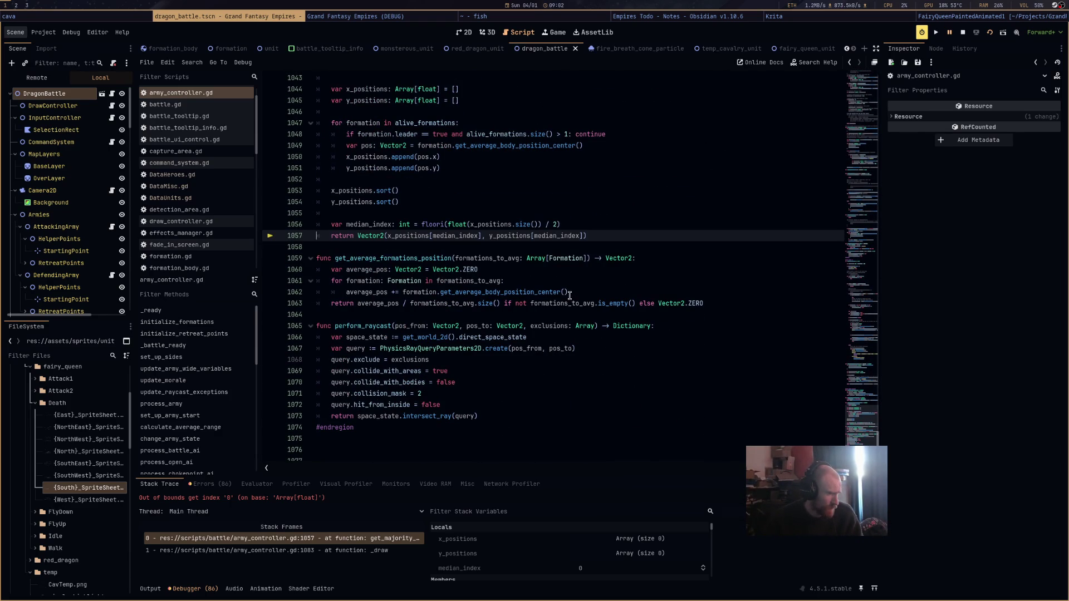
pyautogui.scroll(7, 569, 295)
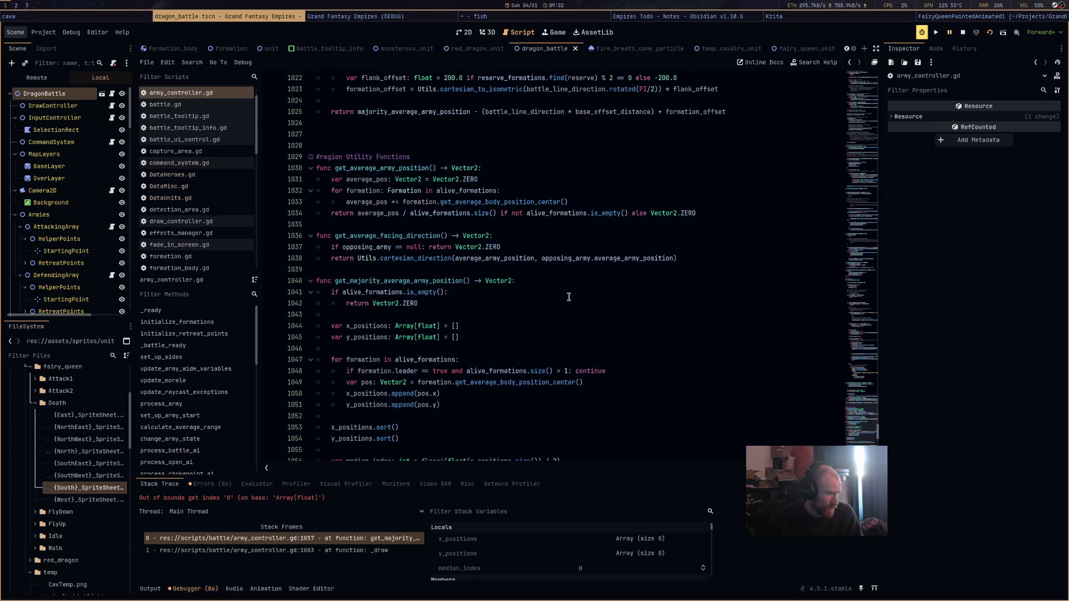
pyautogui.scroll(20, 569, 297)
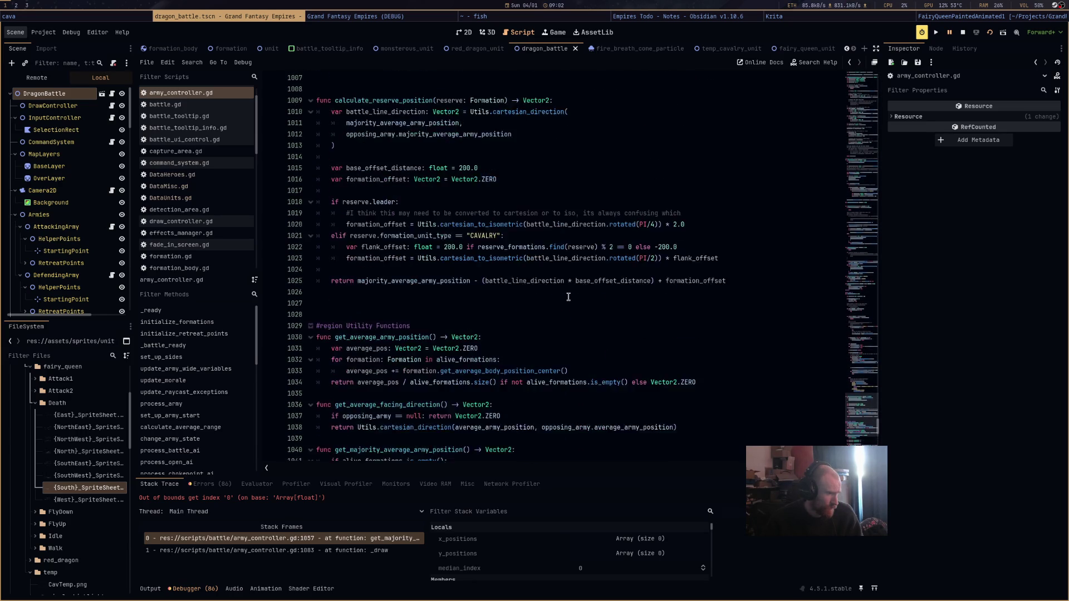
pyautogui.scroll(20, 567, 294)
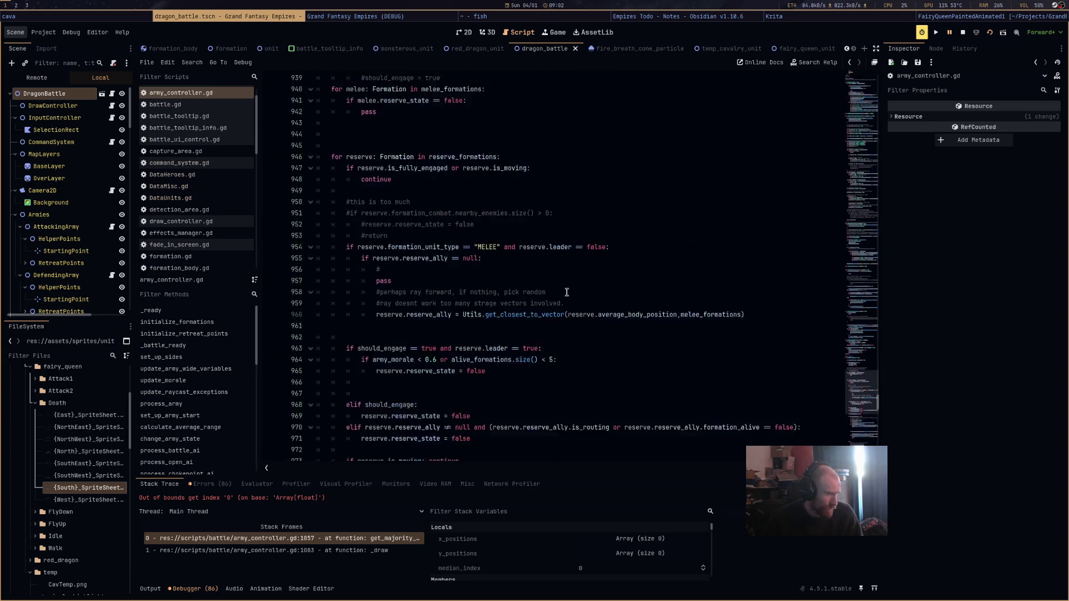
pyautogui.scroll(15, 567, 292)
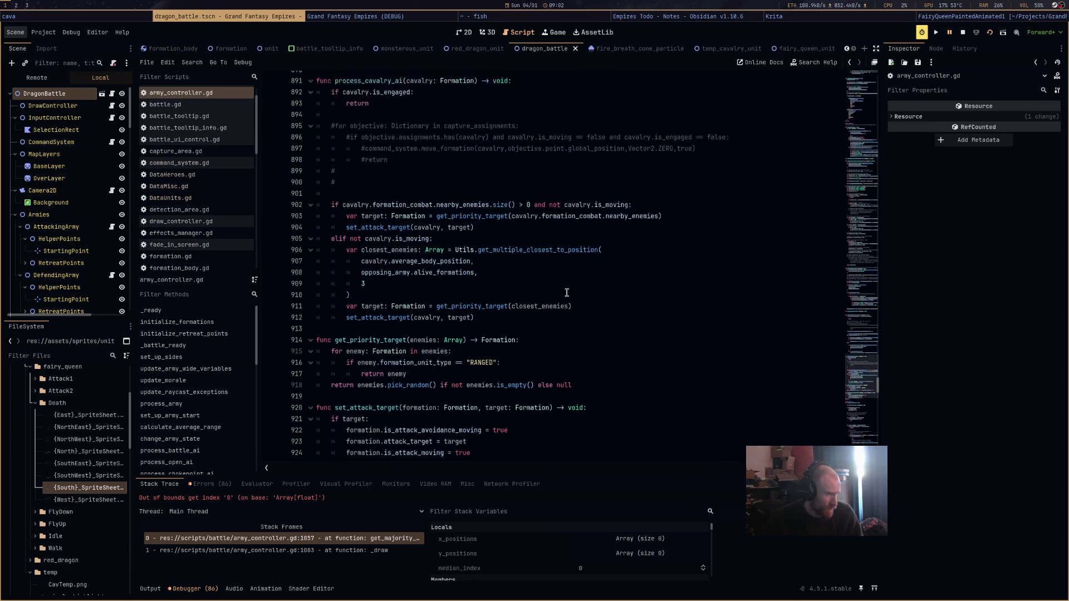
pyautogui.scroll(18, 567, 293)
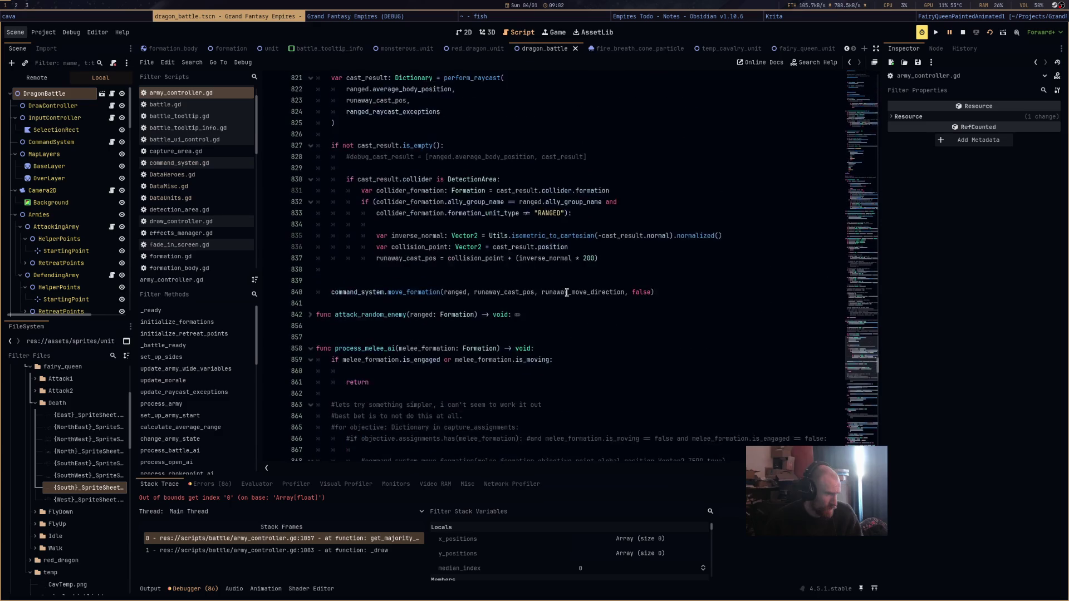
pyautogui.scroll(17, 567, 293)
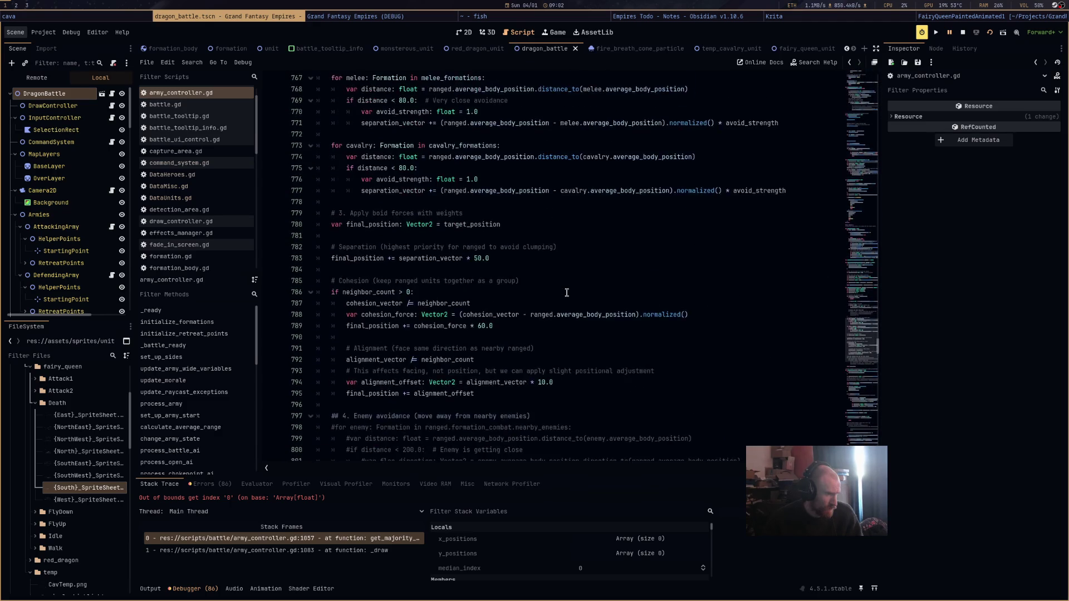
pyautogui.scroll(9, 567, 293)
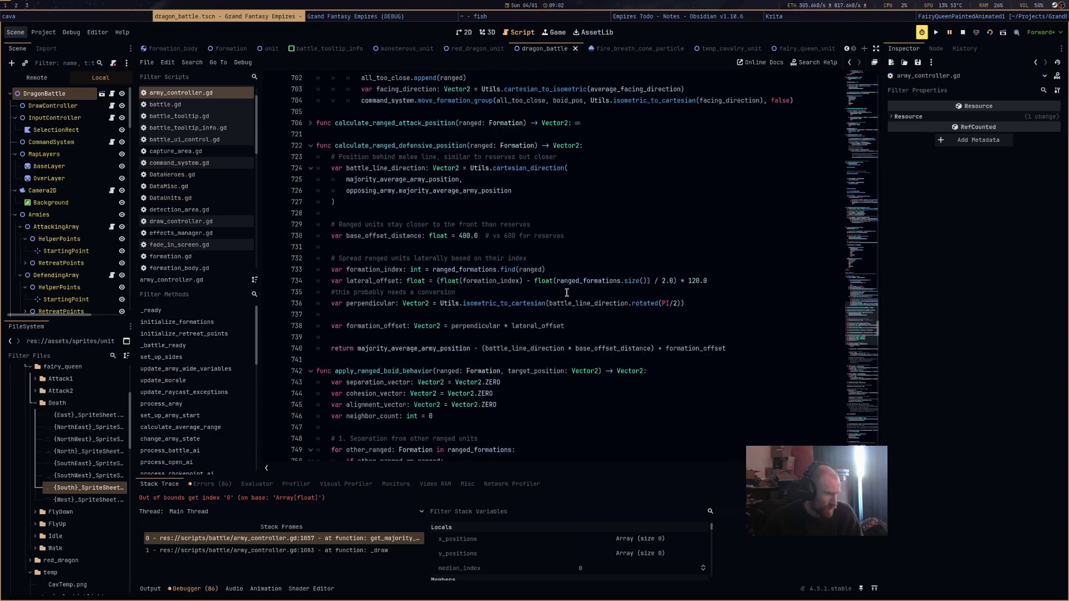
pyautogui.scroll(10, 567, 293)
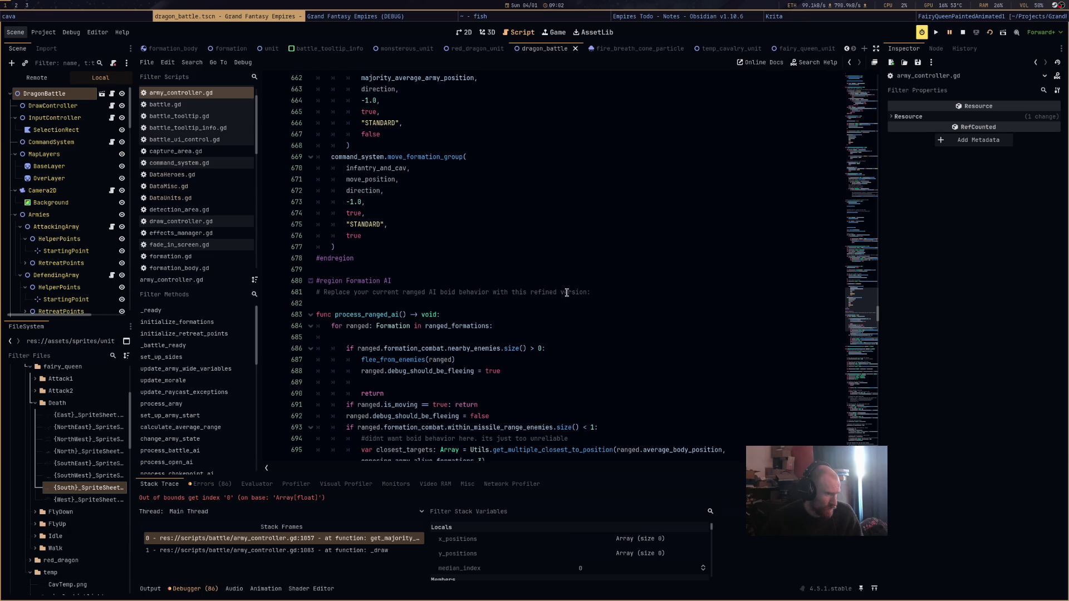
pyautogui.scroll(14, 567, 293)
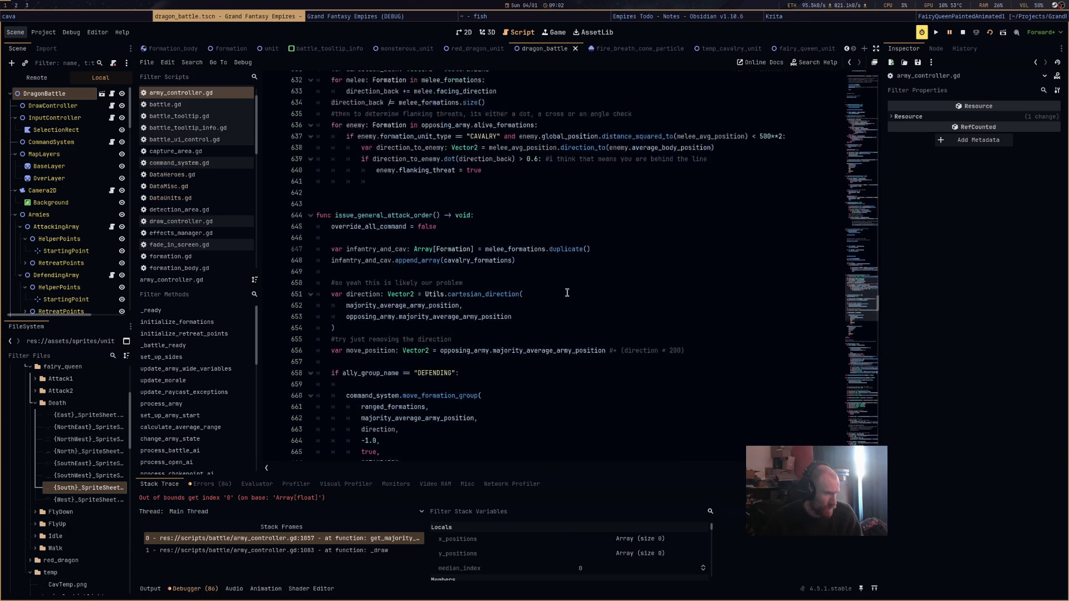
pyautogui.scroll(15, 567, 293)
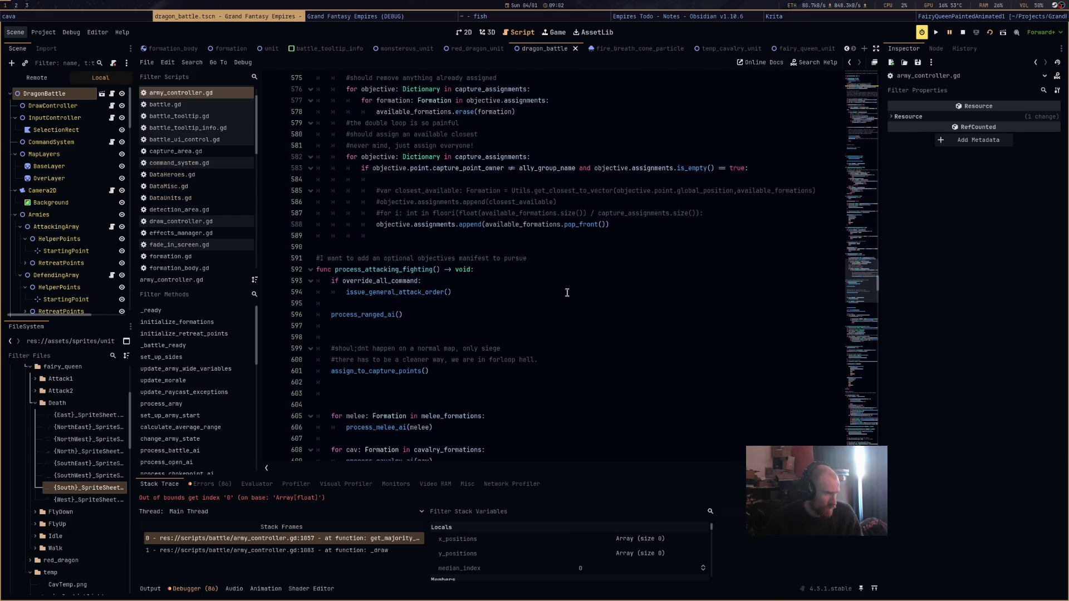
pyautogui.scroll(14, 566, 293)
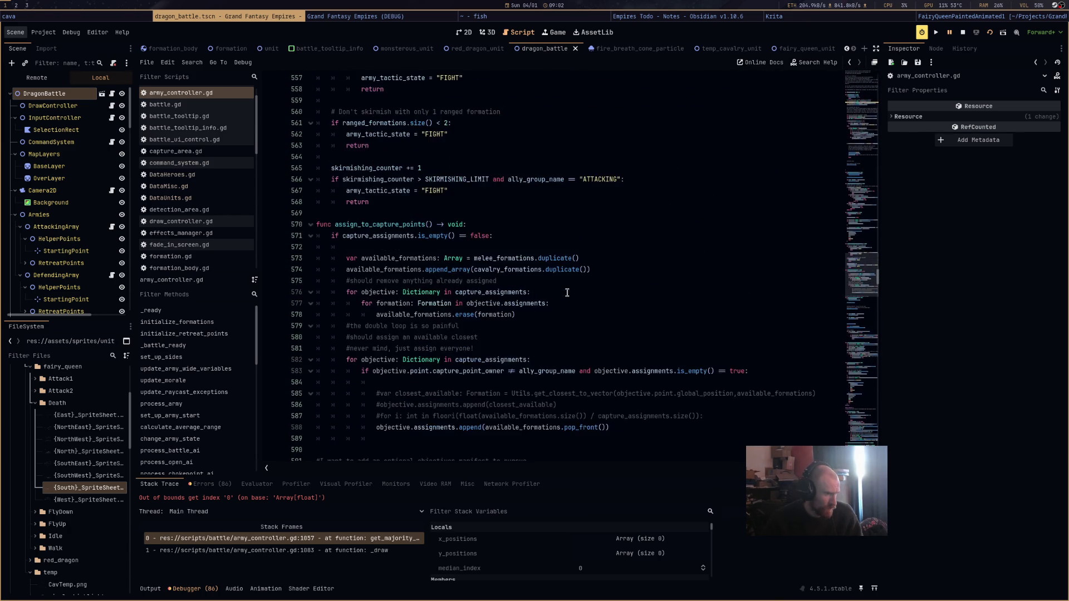
pyautogui.scroll(8, 567, 293)
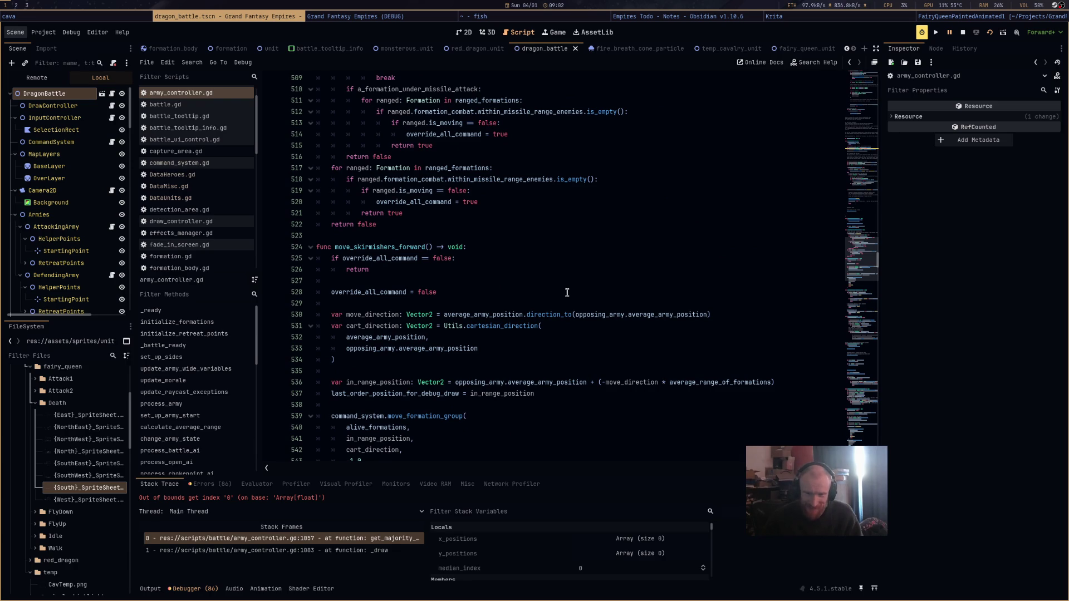
pyautogui.scroll(11, 567, 293)
pyautogui.scroll(6, 566, 293)
pyautogui.scroll(13, 567, 292)
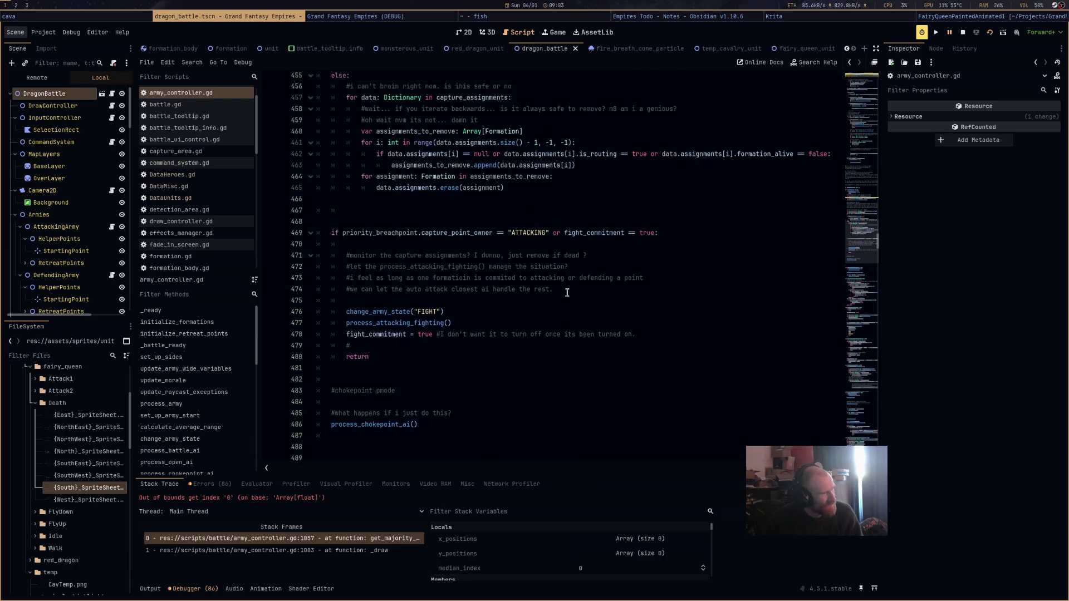
pyautogui.scroll(12, 566, 293)
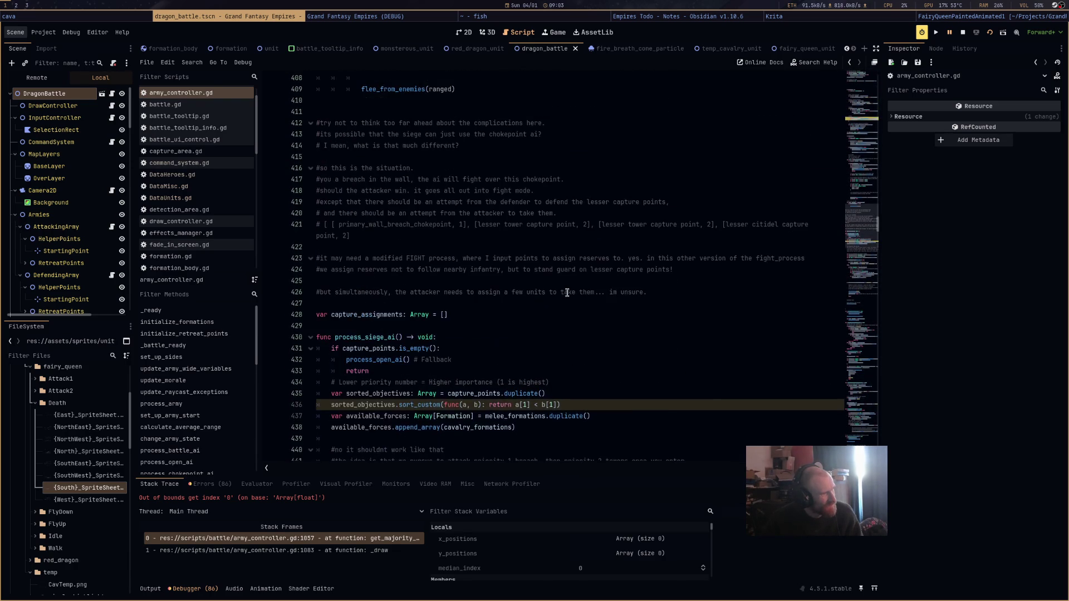
pyautogui.moveTo(860, 221)
pyautogui.mouseDown()
pyautogui.moveTo(865, 105)
pyautogui.moveTo(863, 141)
pyautogui.mouseUp()
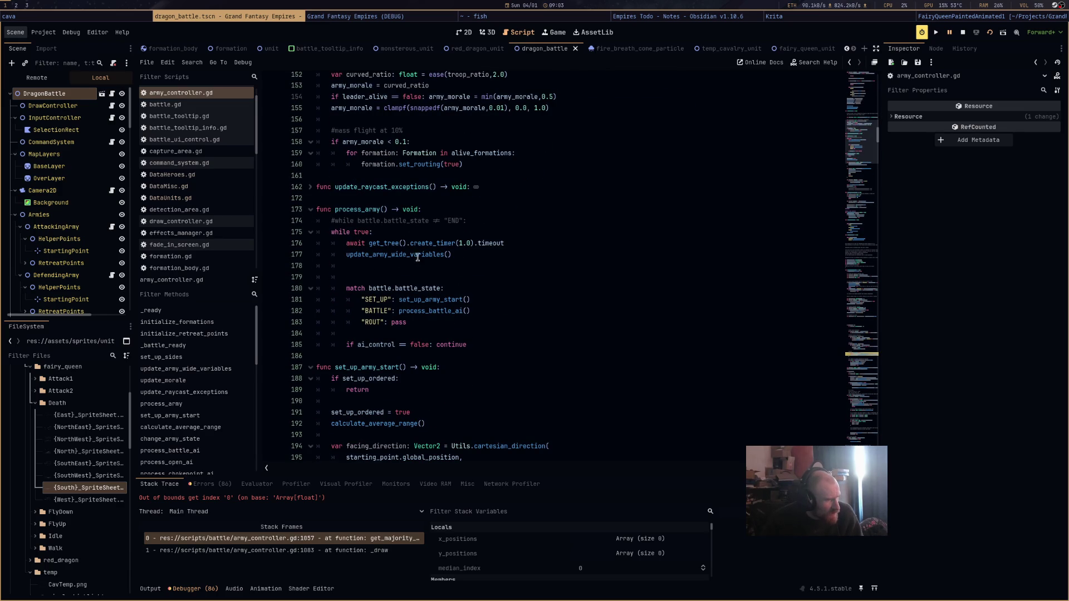
pyautogui.moveTo(462, 259); pyautogui.dragTo(346, 257)
pyautogui.hotkey('ctrl', 'c')
# Move the update_army_wide_variables() call below the ai_control check and save.
pyautogui.press('BackSpace')
pyautogui.click(497, 345)
pyautogui.press('Return')
pyautogui.press('Return')
pyautogui.hotkey('ctrl', 'v')
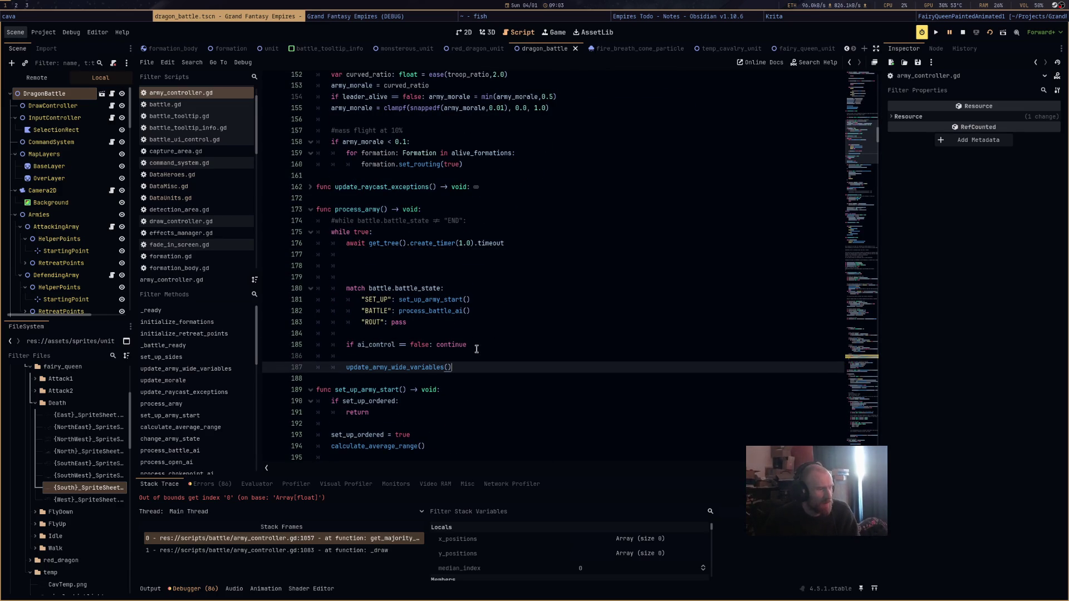
pyautogui.hotkey('ctrl', 's')
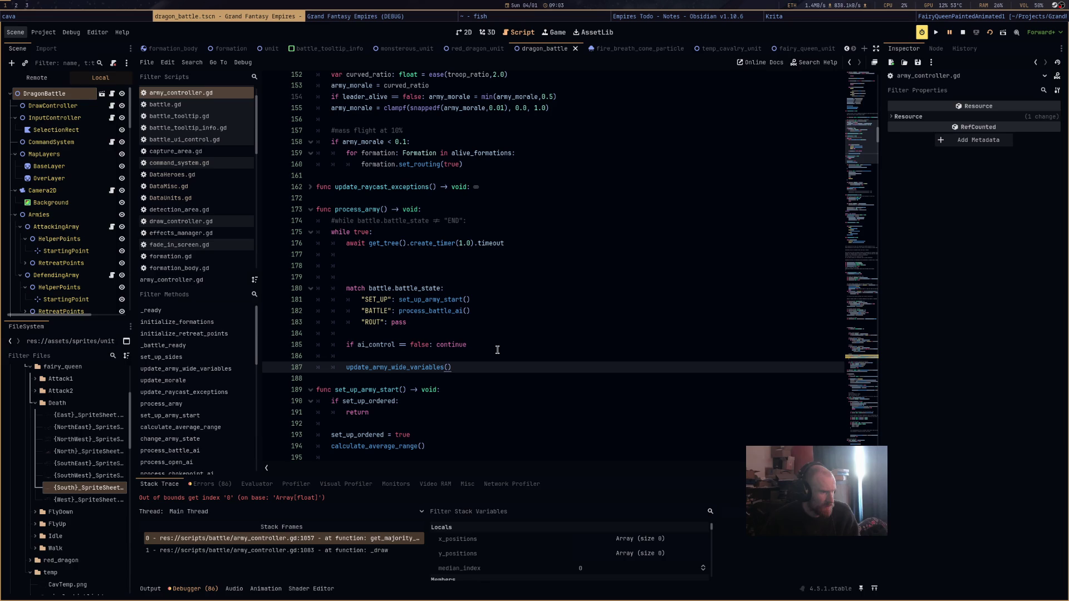
# Add a copy of the ai_control continue check under the BATTLE case and save.
pyautogui.click(399, 311)
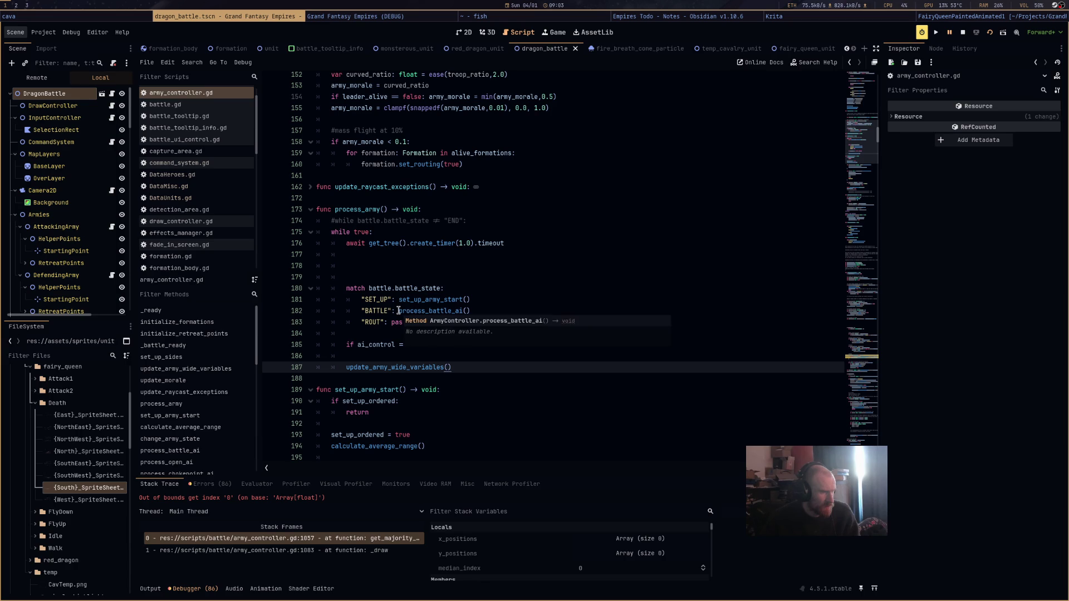
pyautogui.press('Return')
pyautogui.press('Return')
pyautogui.write('= false: continue')
pyautogui.moveTo(466, 368); pyautogui.dragTo(344, 368)
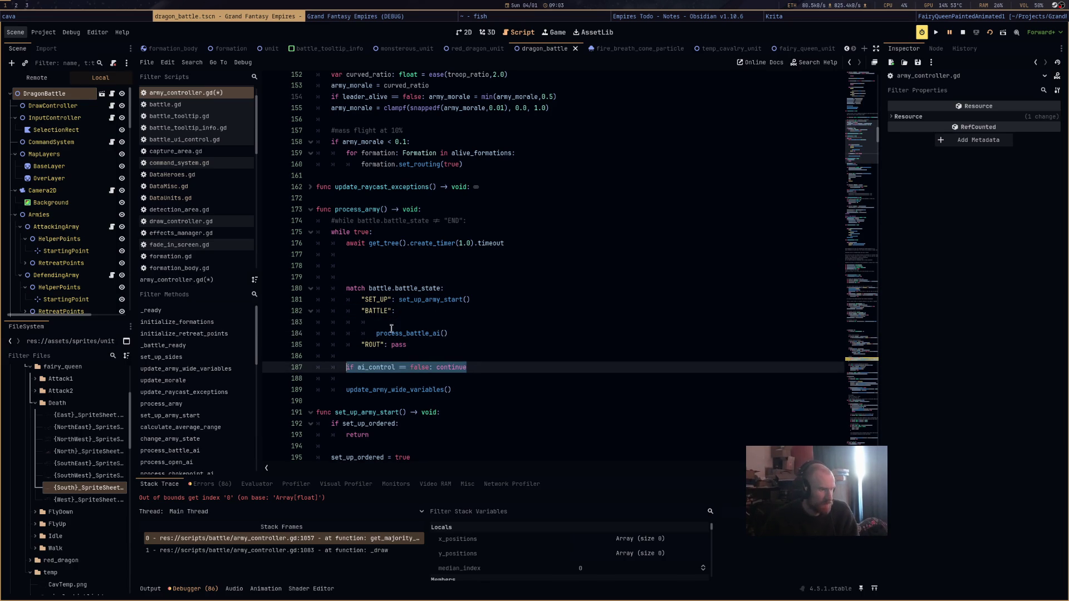
pyautogui.hotkey('ctrl', 'c')
pyautogui.click(390, 322)
pyautogui.hotkey('ctrl', 'v')
pyautogui.hotkey('ctrl', 's')
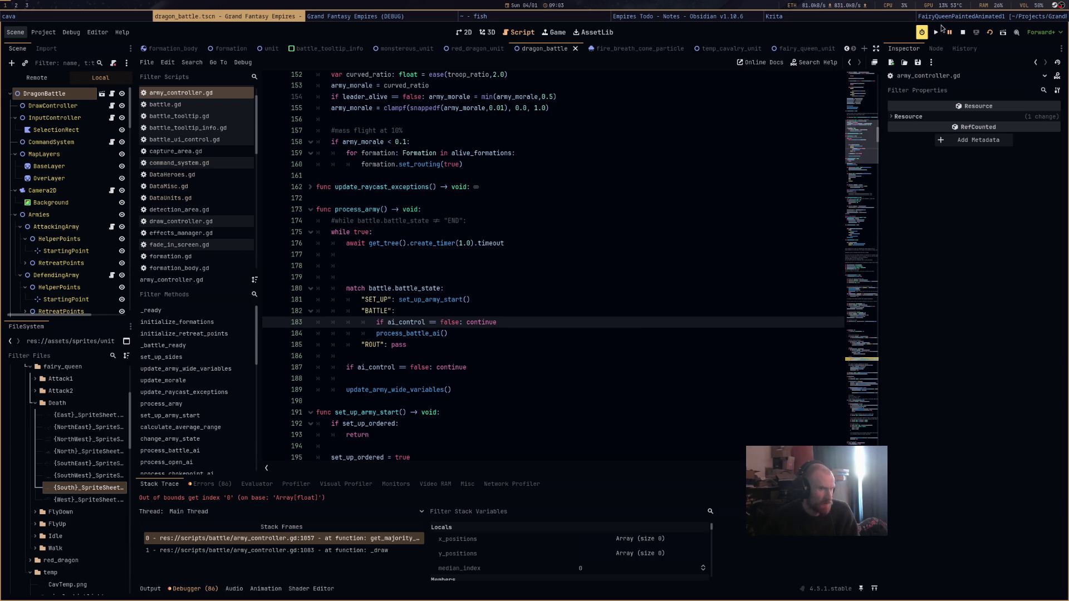
# Test the scene, then drag update_army_wide_variables() right after the timer wait and rerun.
pyautogui.click(989, 34)
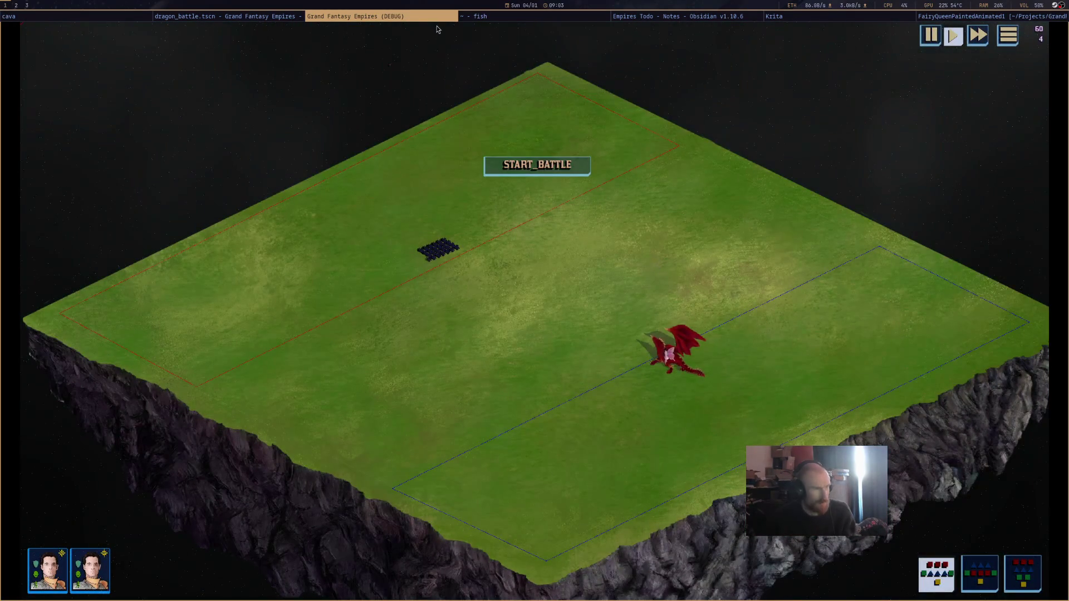
pyautogui.press('F8')
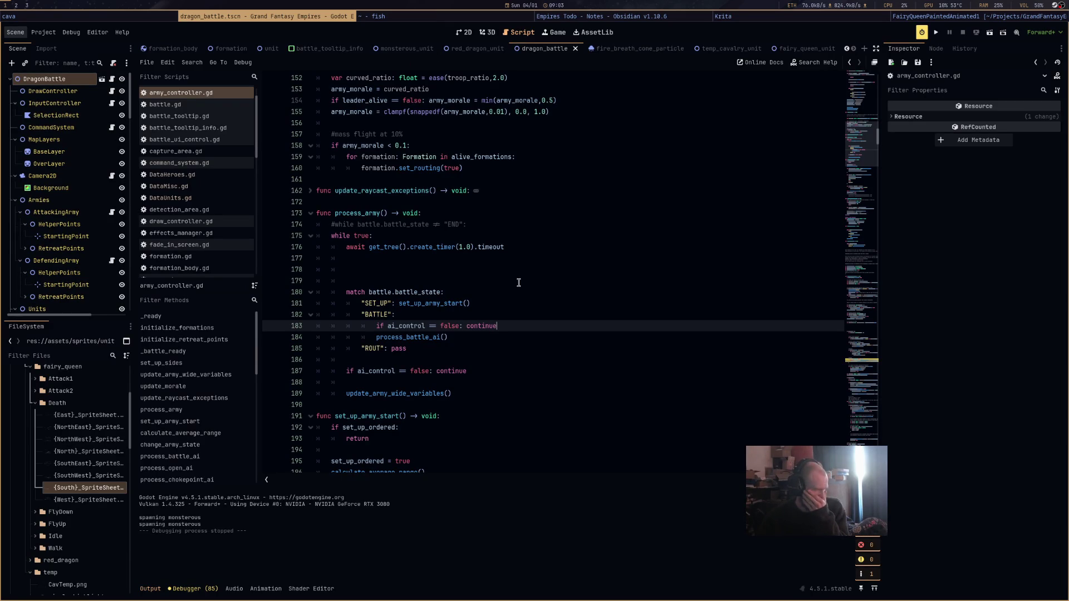
pyautogui.moveTo(463, 395)
pyautogui.mouseDown()
pyautogui.moveTo(346, 394)
pyautogui.moveTo(394, 297)
pyautogui.mouseUp()
pyautogui.moveTo(397, 274); pyautogui.dragTo(396, 271)
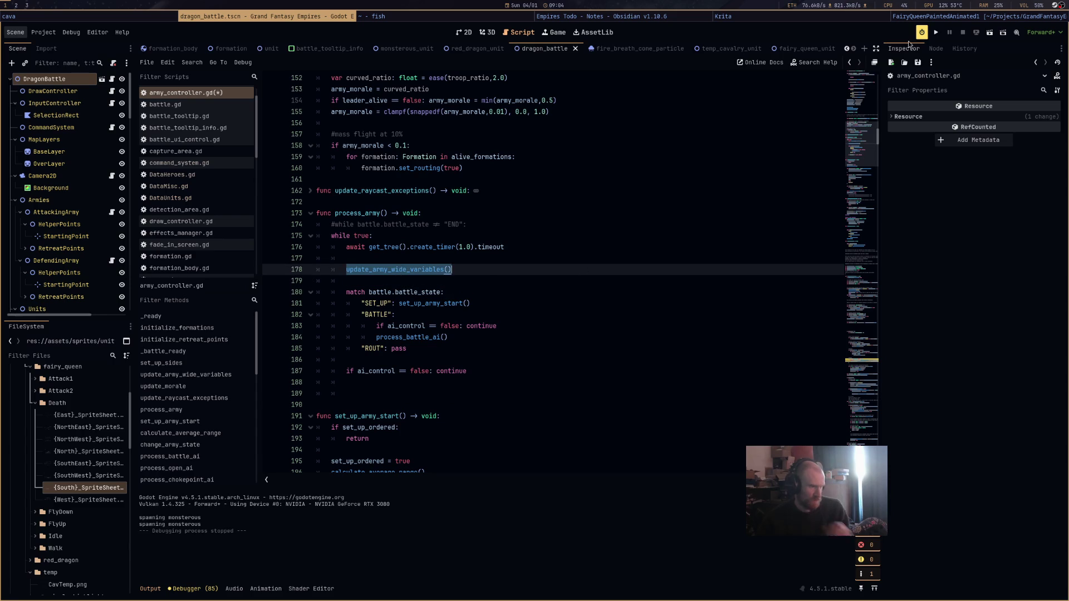
pyautogui.press('F5')
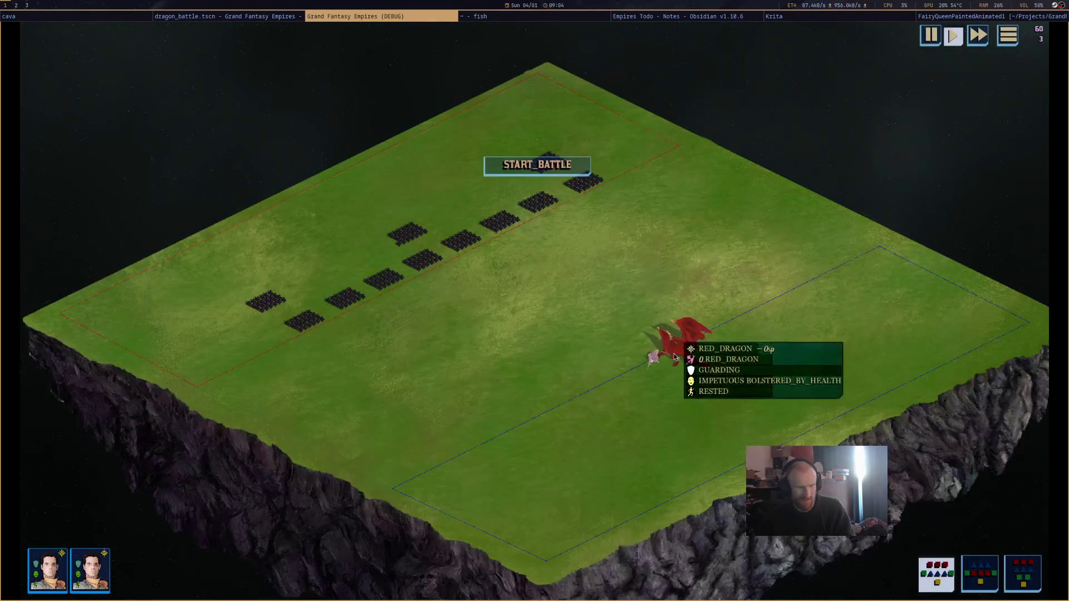
# Start the battle, move the red dragon right then down-right, and stop the game.
pyautogui.click(559, 171)
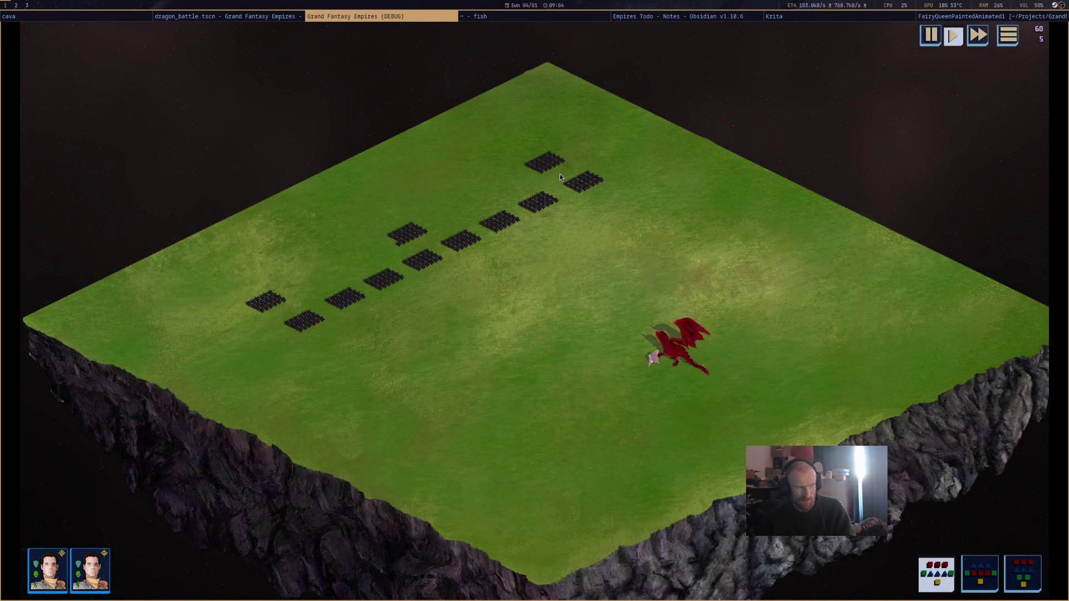
pyautogui.click(695, 347)
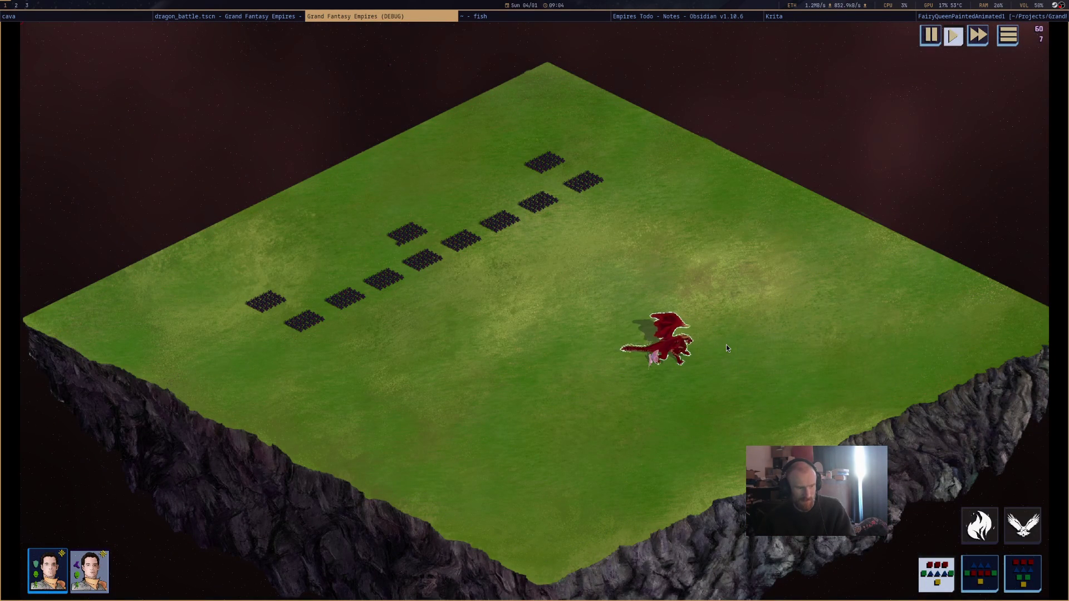
pyautogui.rightClick(726, 345)
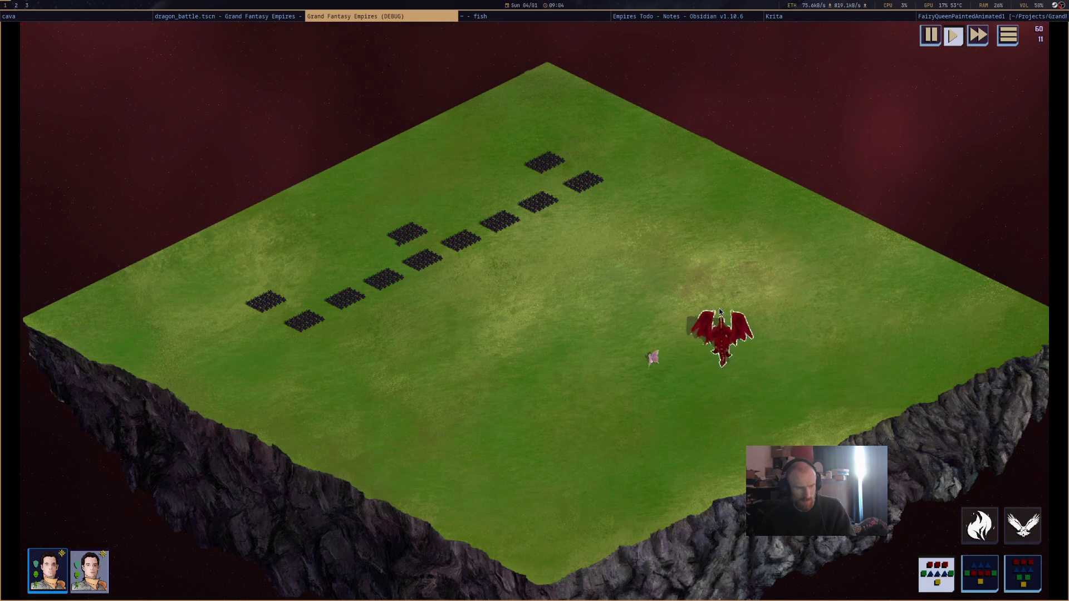
pyautogui.scroll(5, 729, 369)
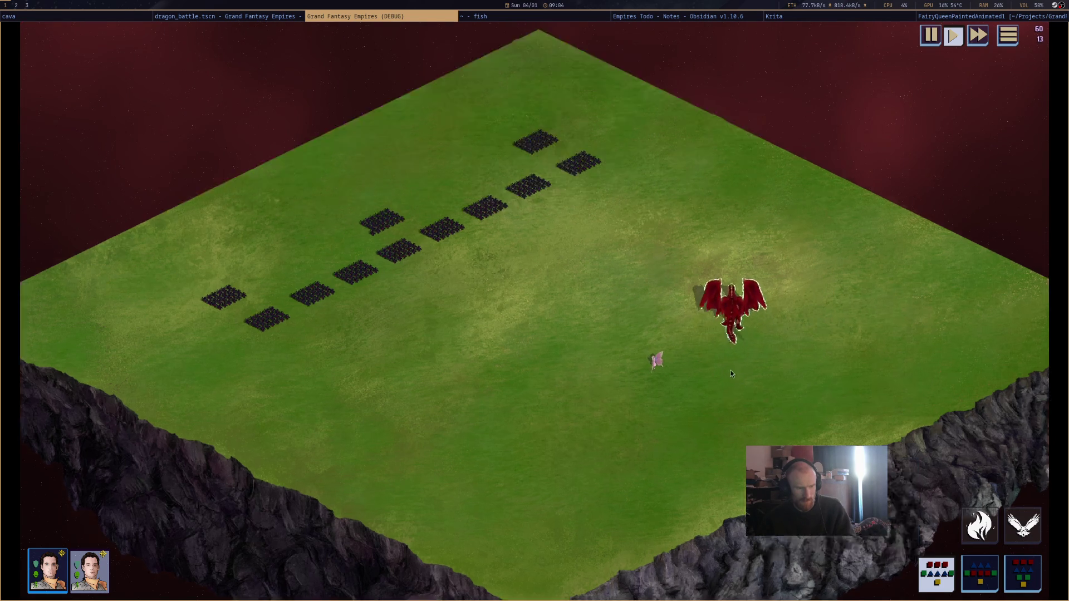
pyautogui.rightClick(822, 396)
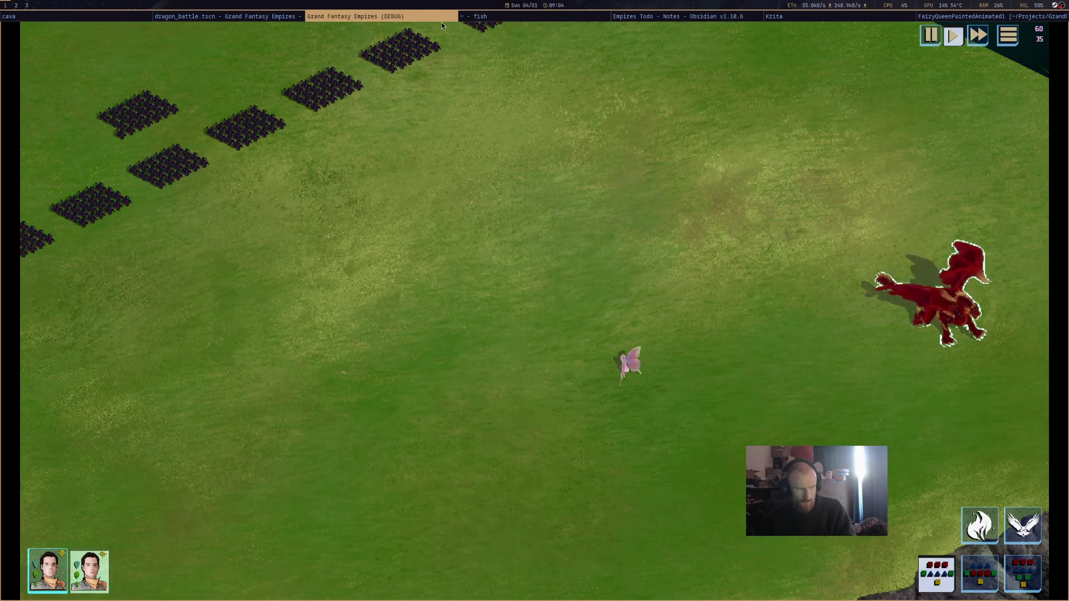
pyautogui.press('super+shift+q')
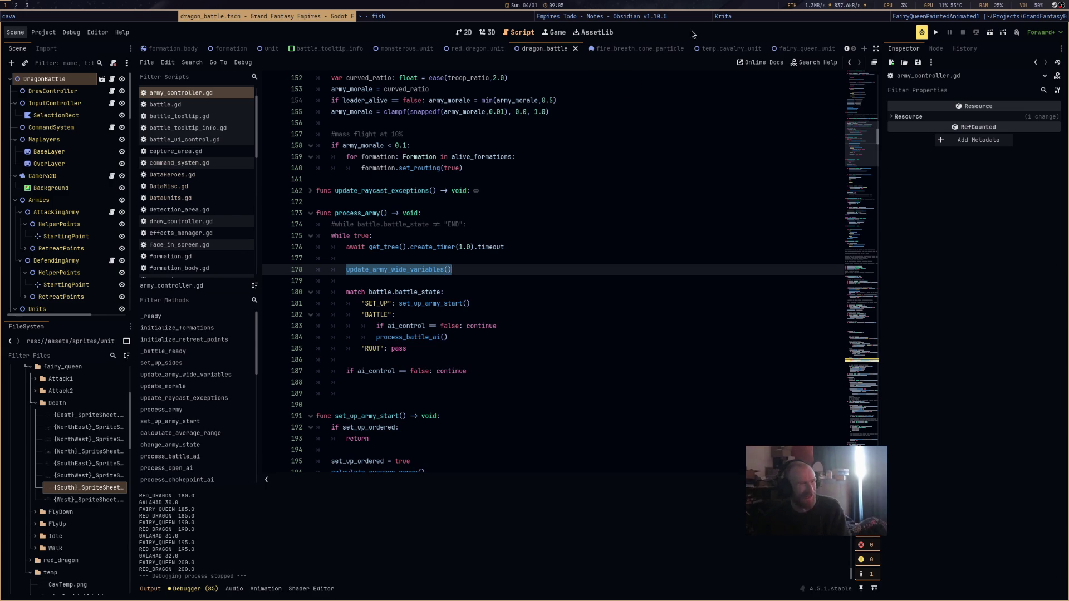
# Relaunch the battle, start it with the red dragon, follow its fight with the cavalry, then close it.
pyautogui.click(988, 36)
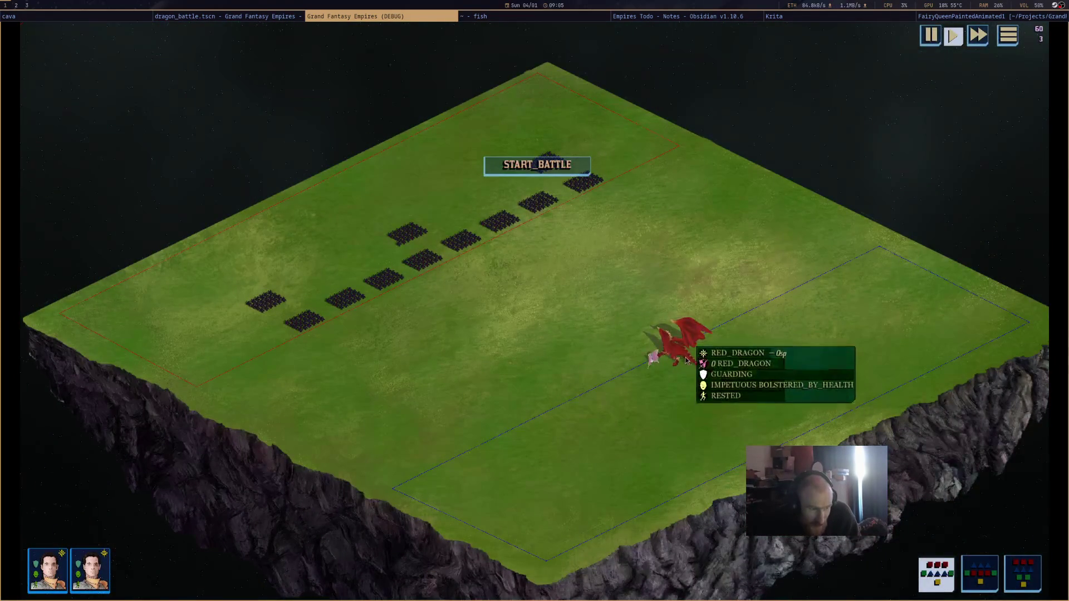
pyautogui.click(687, 361)
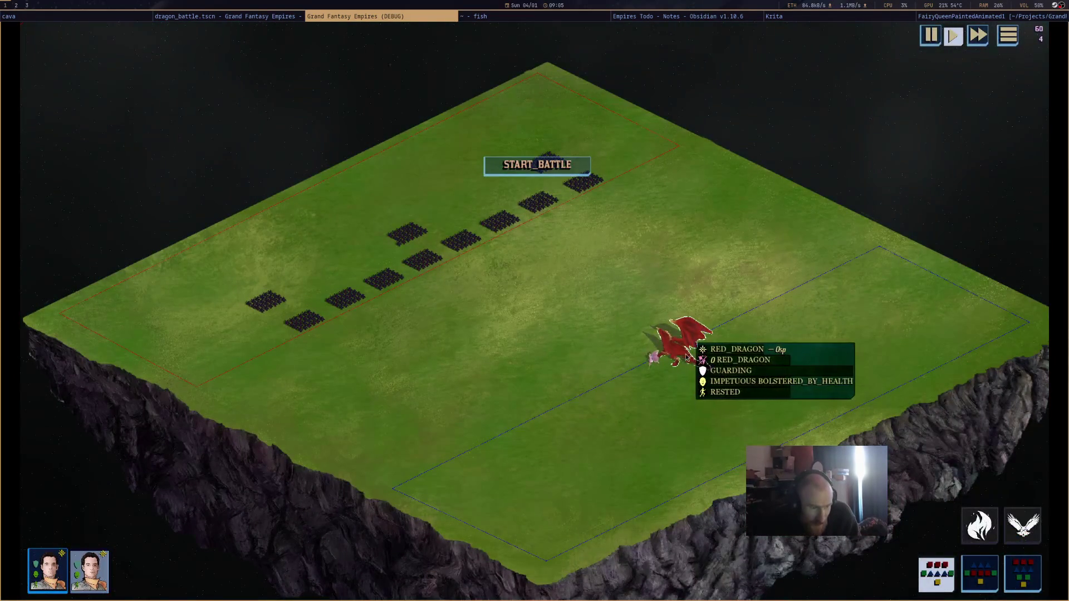
pyautogui.click(557, 166)
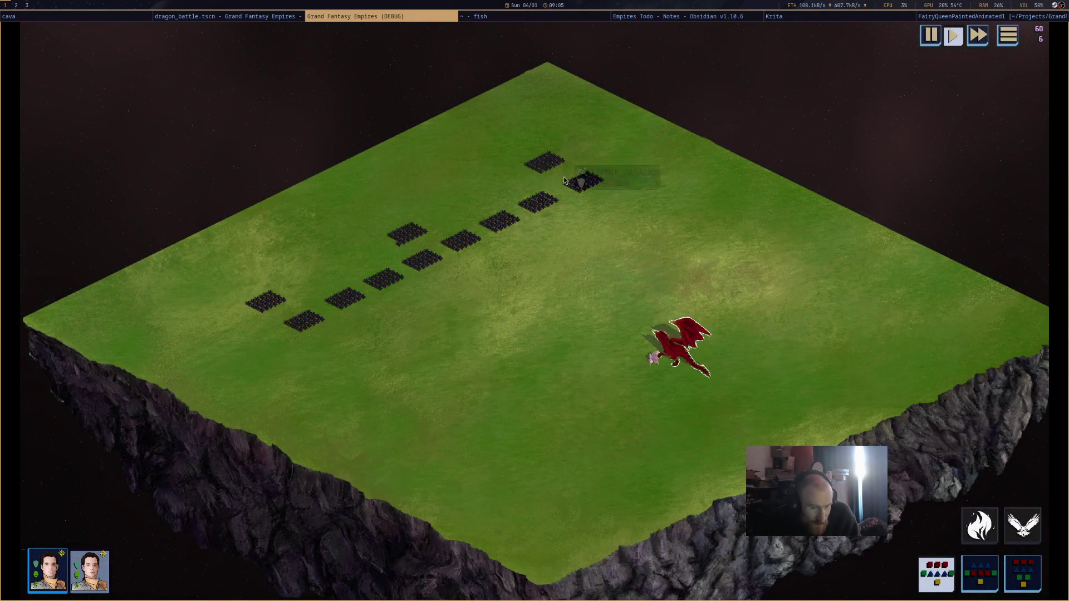
pyautogui.scroll(3, 613, 278)
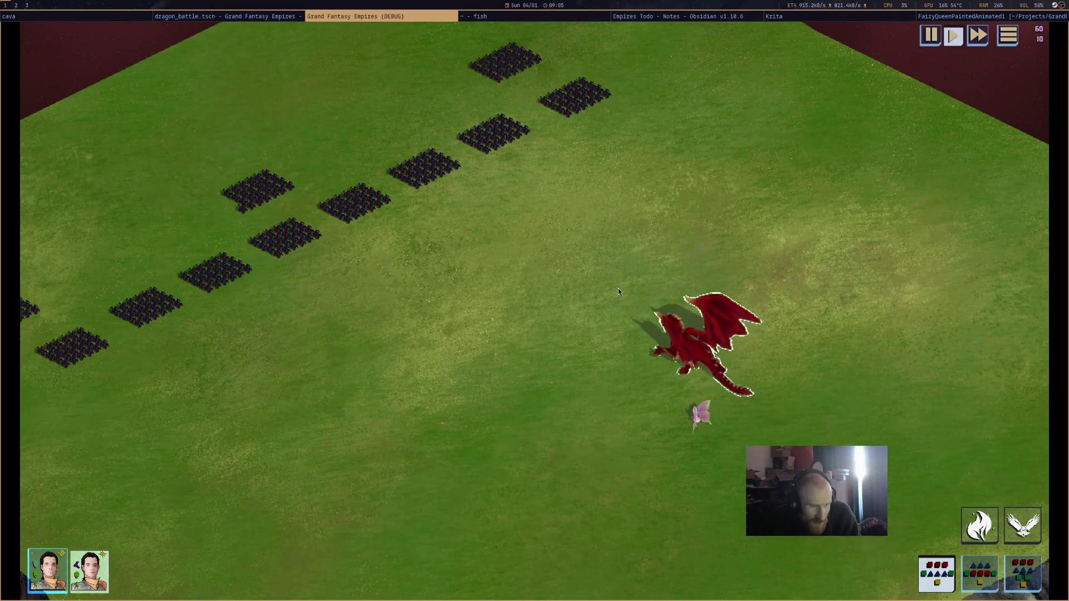
pyautogui.moveTo(624, 324)
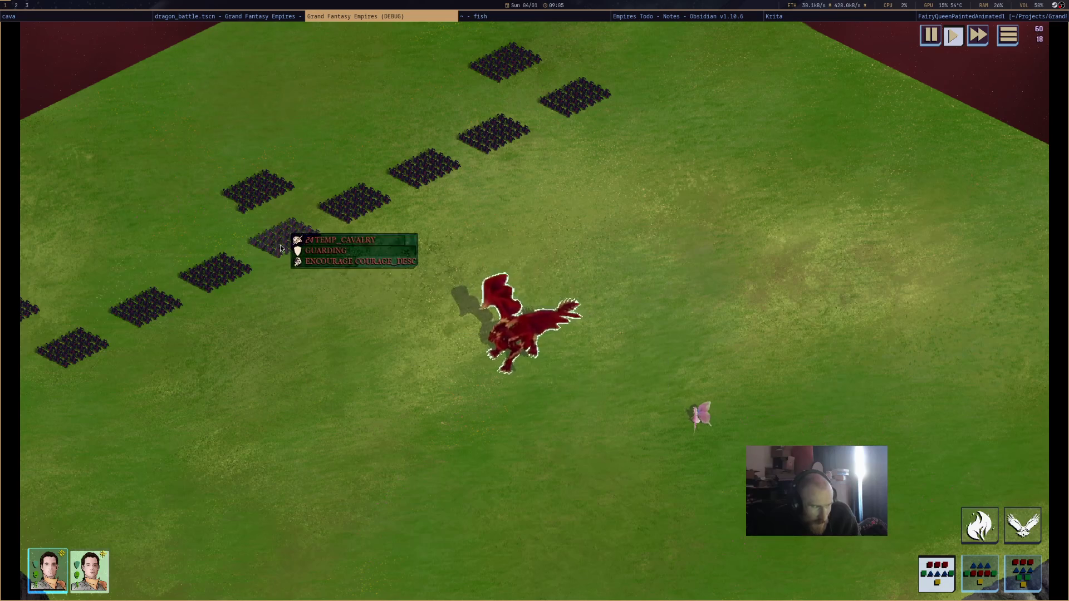
pyautogui.press('a')
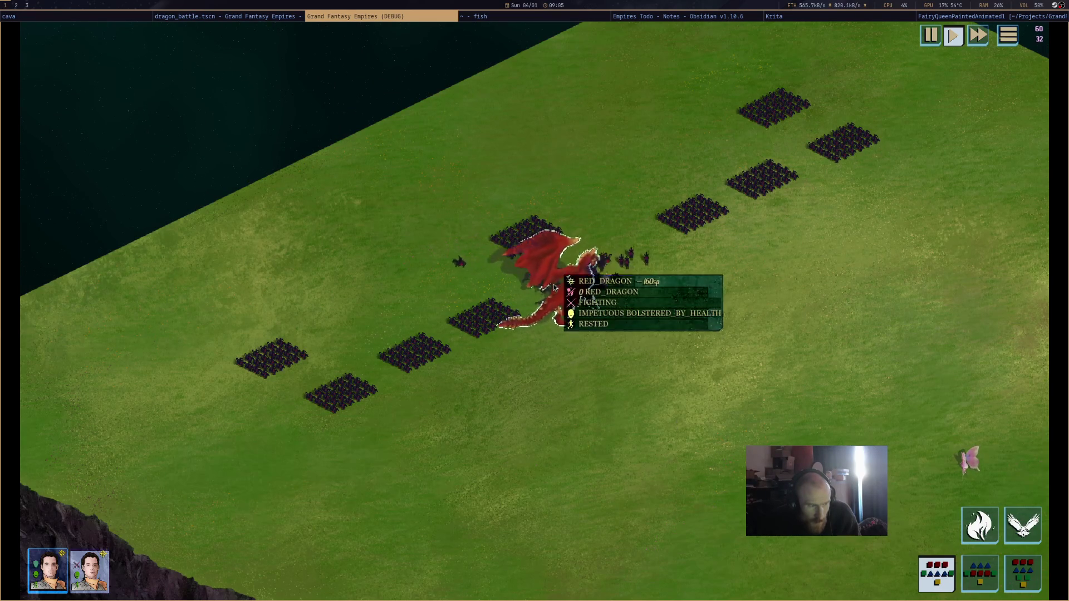
pyautogui.moveTo(517, 318)
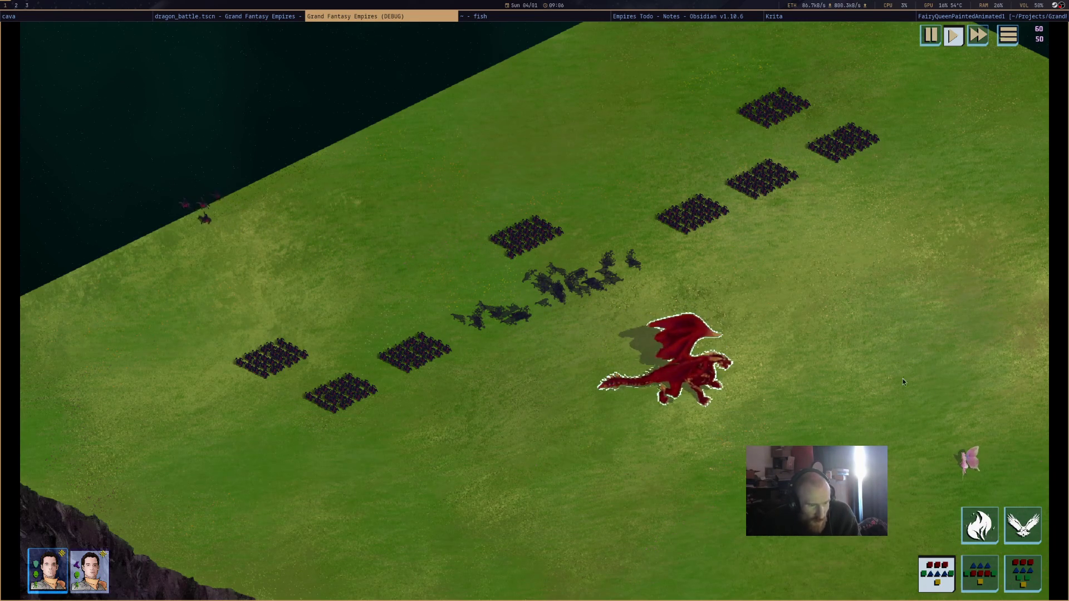
pyautogui.moveTo(914, 389); pyautogui.dragTo(743, 343)
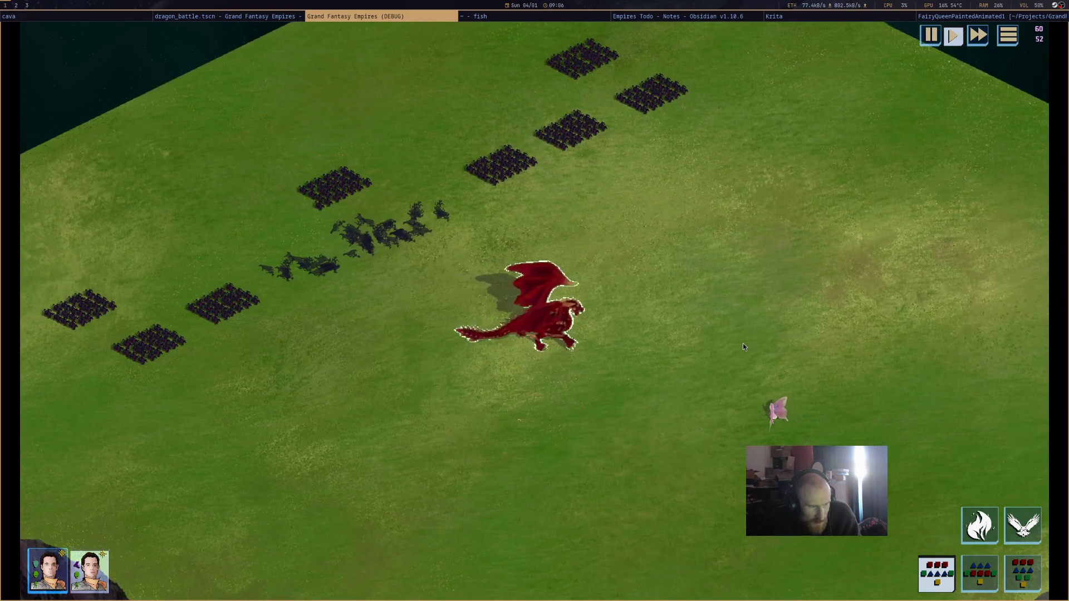
pyautogui.middleClick(448, 19)
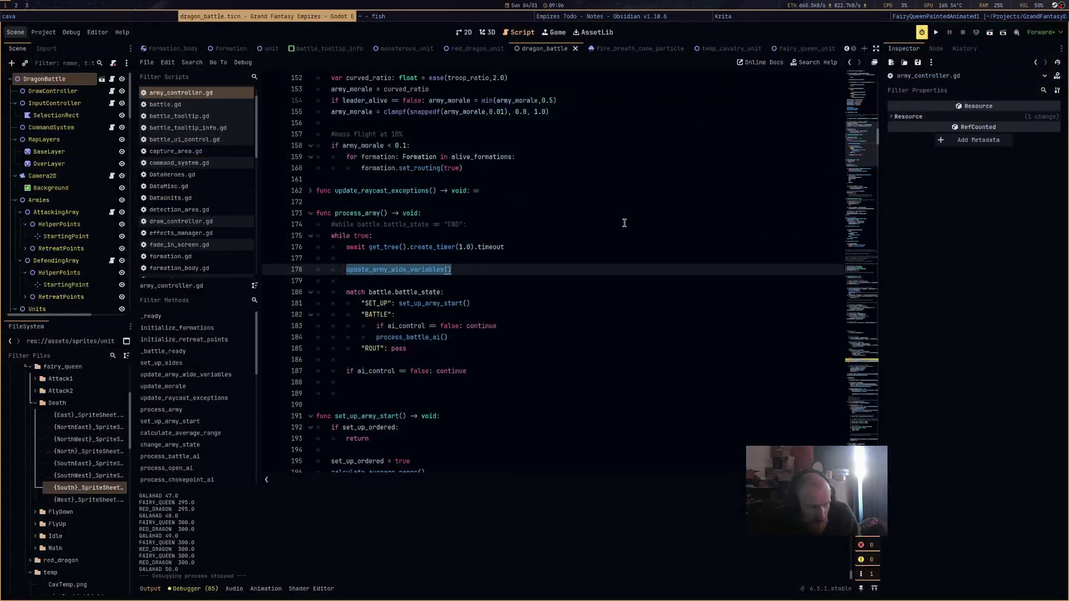
# Deselect the moved call in army_controller.gd and open hero_manager.gd from the script list.
pyautogui.click(578, 360)
pyautogui.click(580, 374)
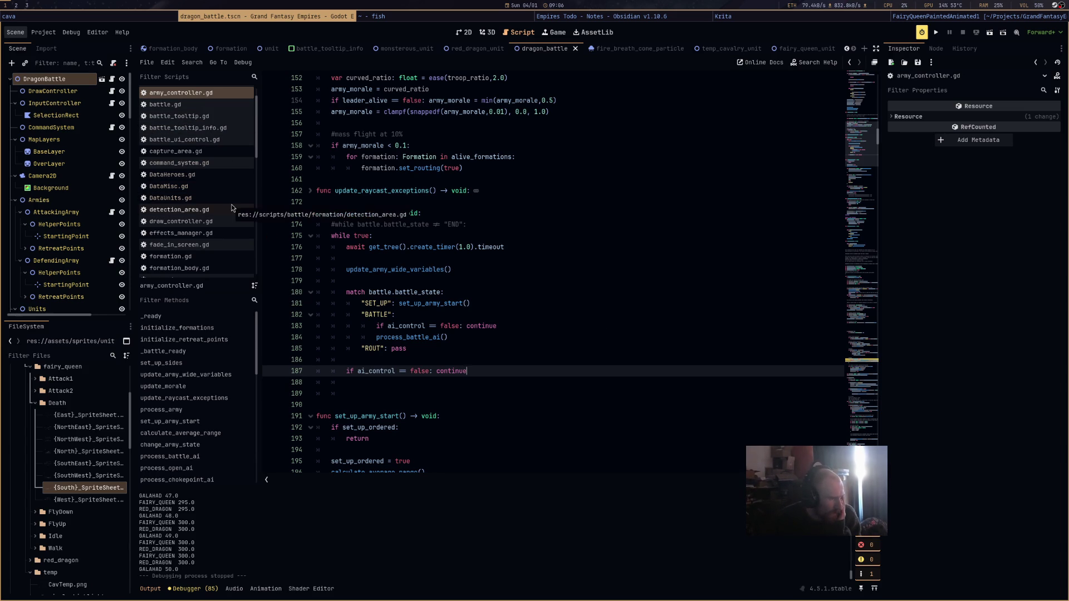
pyautogui.scroll(-4, 232, 192)
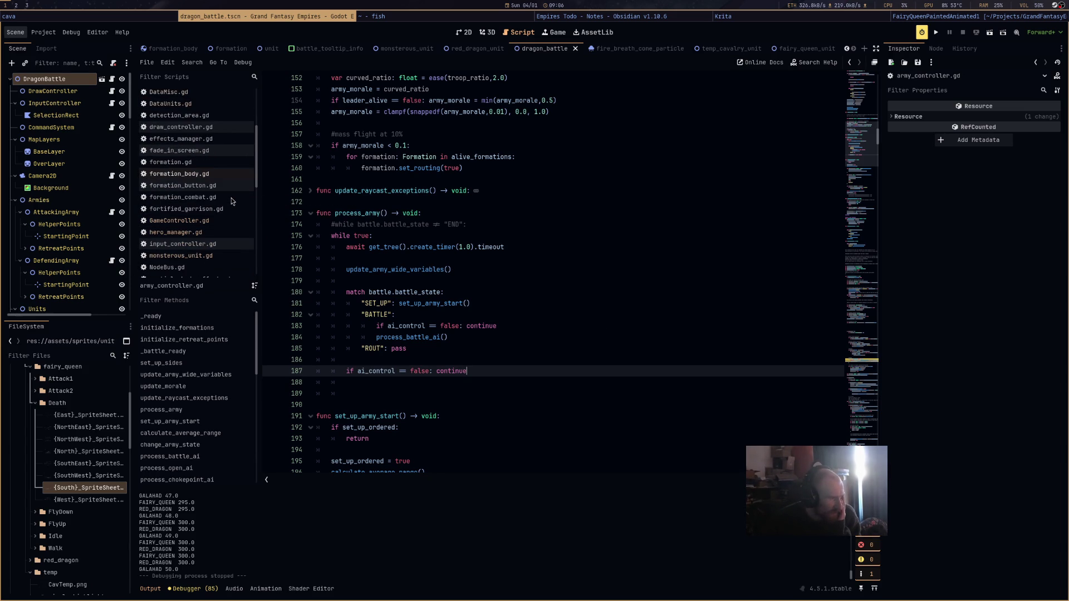
pyautogui.scroll(-2, 222, 206)
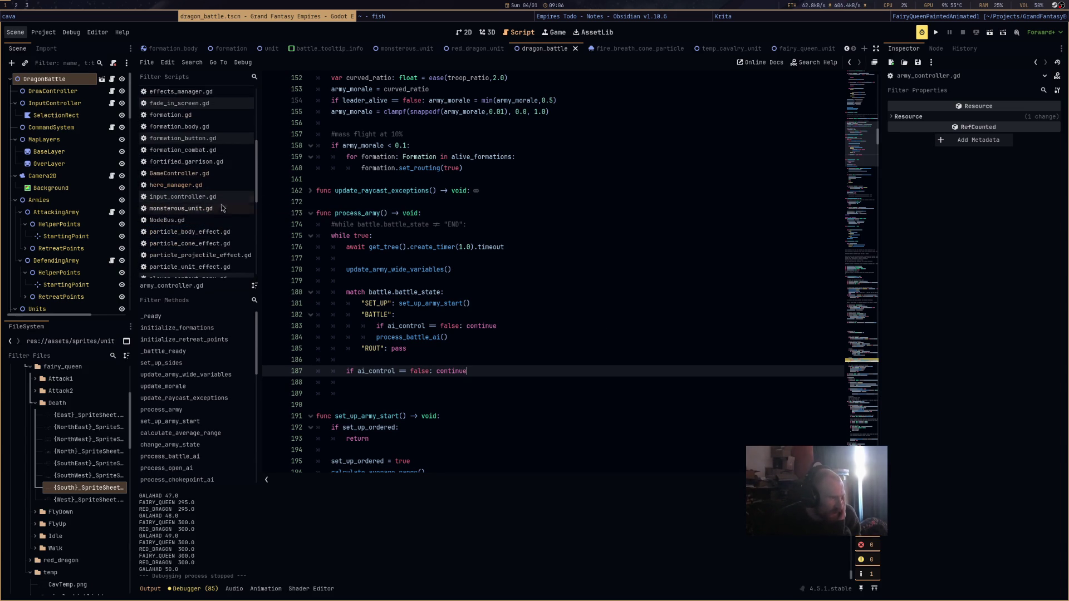
pyautogui.click(223, 186)
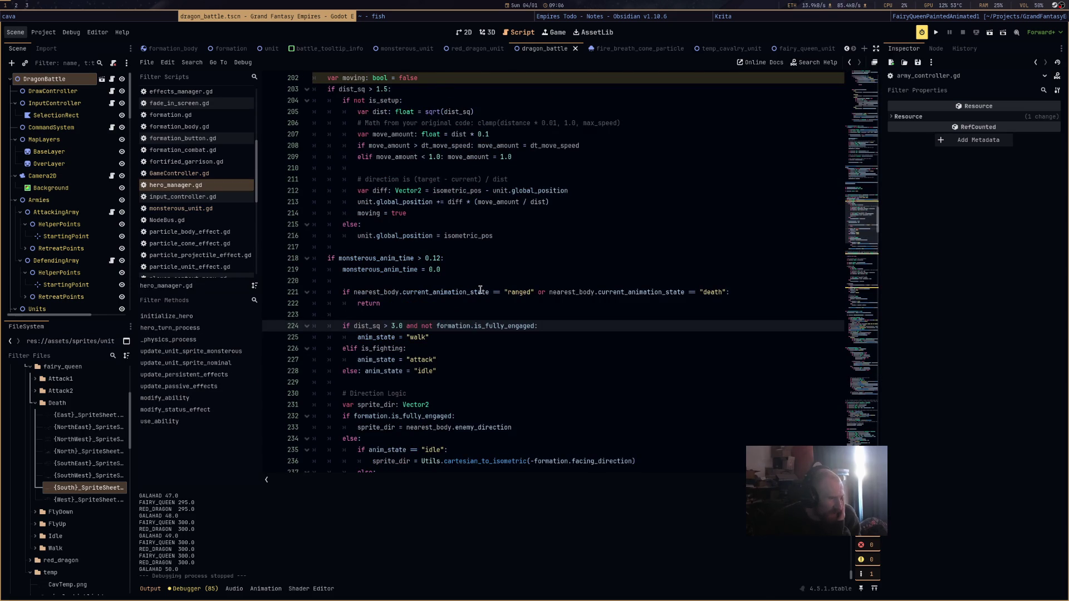
# Set the line 224 threshold to dist_sq > 1.5, rerun, select the red dragon and start battle.
pyautogui.scroll(2, 480, 290)
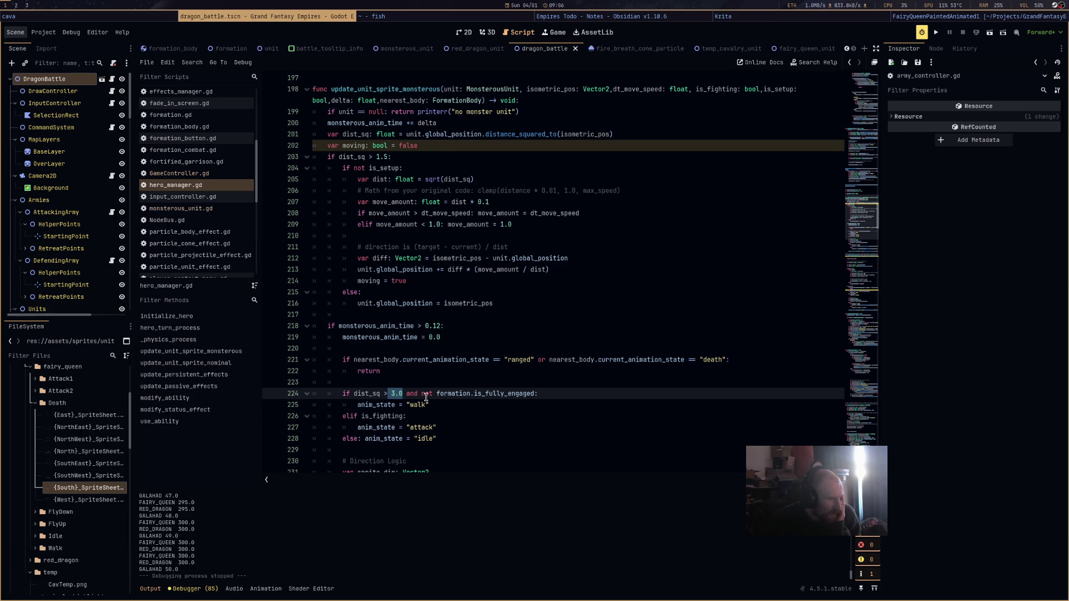
pyautogui.write('1')
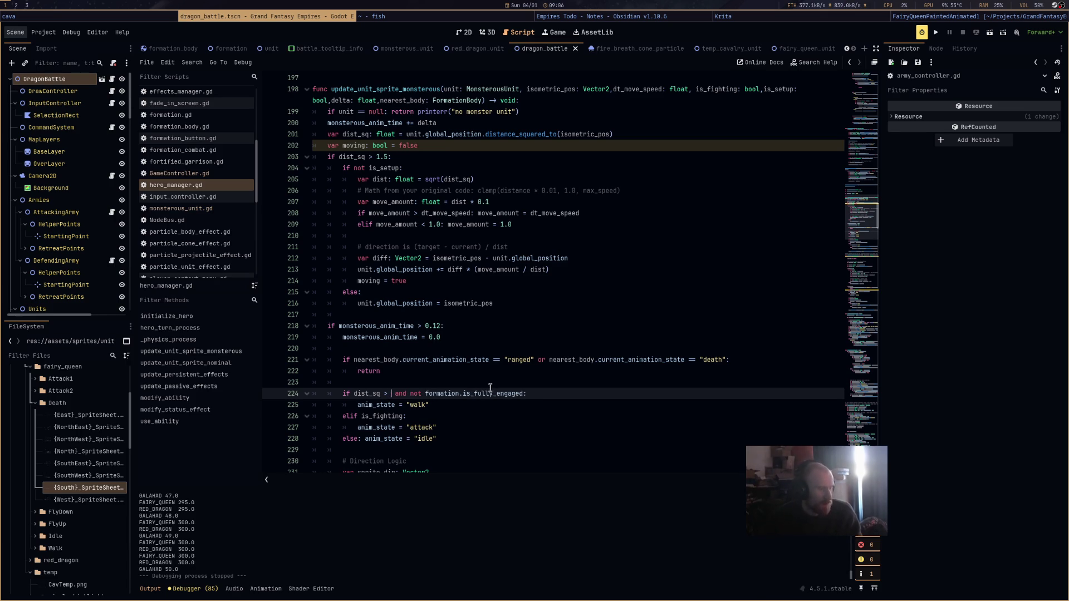
pyautogui.write('.5')
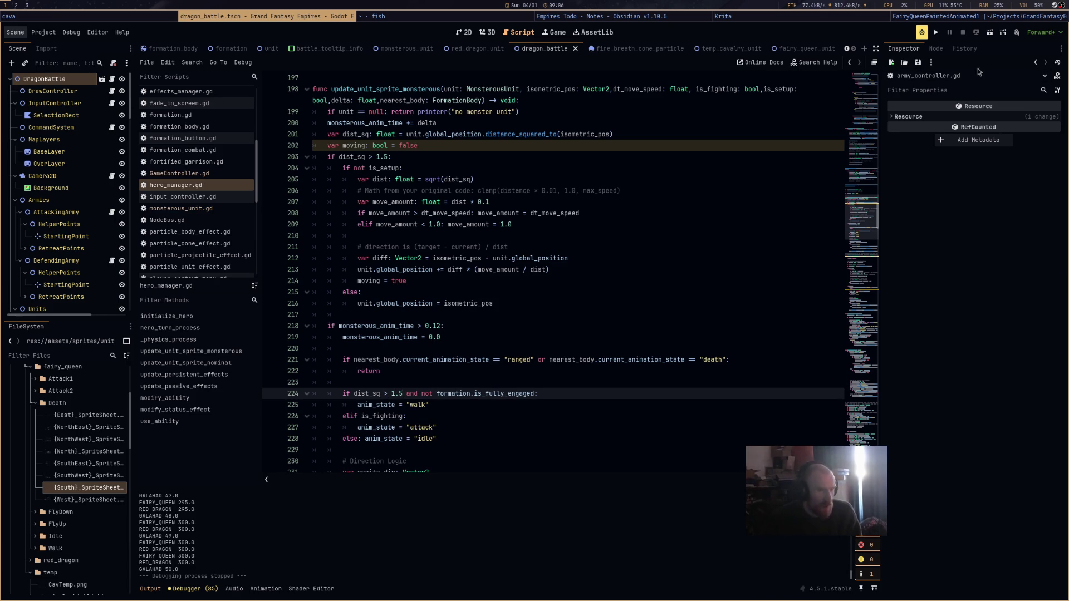
pyautogui.click(991, 33)
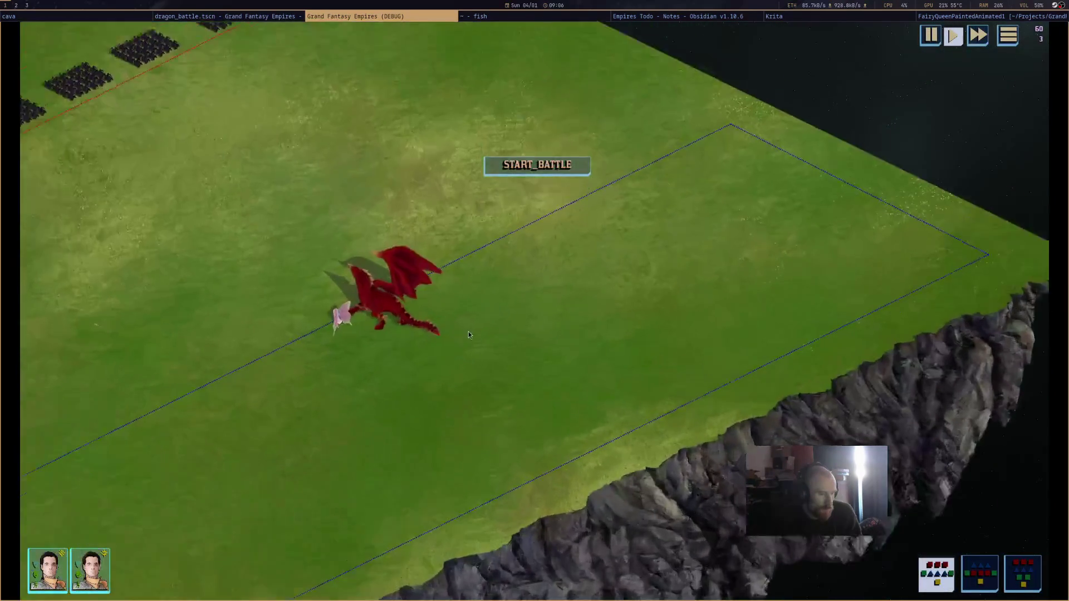
pyautogui.click(362, 288)
pyautogui.click(560, 166)
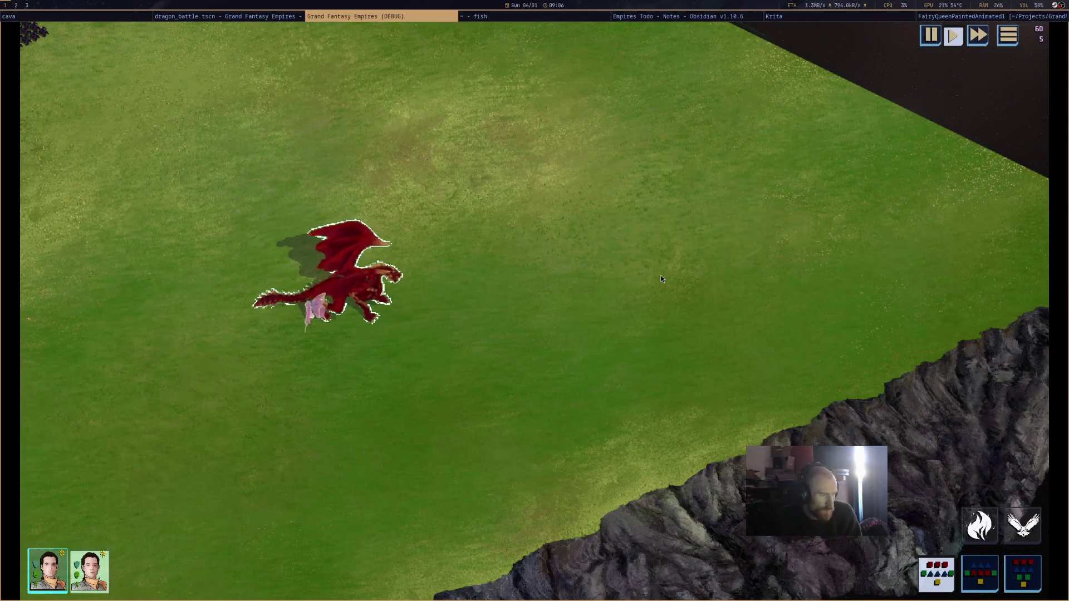